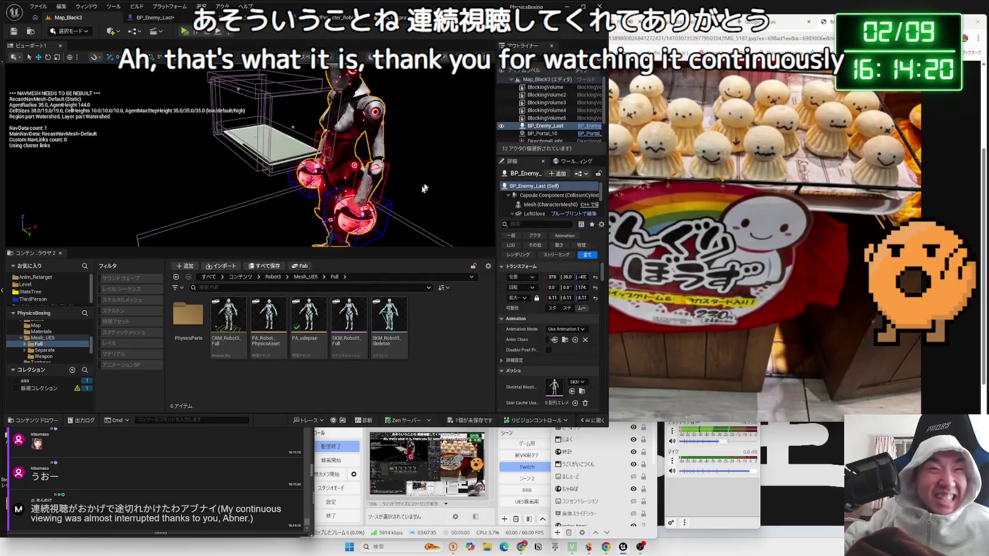
Set BP_Enemy_Last's glove Launch Character velocity Z to 1000.
click(343, 19)
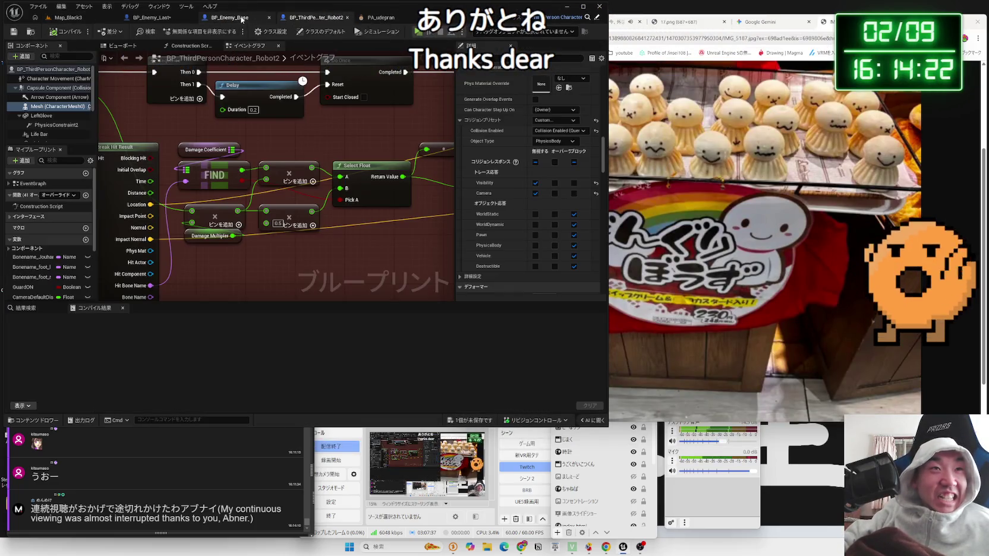
click(241, 19)
click(170, 18)
scroll(278, 183, down, 2)
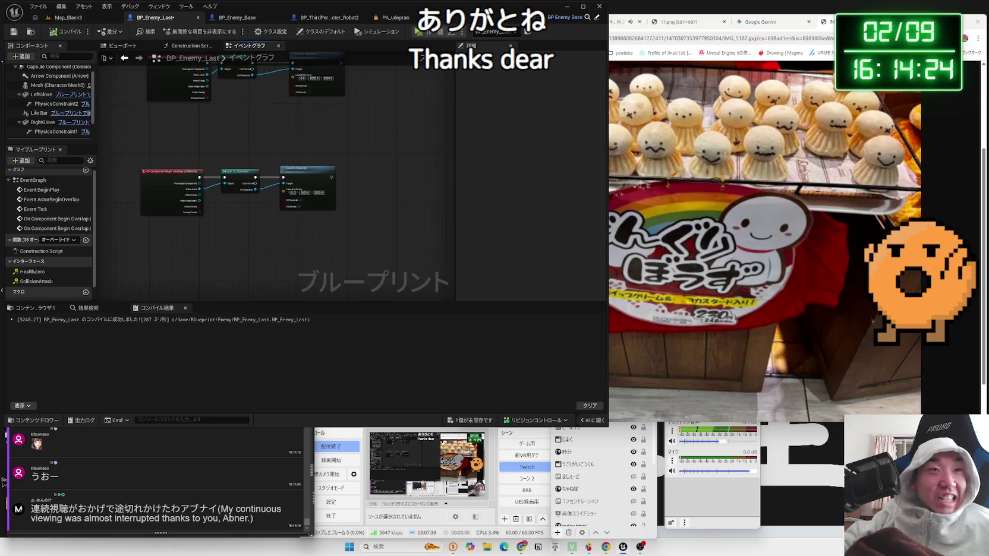
scroll(278, 247, up, 3)
drag(274, 247, 277, 175)
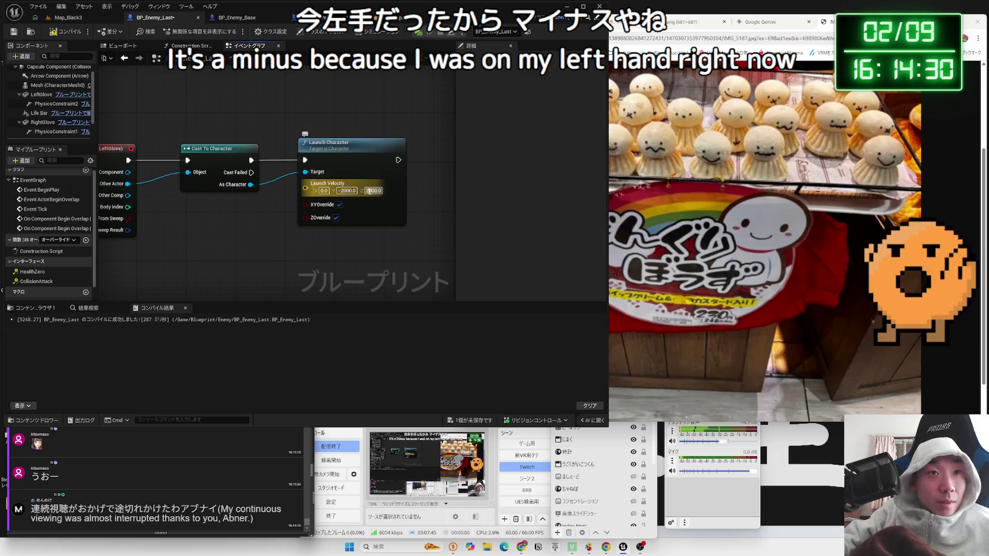
text(1000)
key(Return)
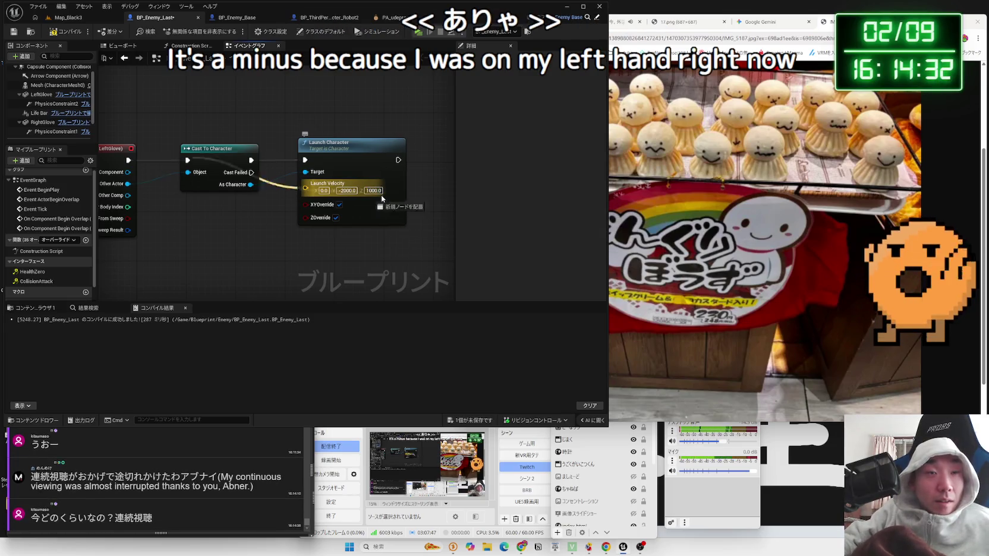
drag(357, 114, 355, 286)
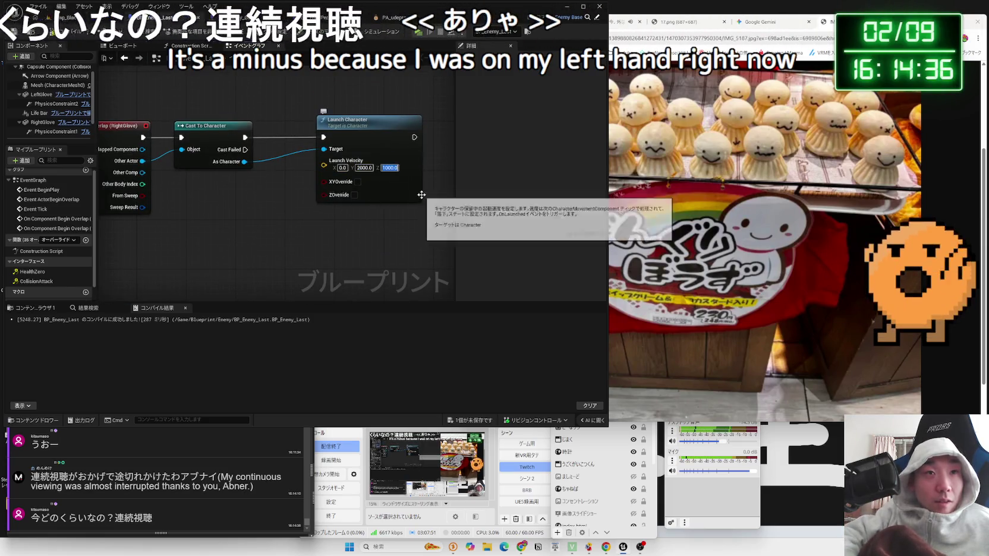
scroll(392, 154, down, 3)
mouse_move(385, 151)
mouse_down()
mouse_move(352, 117)
mouse_move(367, 126)
mouse_up()
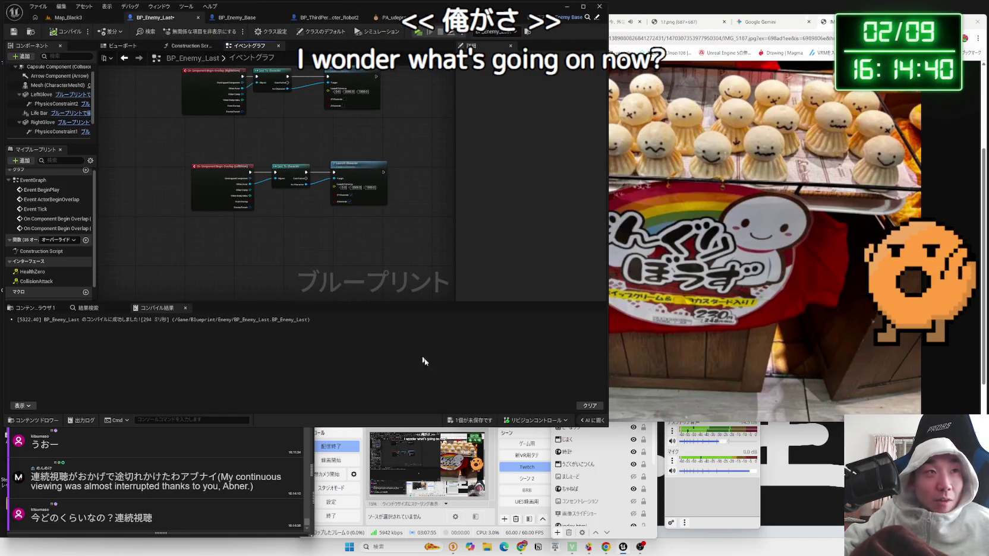
Save all modified assets, then return to Map_Black3 and start a play-test.
click(479, 421)
click(521, 353)
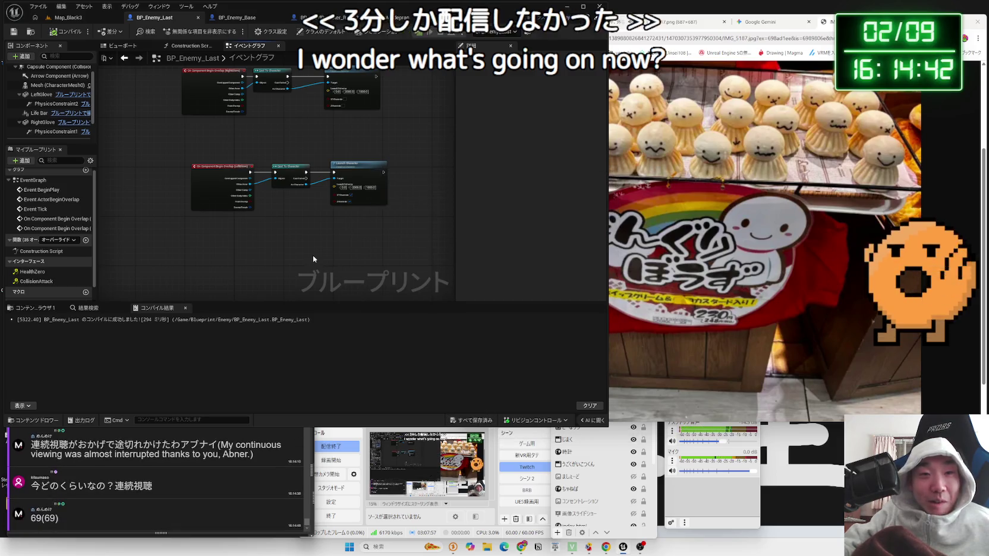
click(69, 18)
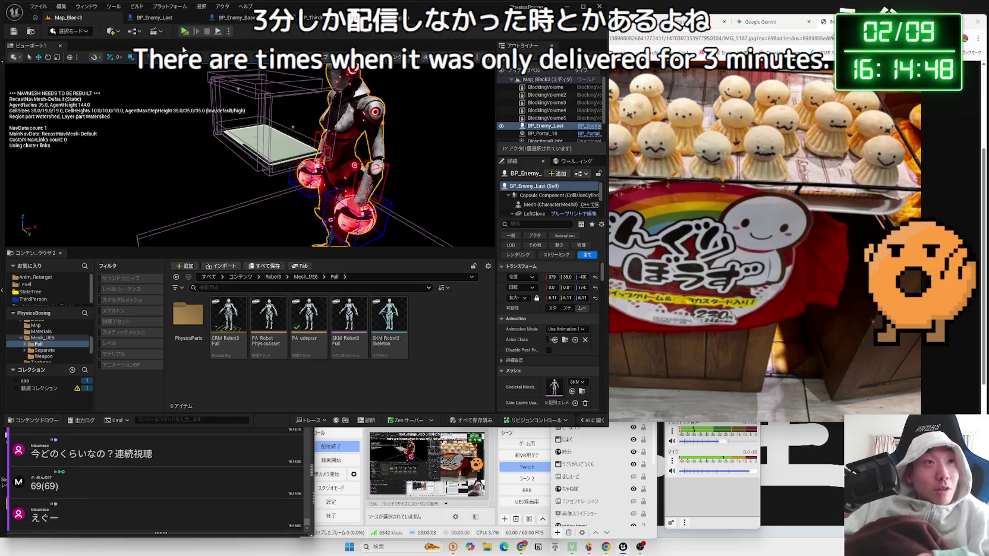
click(187, 33)
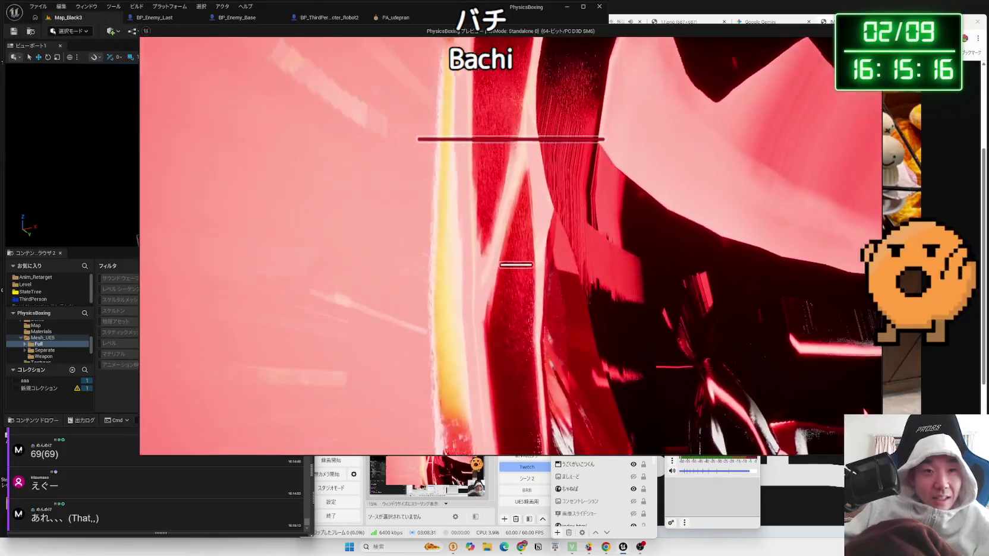
Stop the play-test and select the lower Cast and Launch nodes in BP_Enemy_Last's graph.
key(Escape)
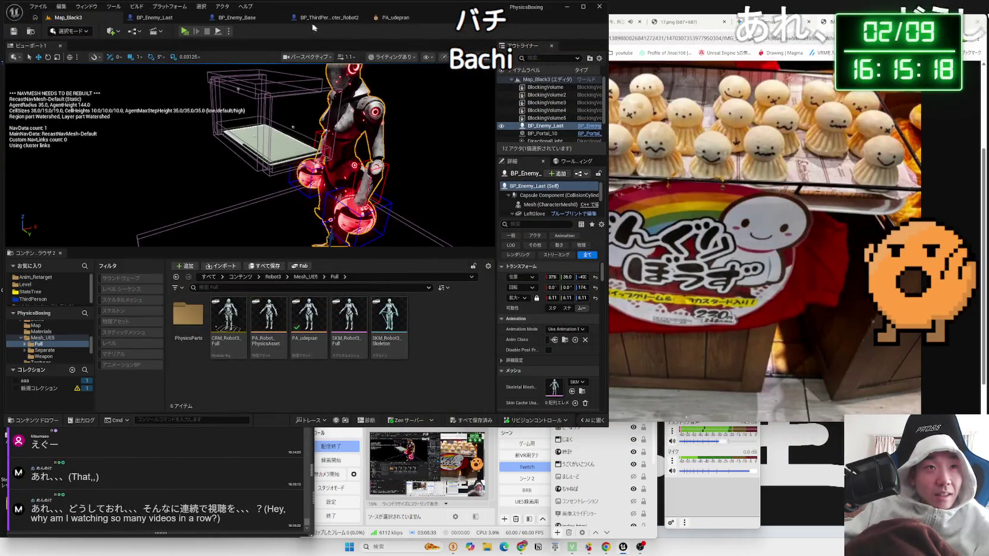
click(155, 17)
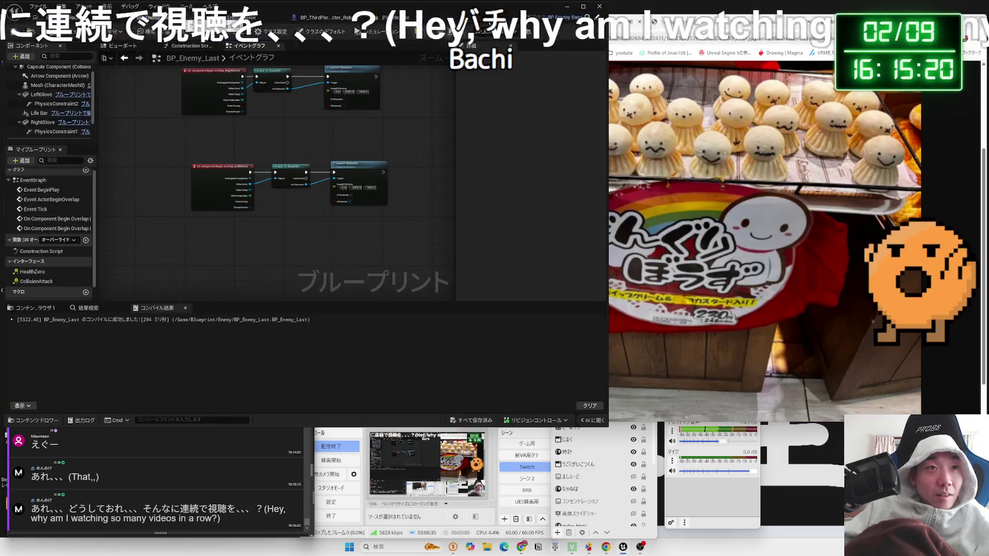
mouse_move(297, 119)
mouse_down()
mouse_move(302, 158)
mouse_move(356, 216)
mouse_up()
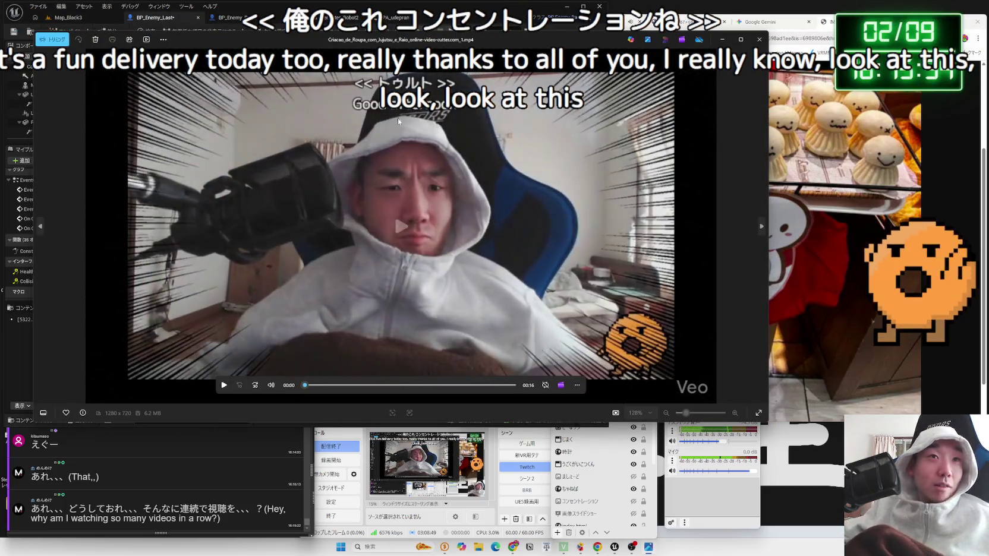
mouse_move(536, 40)
mouse_down()
mouse_move(604, 42)
mouse_move(605, 58)
mouse_up()
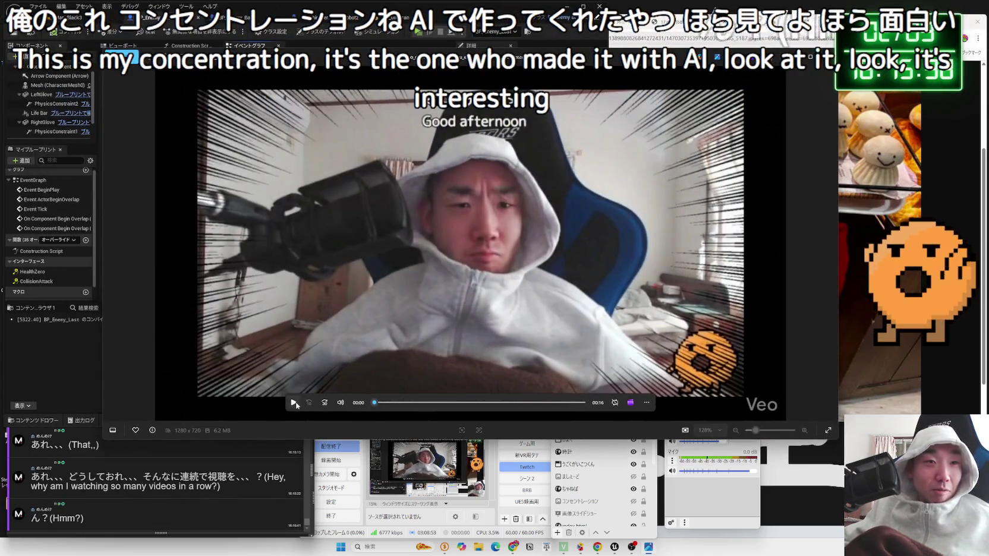
click(294, 403)
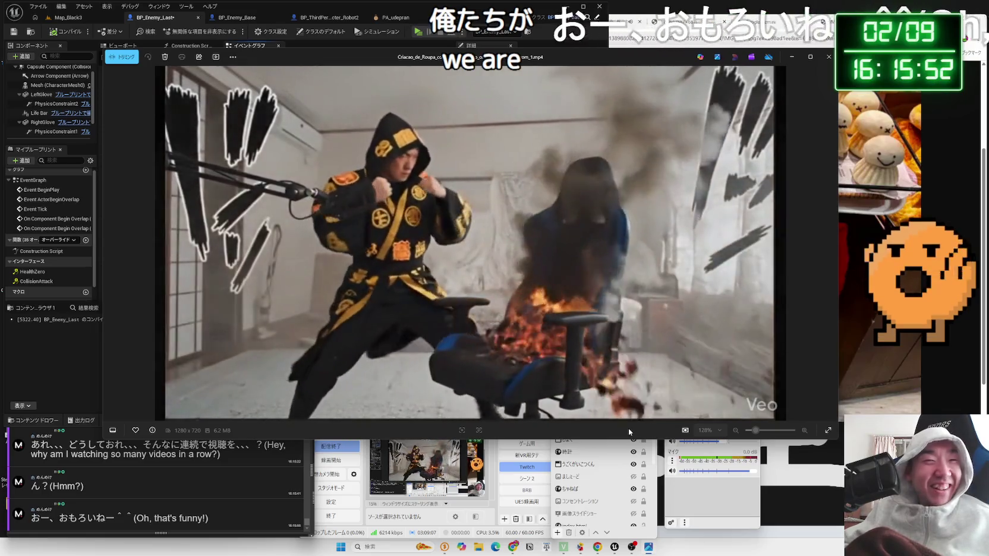
mouse_move(540, 283)
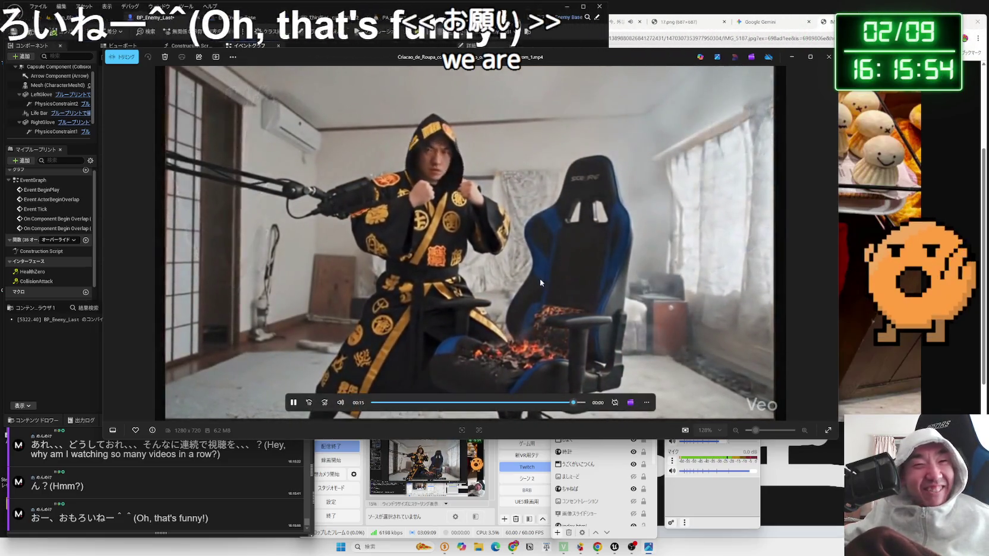
click(828, 57)
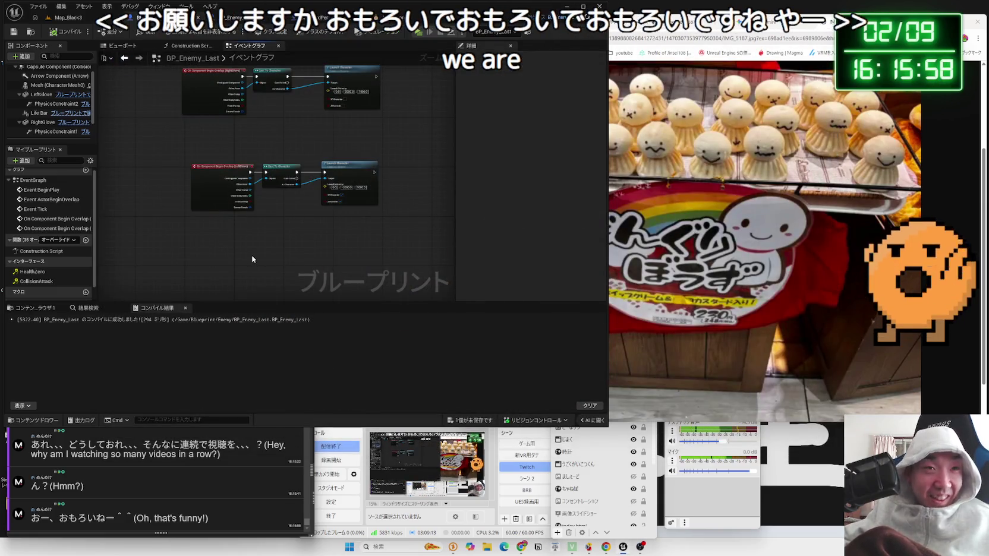
Select the Cast To Character node in BP_Enemy_Last's graph, then clear the selection.
drag(275, 139, 260, 182)
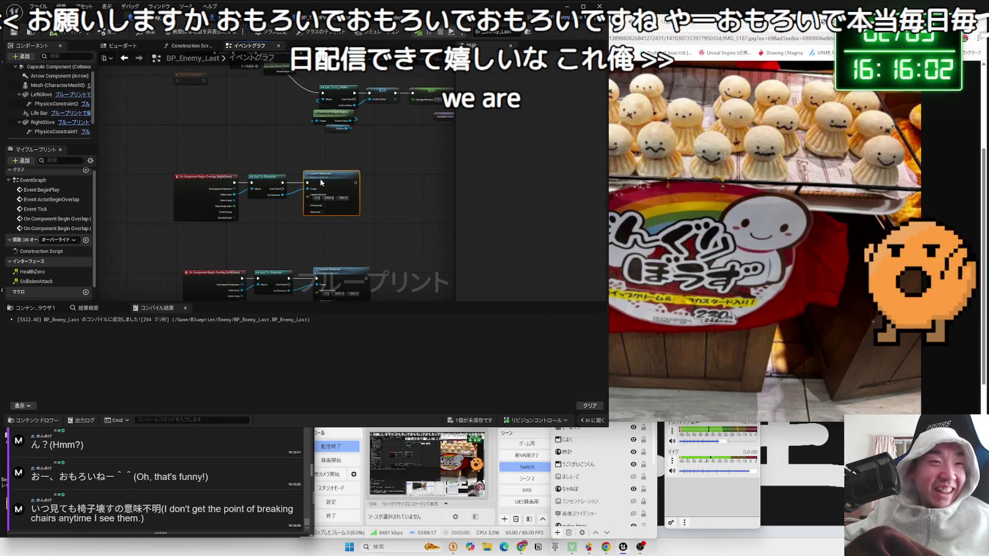
ctrl+click(269, 189)
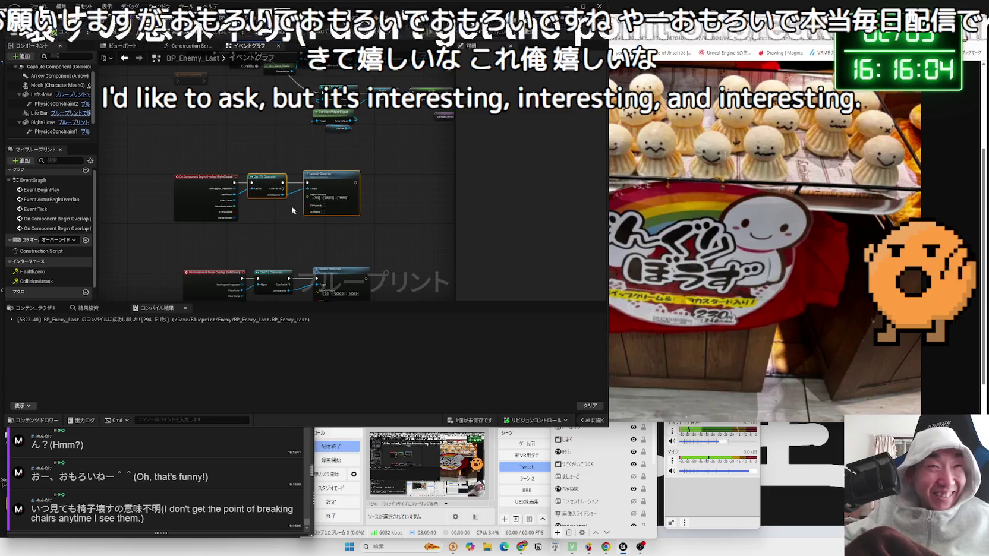
click(290, 164)
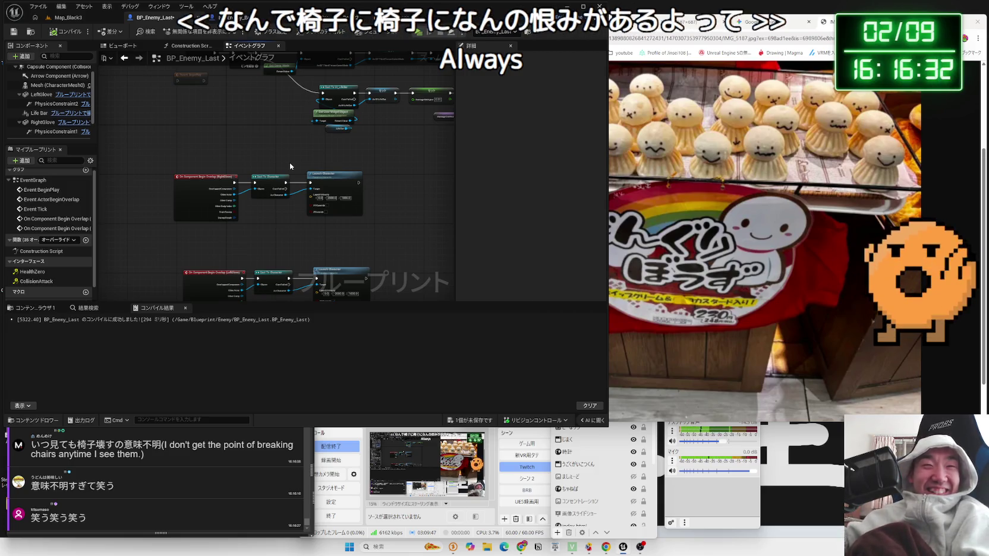
Review the LeftGlove and upper node groups, then save all modified assets.
drag(290, 162, 274, 252)
drag(215, 188, 268, 253)
scroll(290, 248, up, 4)
scroll(291, 247, down, 2)
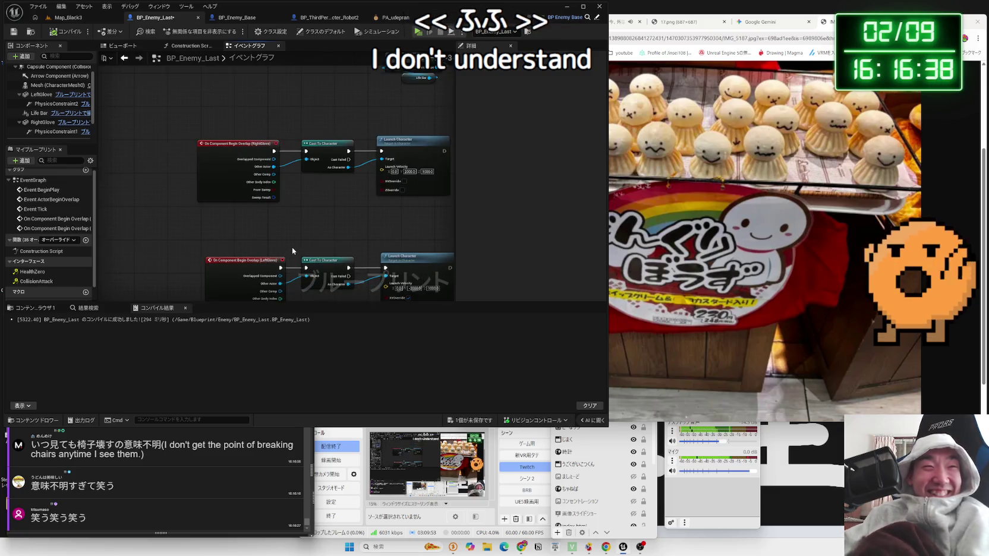
scroll(268, 134, down, 3)
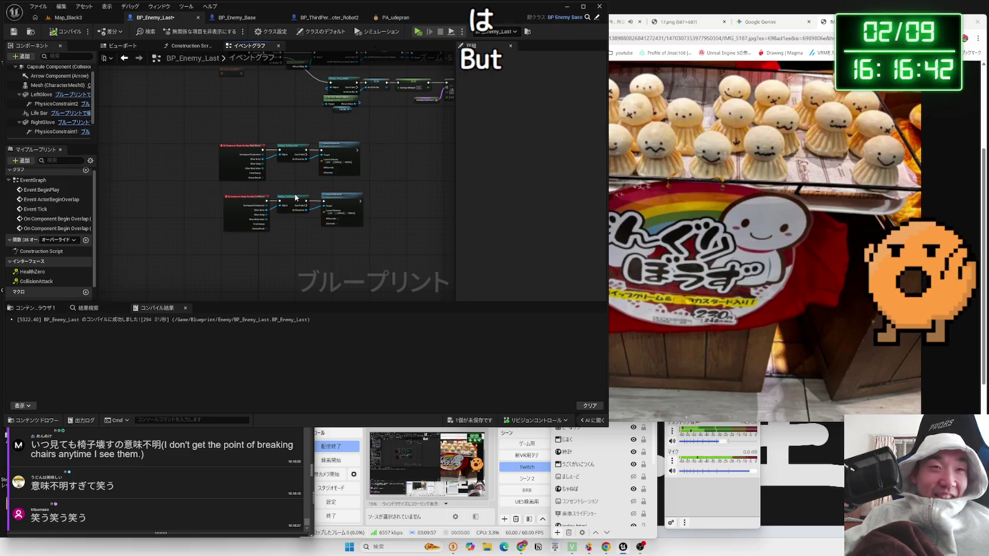
mouse_move(307, 185)
mouse_down()
mouse_move(383, 248)
mouse_move(250, 283)
mouse_up()
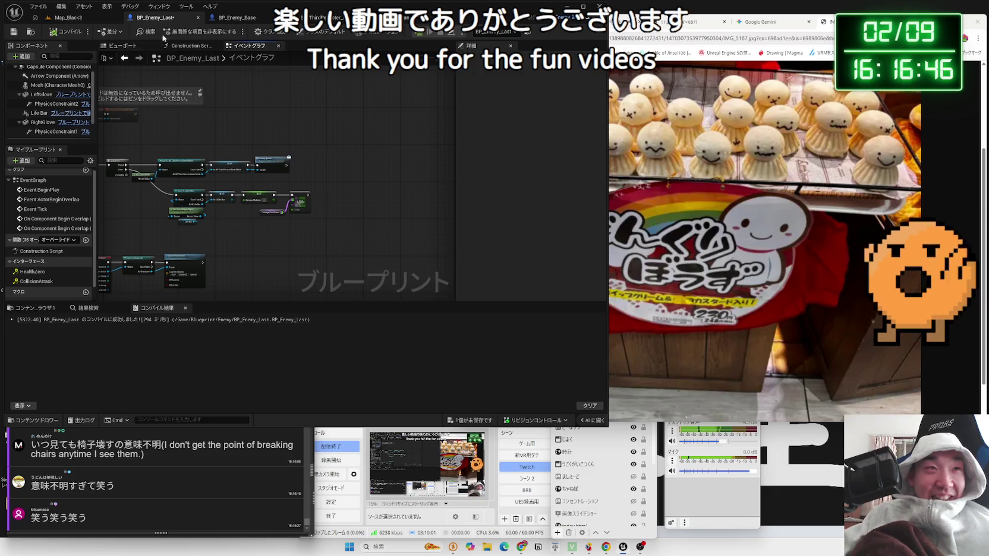
click(477, 421)
click(547, 361)
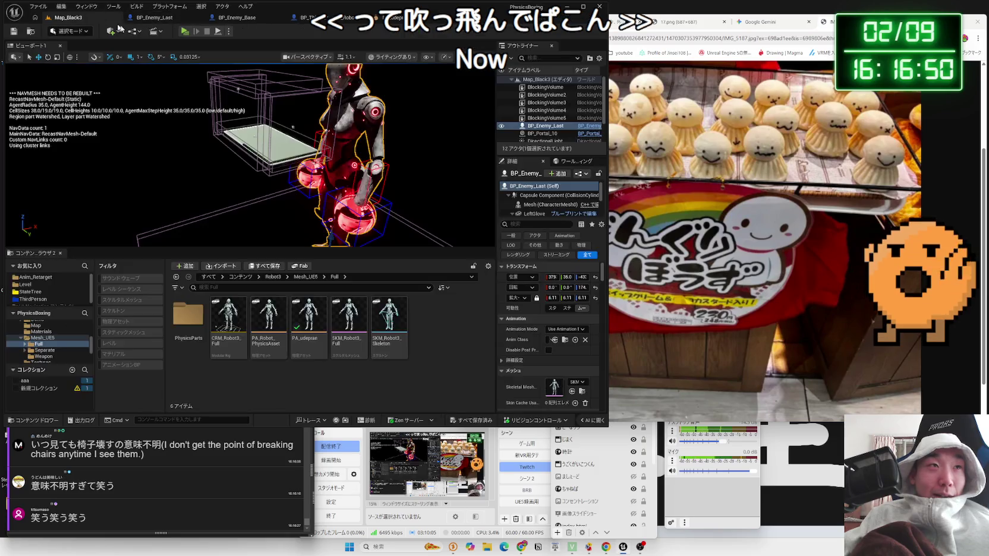
Check the Robot2, PA_udepran and BP_Enemy_Base assets, then play-test Map_Black3 with Alt+P and select the boss.
click(68, 18)
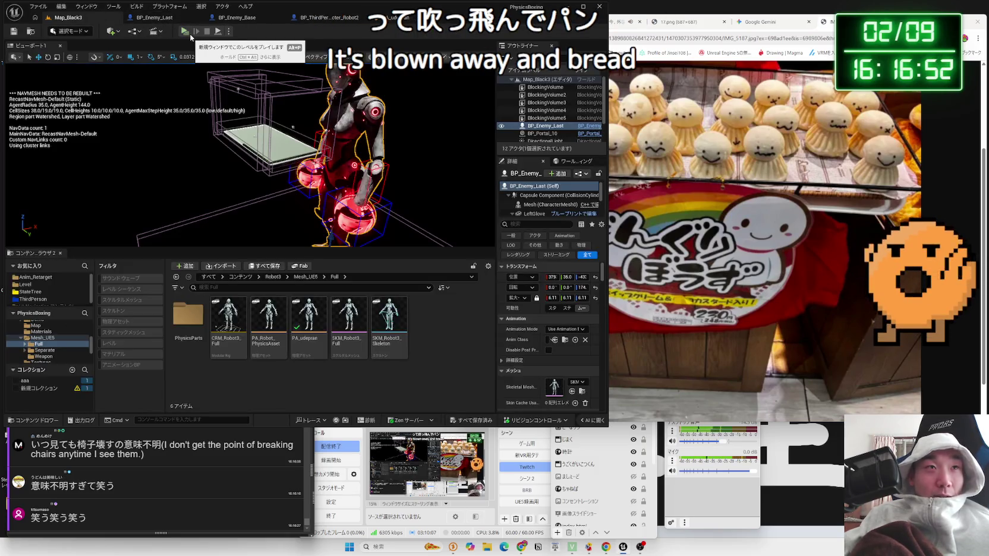
click(322, 18)
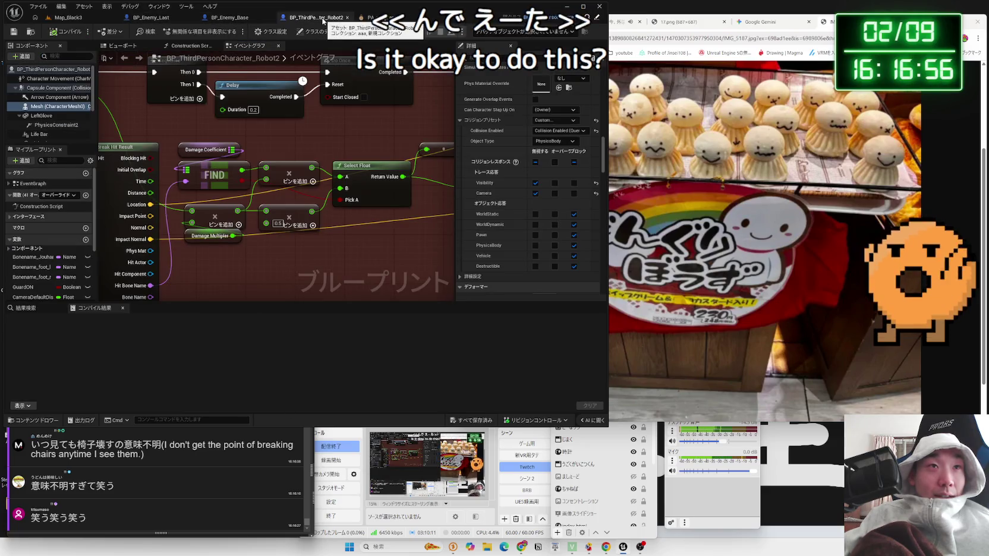
click(445, 20)
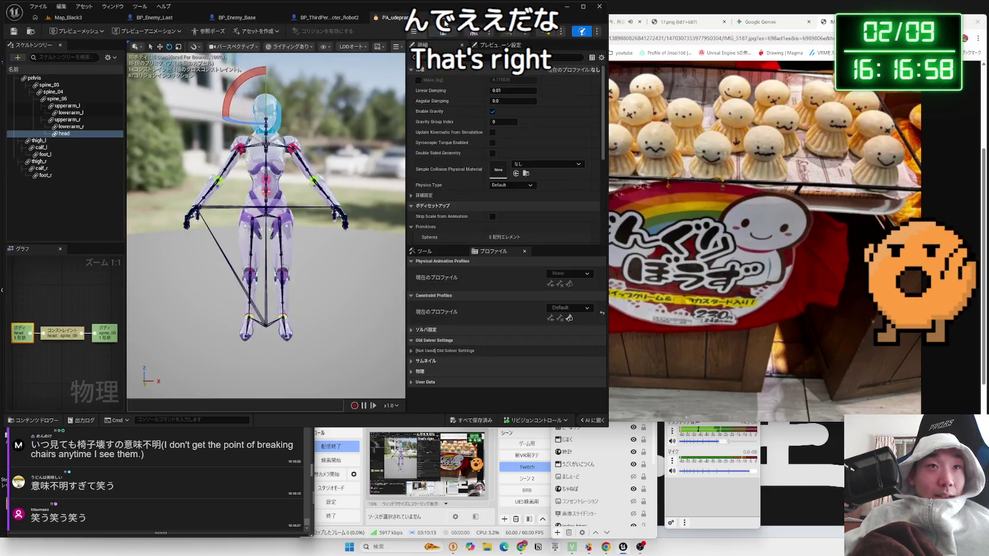
click(256, 18)
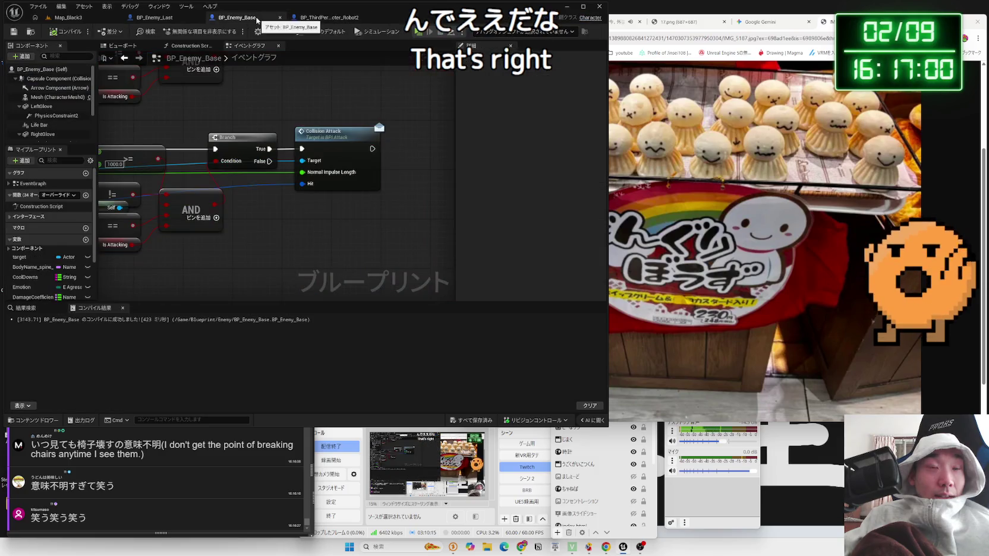
click(95, 17)
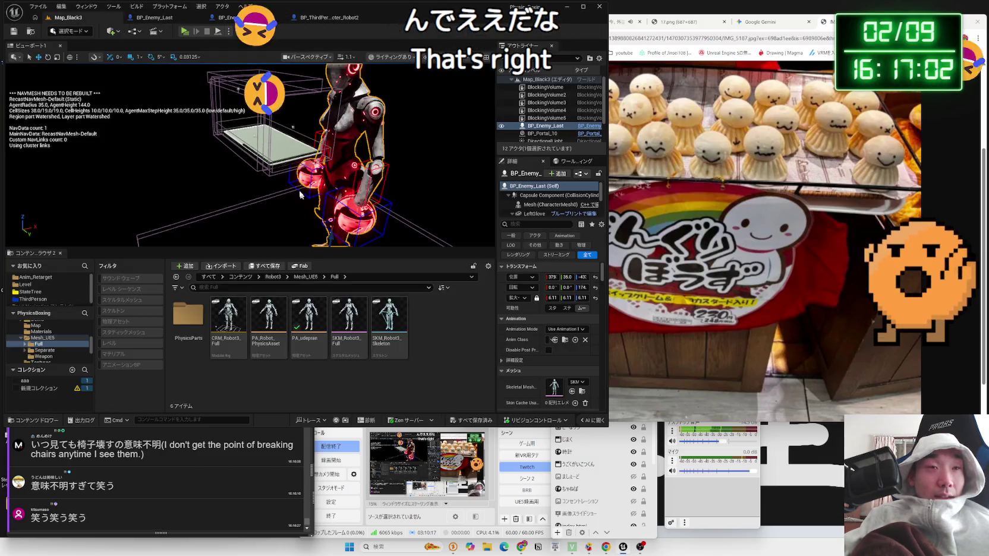
key(alt+p)
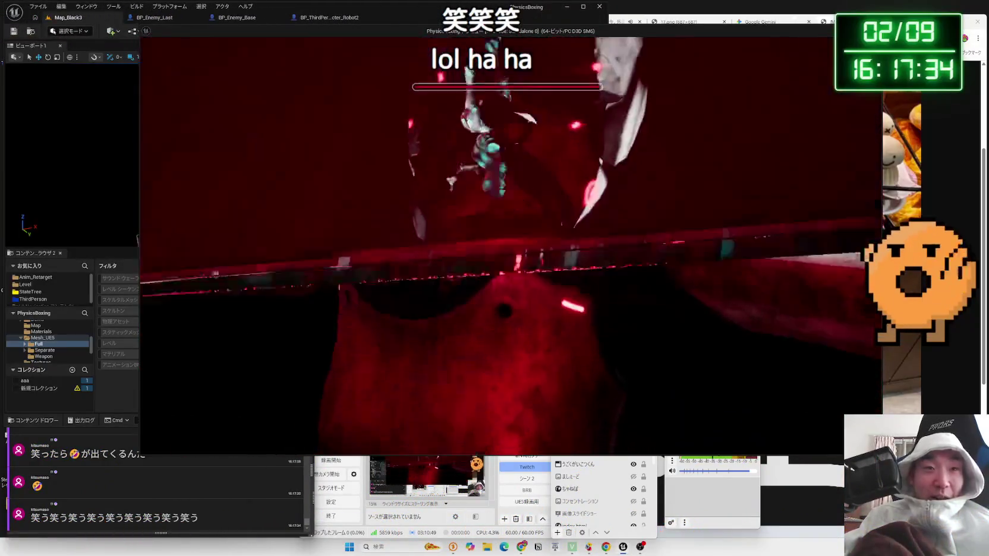
click(375, 242)
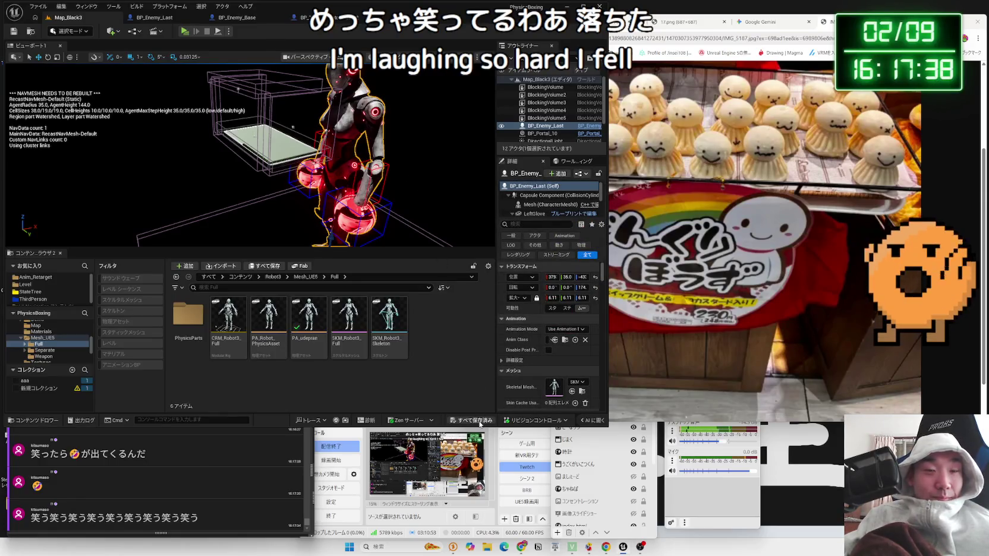
Browse Mesh_UE5 and Materials in the Content Browser, then open the StateTree LastBoss folder.
drag(417, 121, 333, 127)
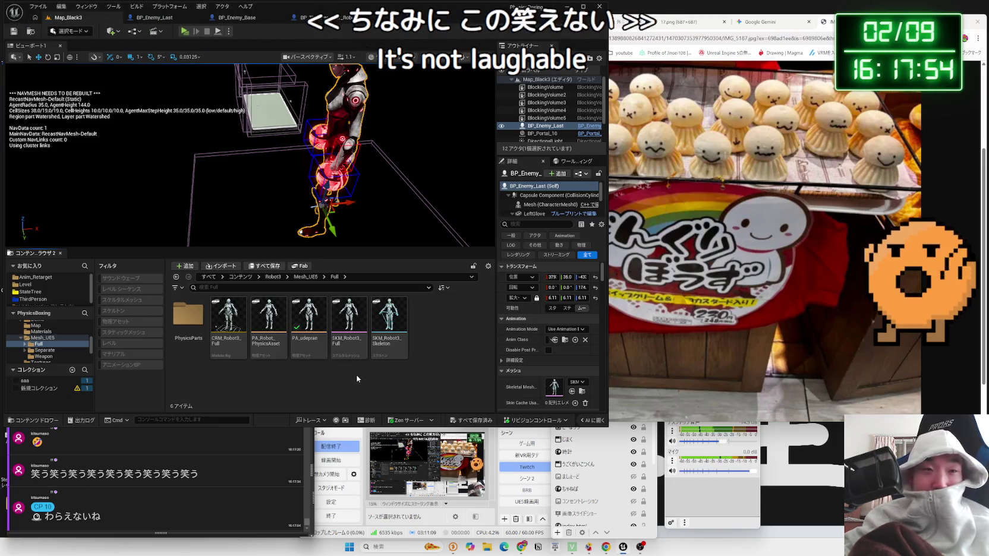
click(21, 338)
click(36, 343)
click(40, 338)
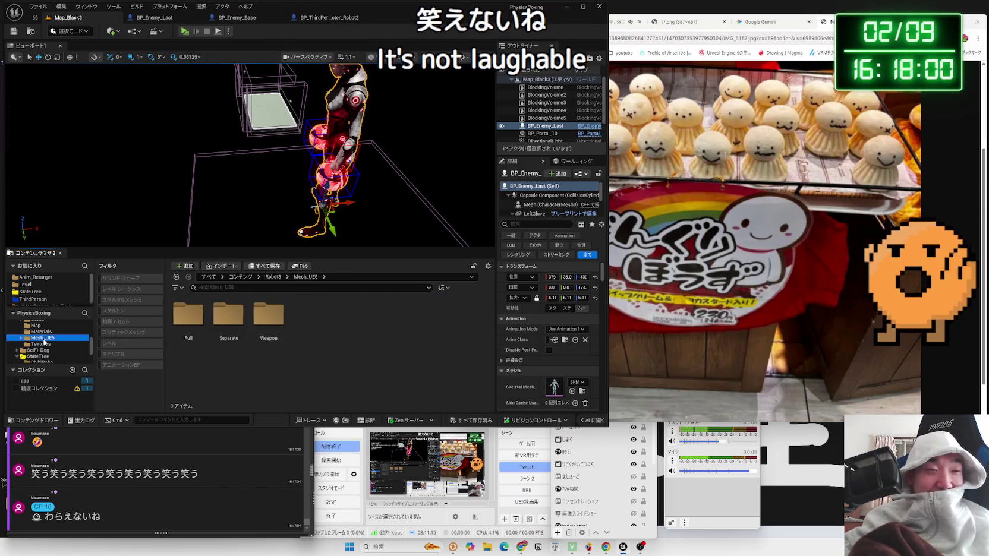
click(46, 332)
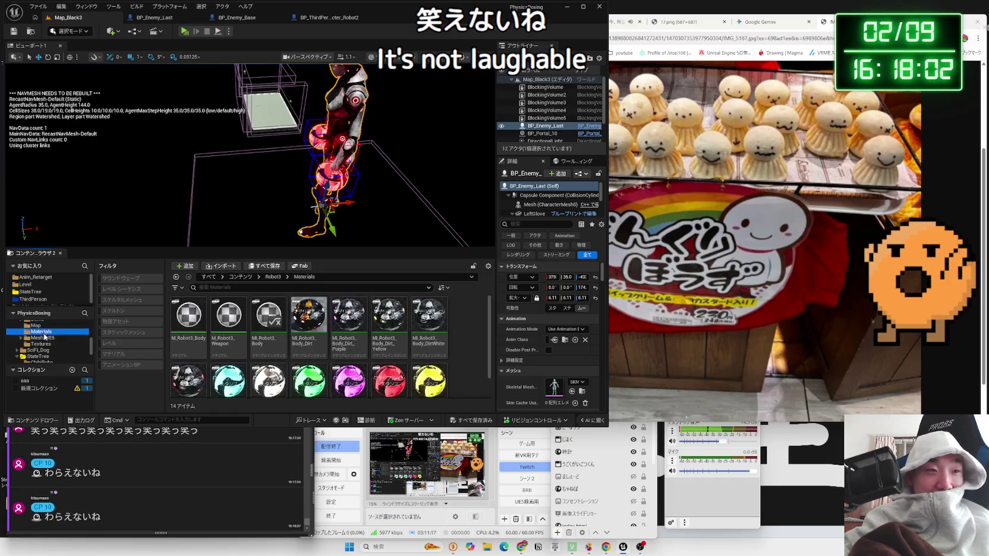
click(48, 338)
scroll(36, 338, up, 1)
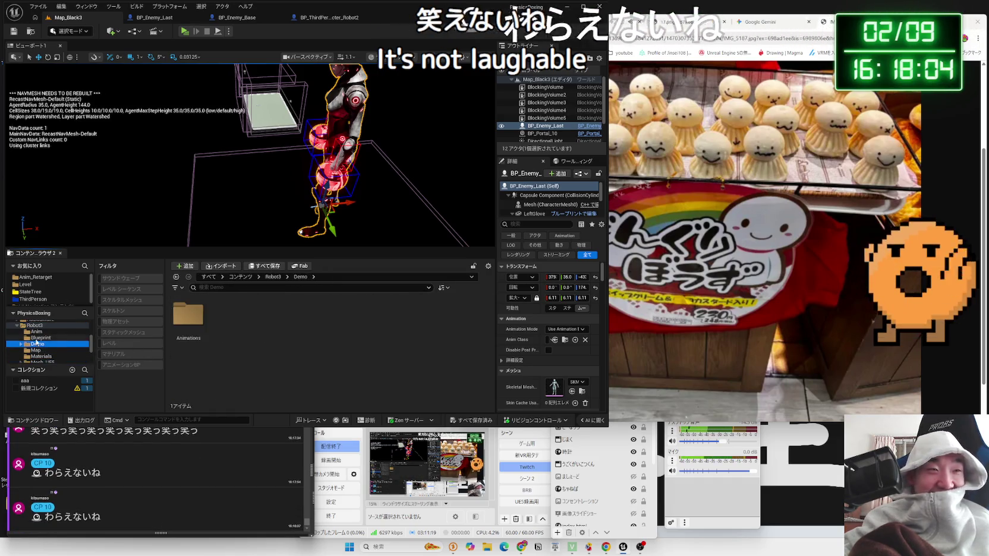
click(24, 331)
click(18, 325)
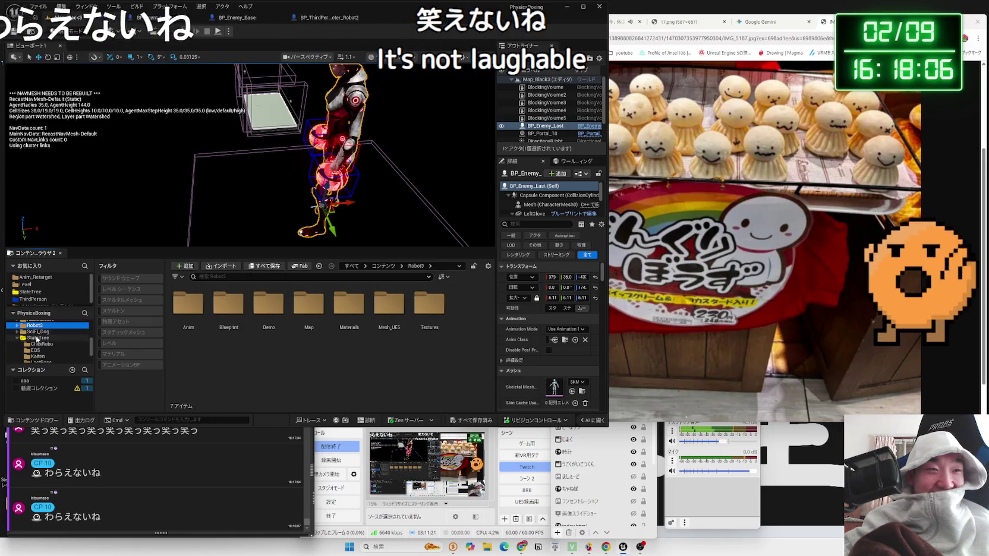
click(36, 339)
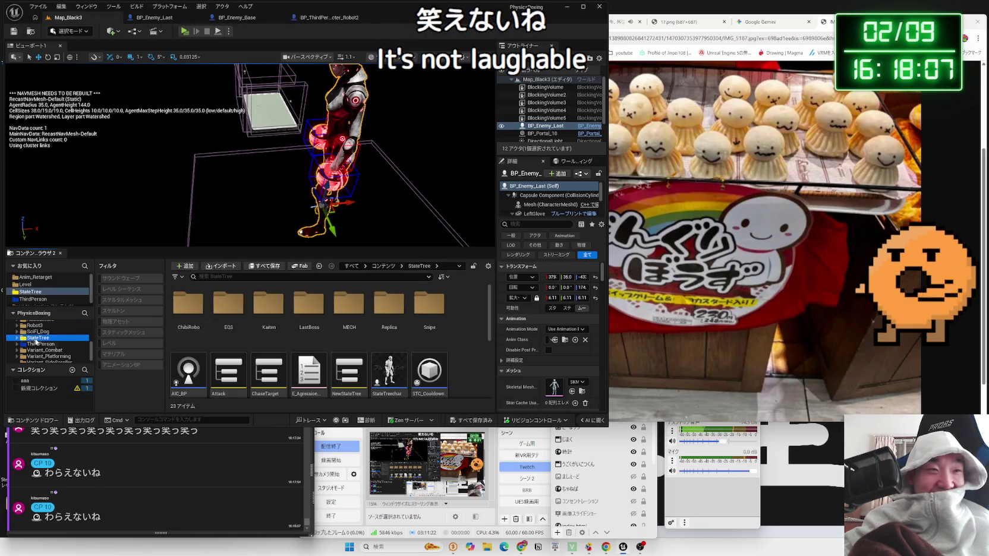
double_click(309, 328)
double_click(188, 327)
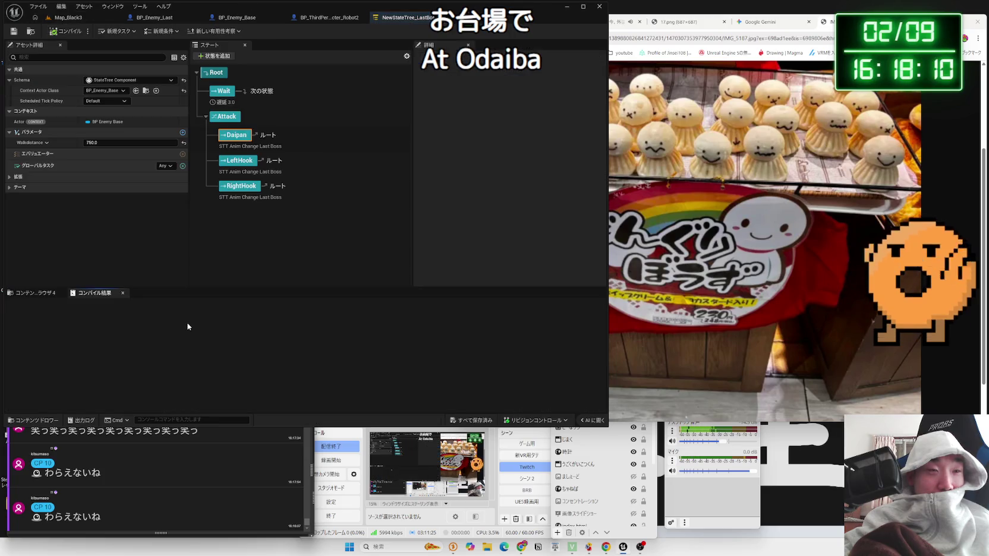
click(244, 161)
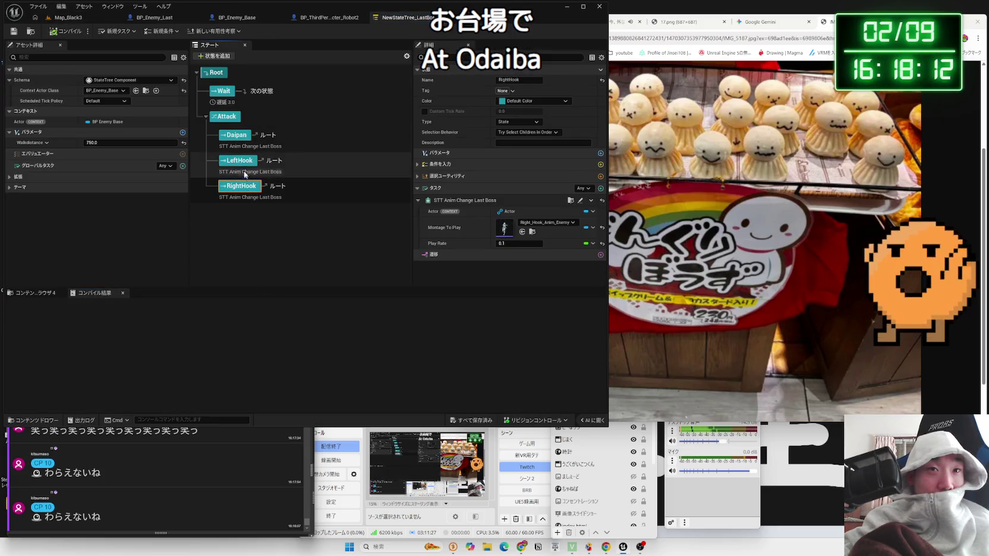
click(236, 138)
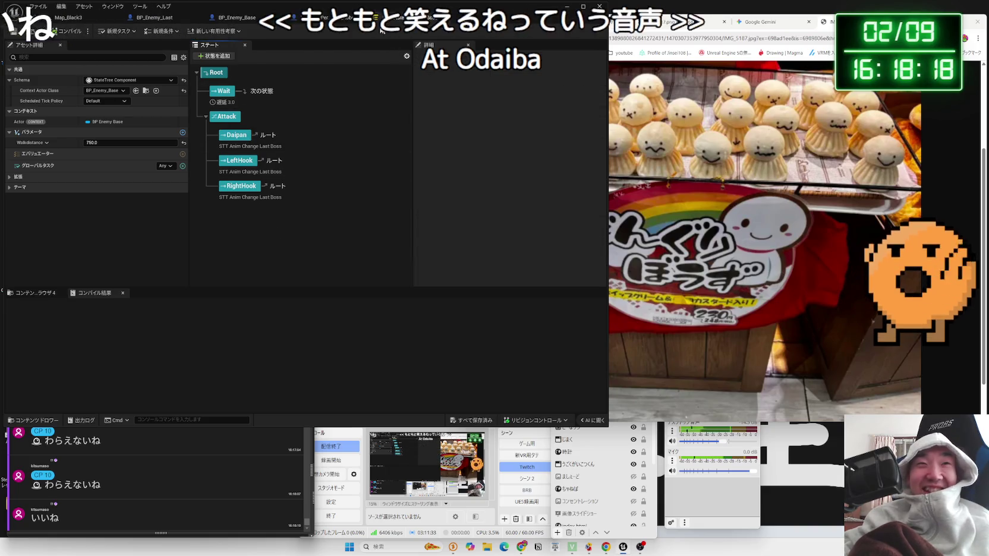
click(298, 22)
click(229, 17)
click(152, 17)
click(68, 17)
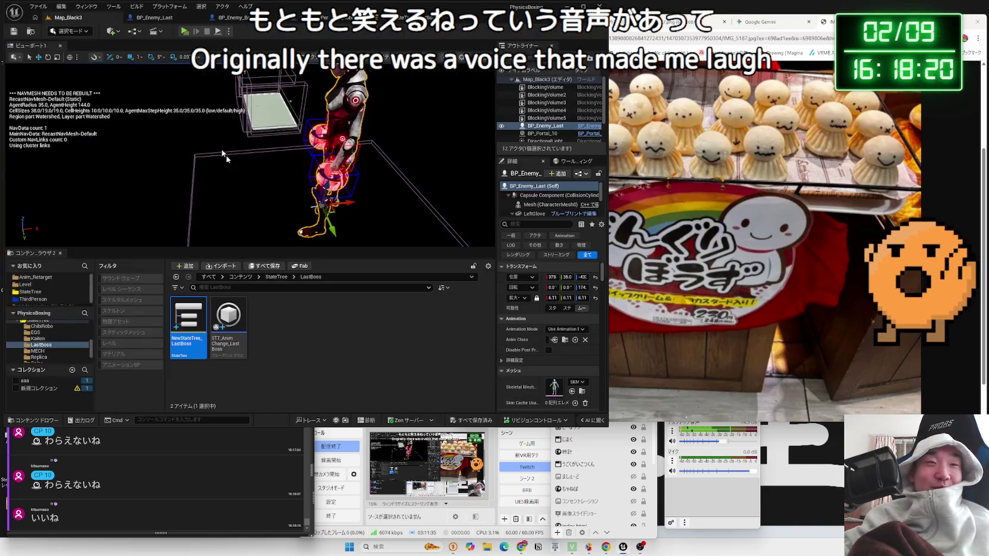
Delete BlockingVolume4, BlockingVolume5 and BlockingVolume3 directly in the viewport.
mouse_move(246, 200)
mouse_down()
mouse_move(242, 162)
mouse_move(178, 162)
mouse_up()
click(355, 144)
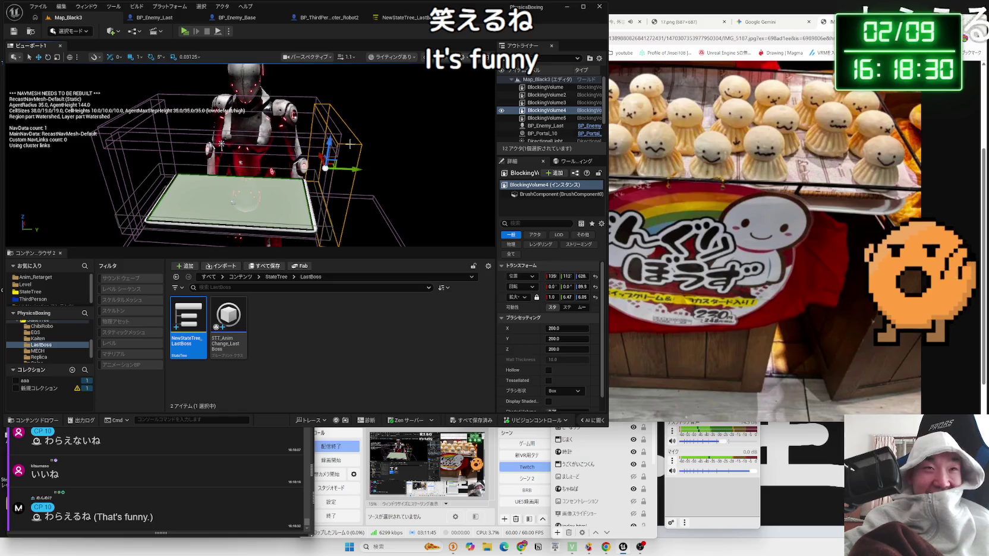
key(Delete)
click(126, 123)
key(Delete)
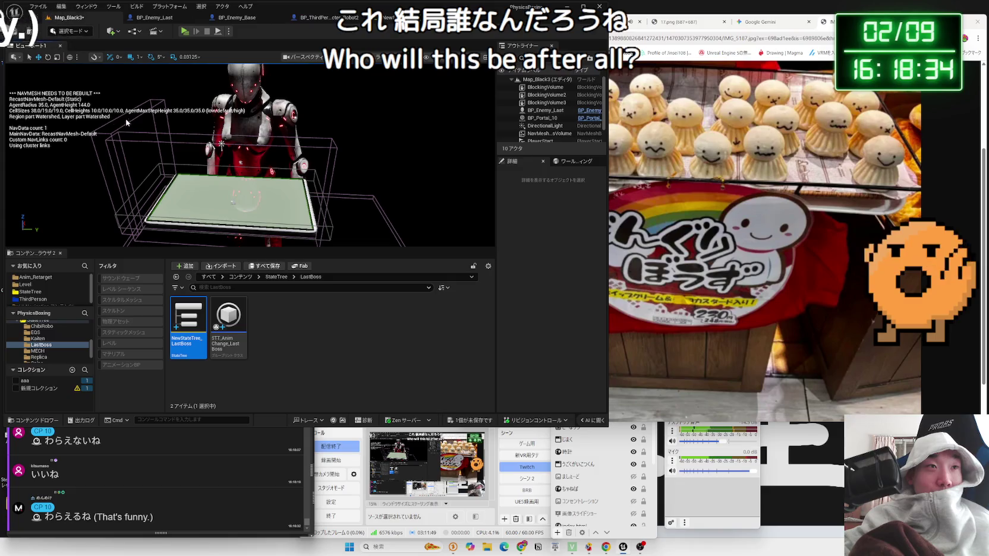
click(133, 121)
key(Delete)
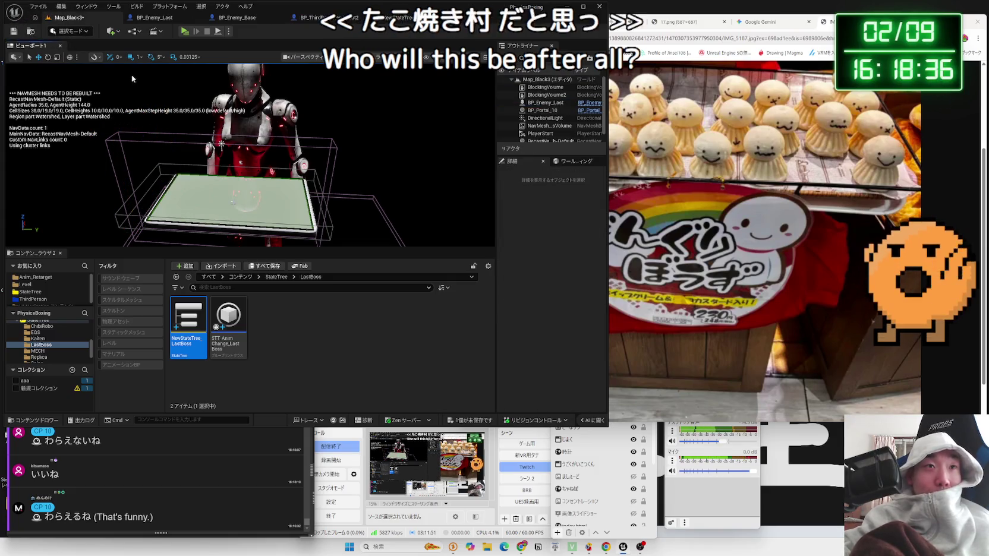
click(186, 32)
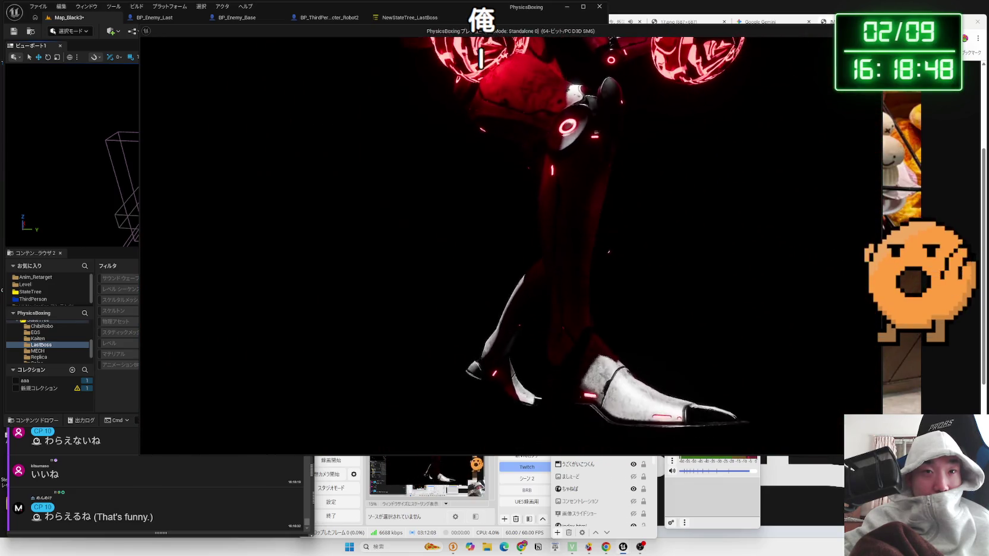
key(Escape)
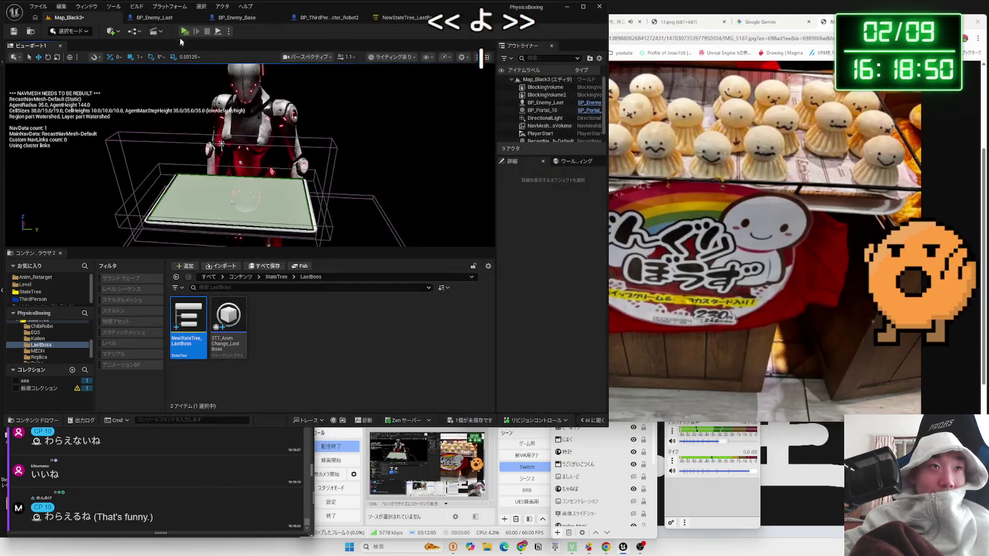
click(185, 31)
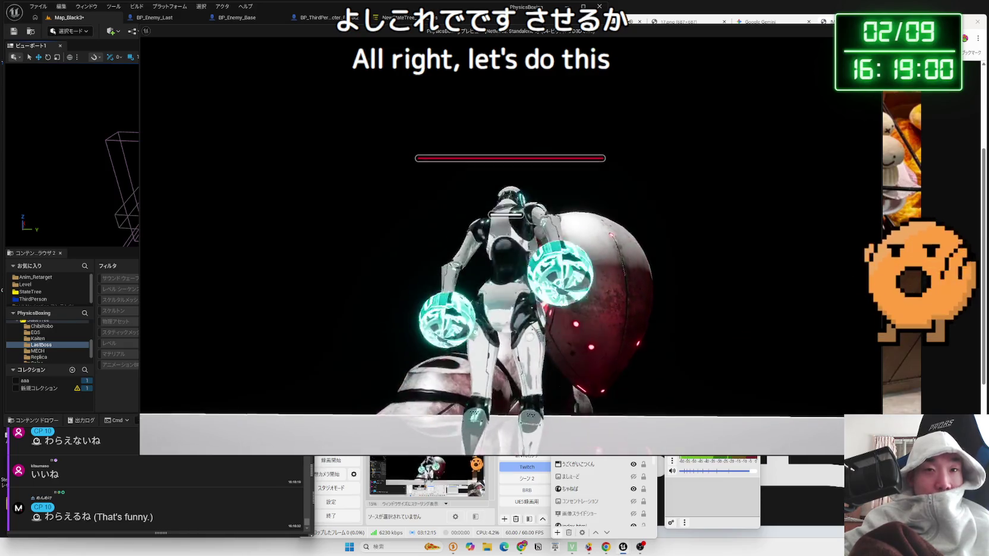
key(Escape)
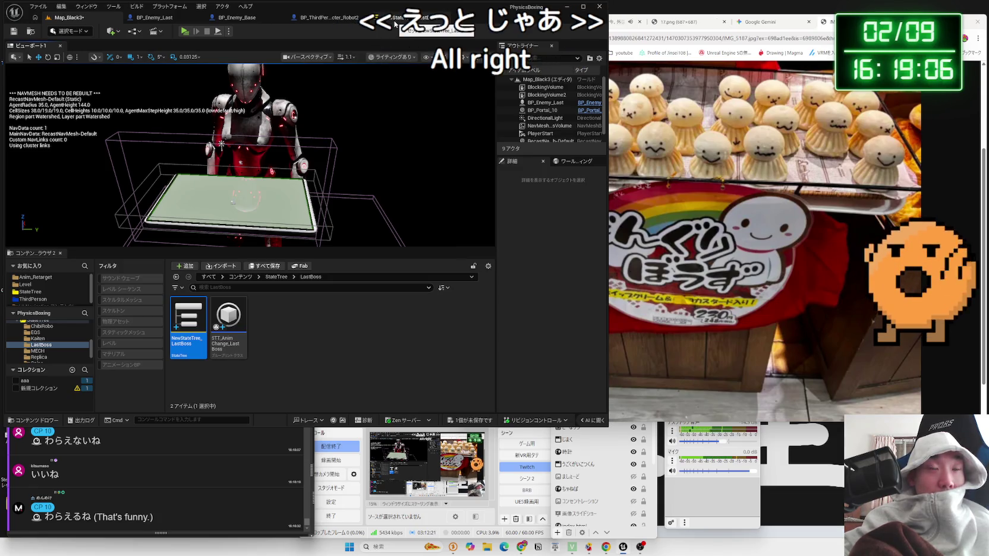
mouse_move(254, 88)
mouse_down()
mouse_move(279, 89)
mouse_move(254, 89)
mouse_move(297, 206)
mouse_up()
Select the BP_Enemy_Last boss and save the unsaved level changes.
click(297, 206)
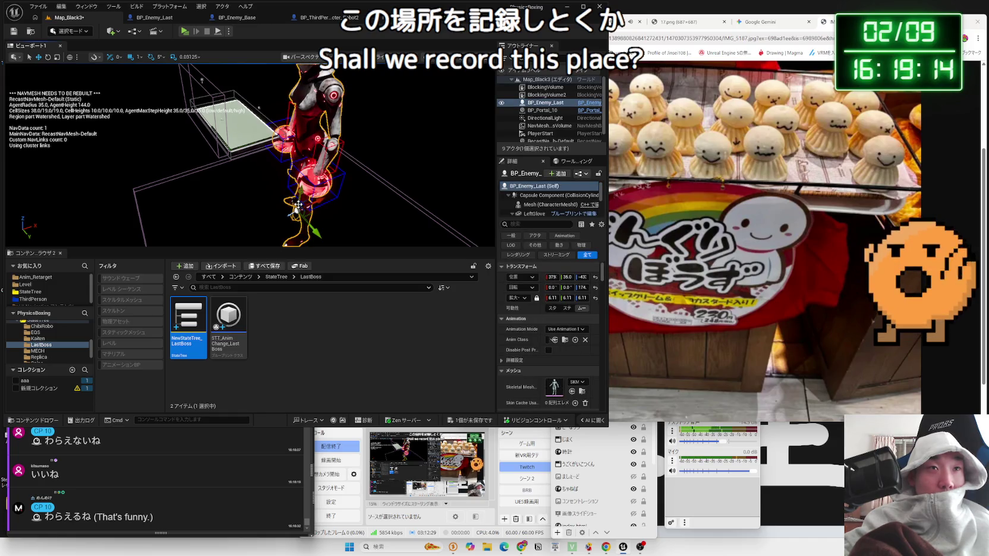
click(475, 422)
click(554, 362)
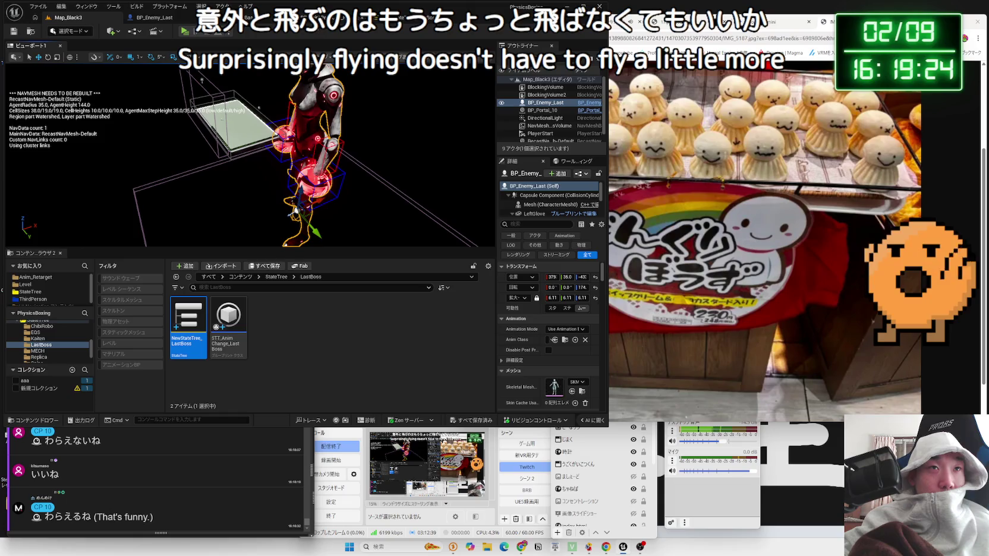
Check BP_Enemy_Last's event graph, return to Map_Black3, and open the STT_AnimChange_LastBoss task.
click(154, 17)
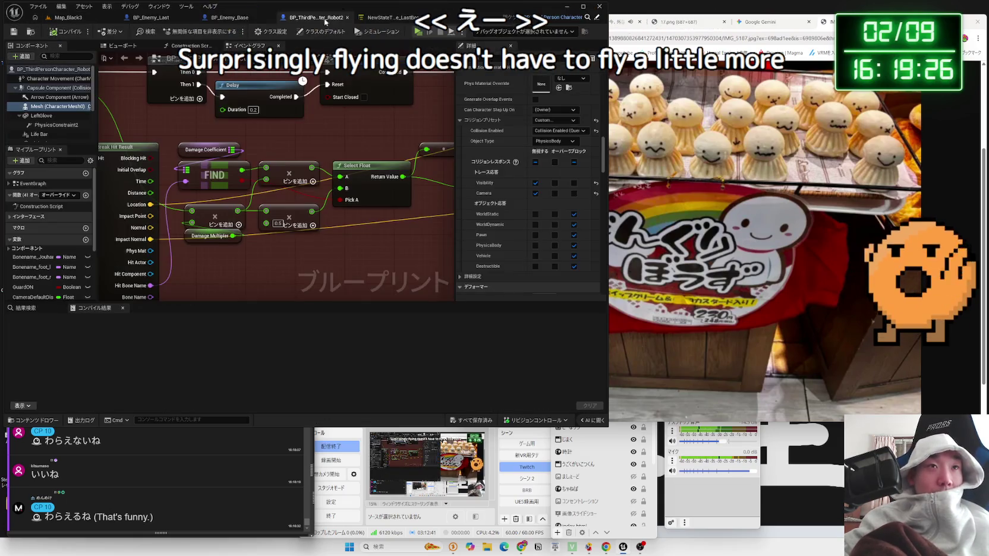
click(158, 18)
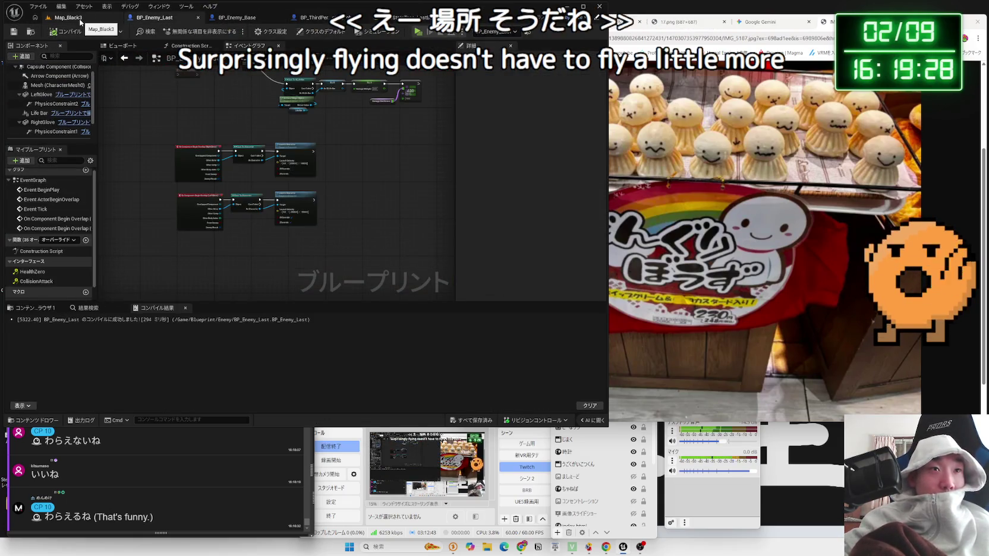
click(67, 17)
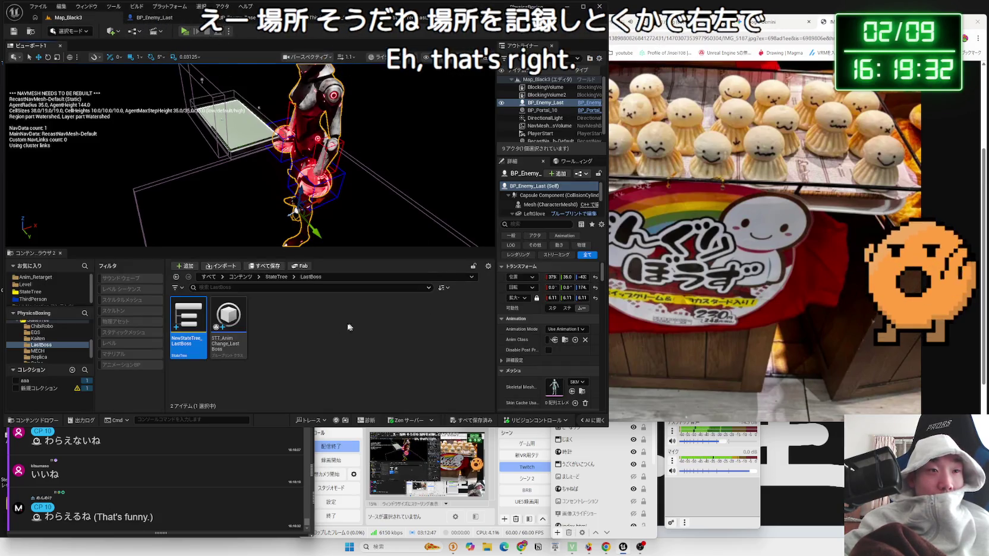
mouse_move(236, 322)
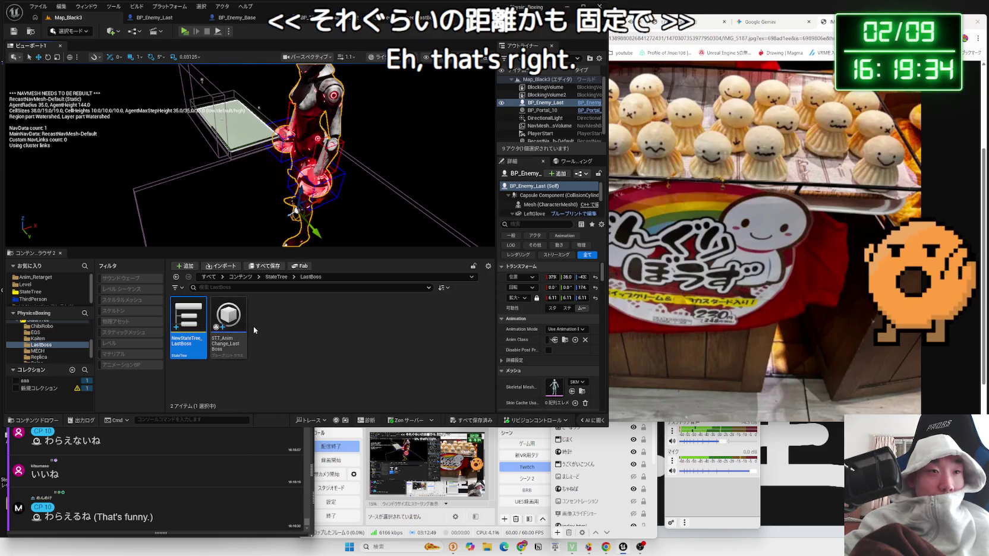
double_click(235, 324)
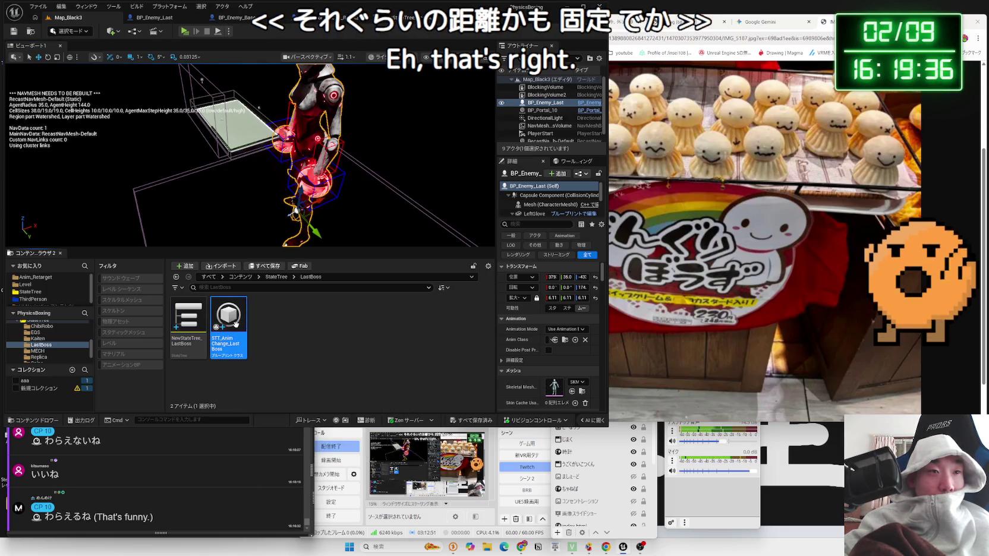
From the Actor pin, add an Add World Offset (CapsuleComponent) node and position it.
drag(188, 210, 254, 248)
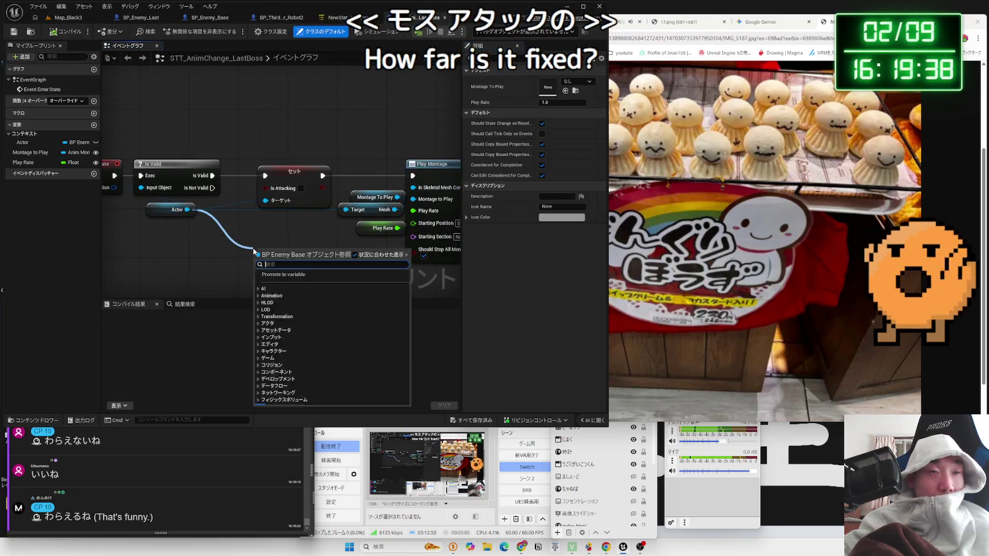
text(get at)
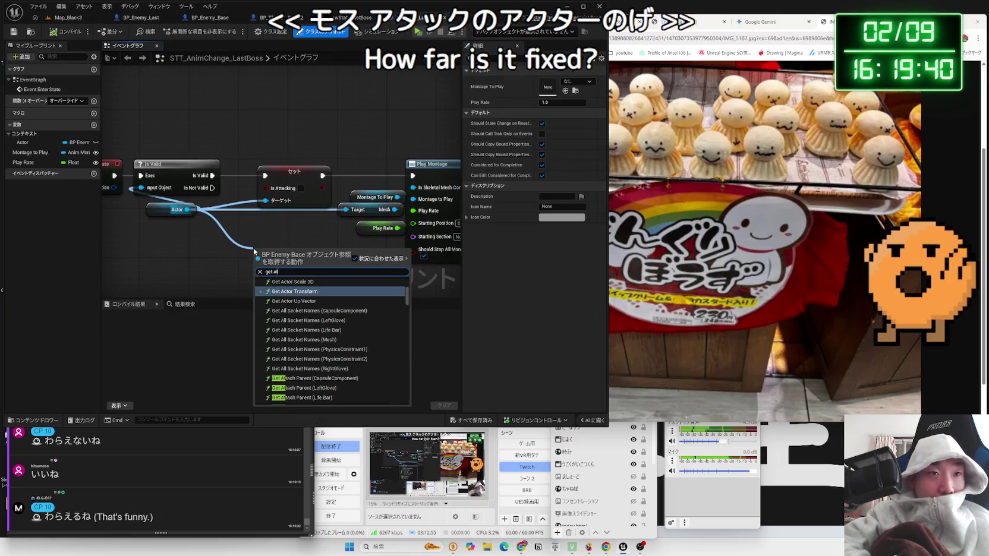
text( location)
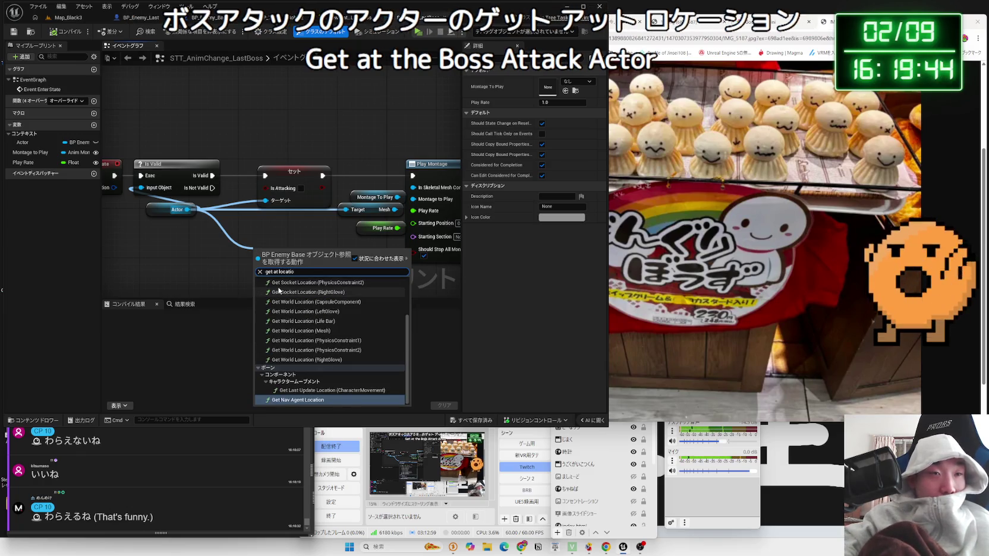
key(BackSpace)
key(BackSpace)
key(BackSpace)
key(BackSpace)
text(set world)
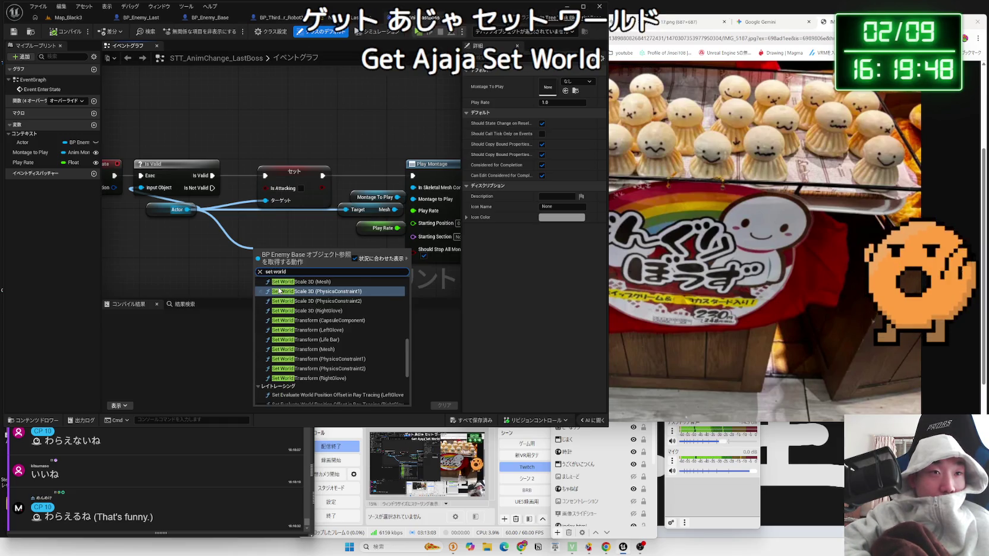
text( location)
scroll(297, 297, up, 3)
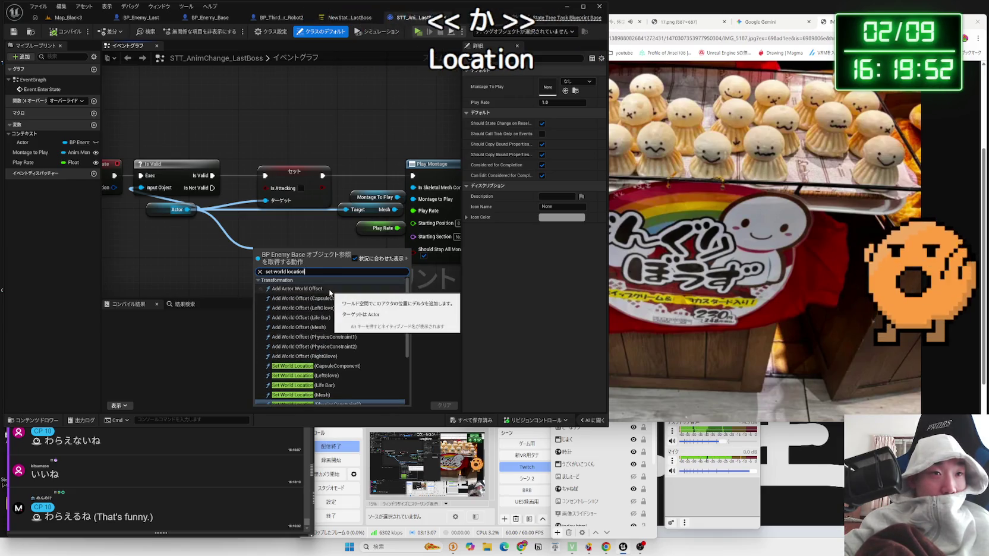
scroll(350, 336, down, 3)
scroll(351, 338, down, 1)
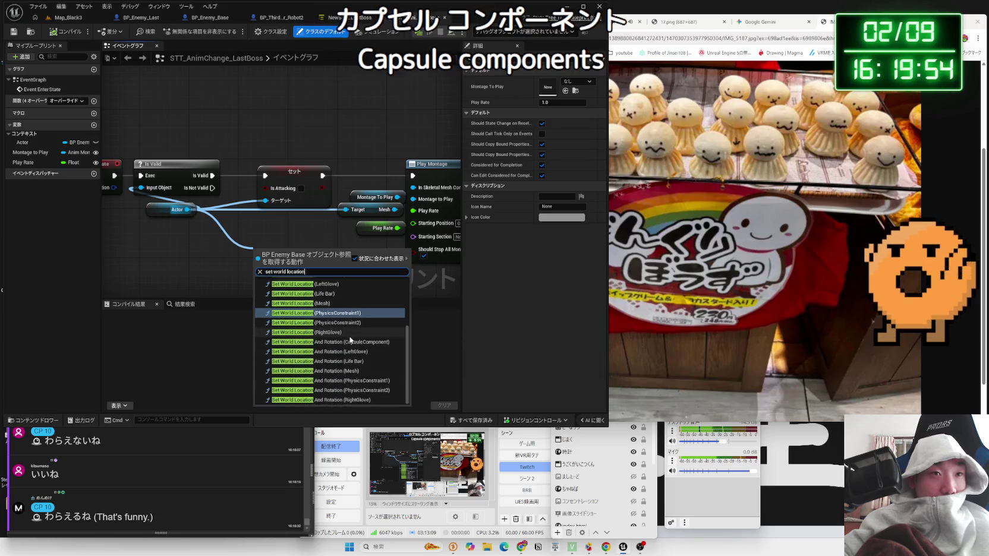
scroll(347, 338, up, 2)
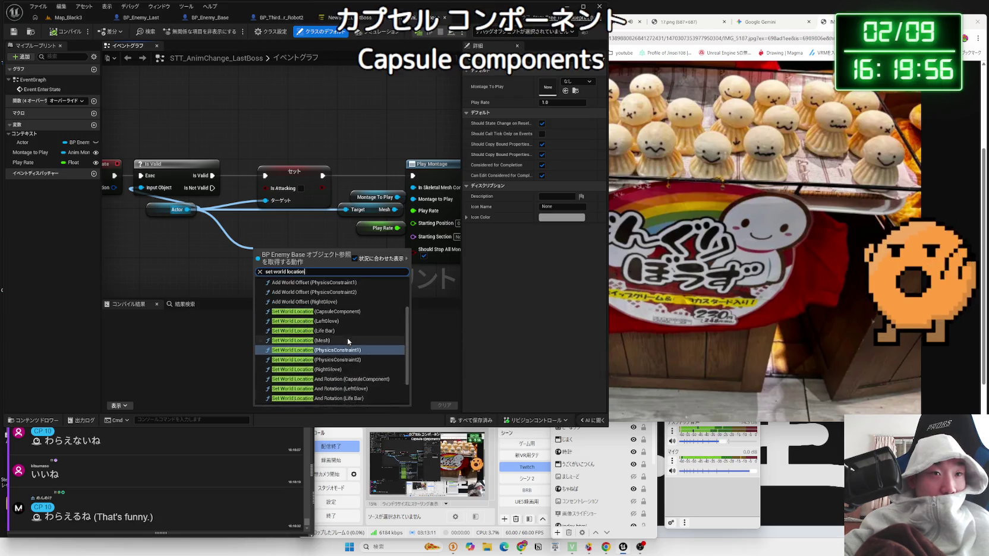
scroll(348, 342, up, 2)
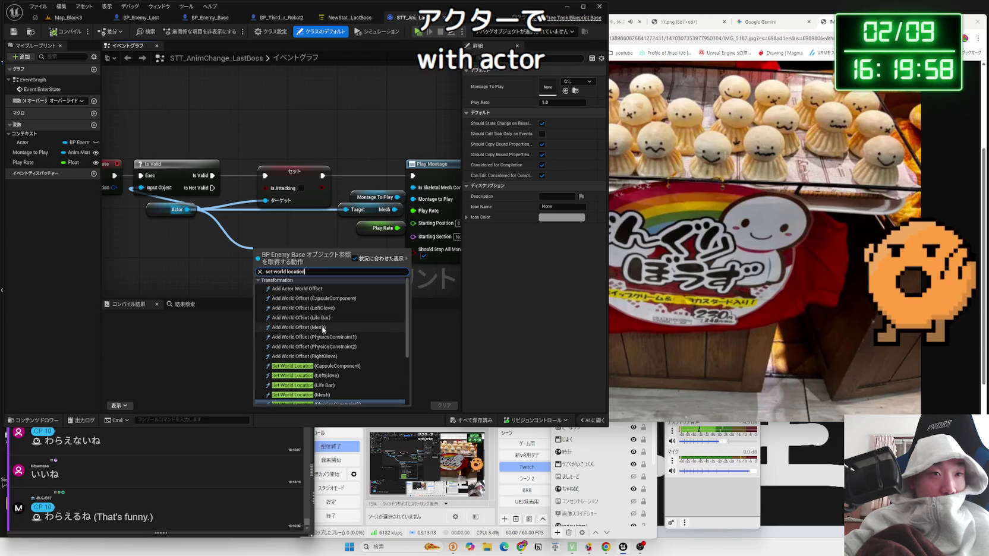
click(326, 299)
mouse_move(271, 254)
mouse_down()
mouse_move(264, 280)
mouse_move(278, 235)
mouse_up()
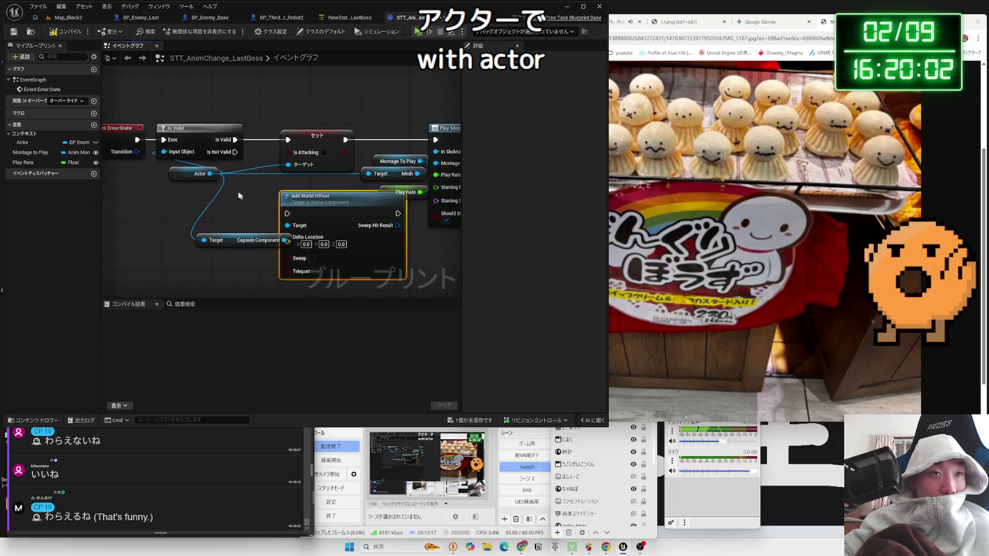
Delete the Add World Offset and Capsule Component nodes from the graph.
drag(221, 194, 221, 195)
key(Escape)
drag(305, 201, 323, 214)
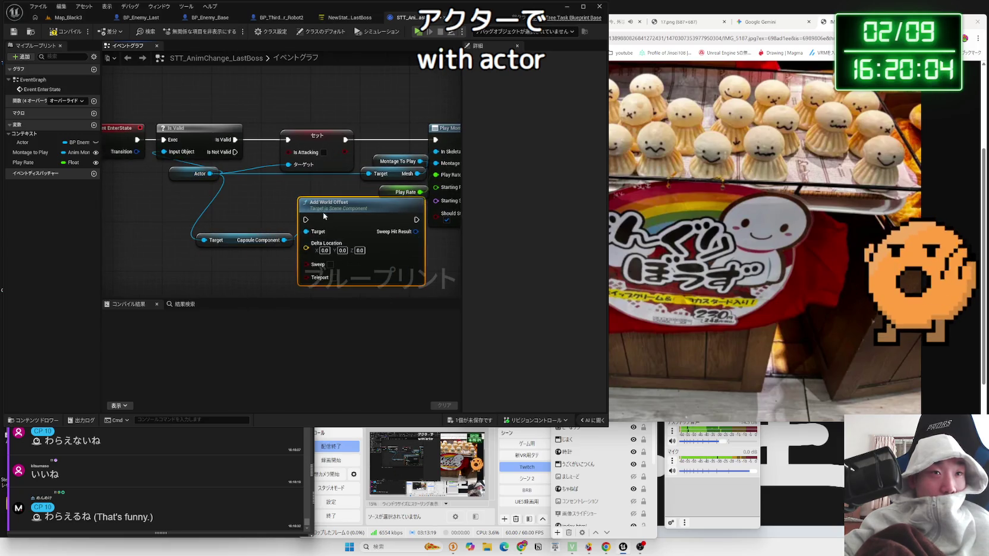
key(Delete)
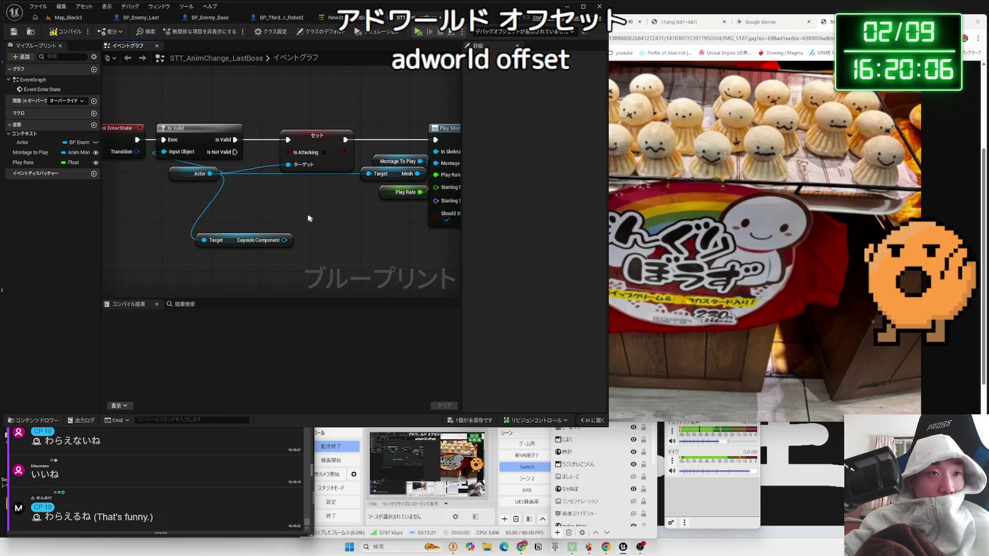
click(248, 241)
key(Delete)
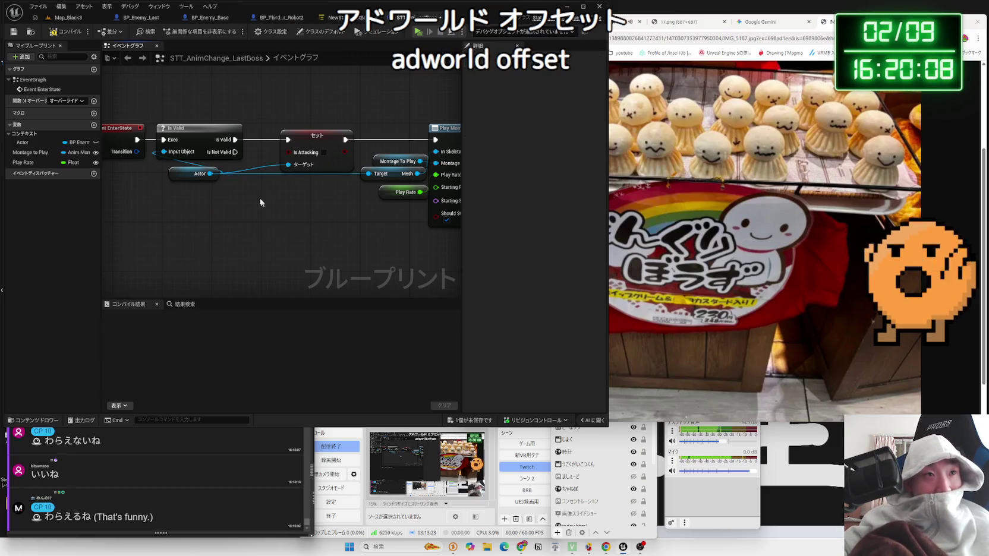
Create a Set Actor Location node wired to Actor, then return to Map_Black3.
mouse_move(215, 176)
mouse_down()
mouse_move(226, 212)
mouse_move(275, 231)
mouse_up()
text(set locat)
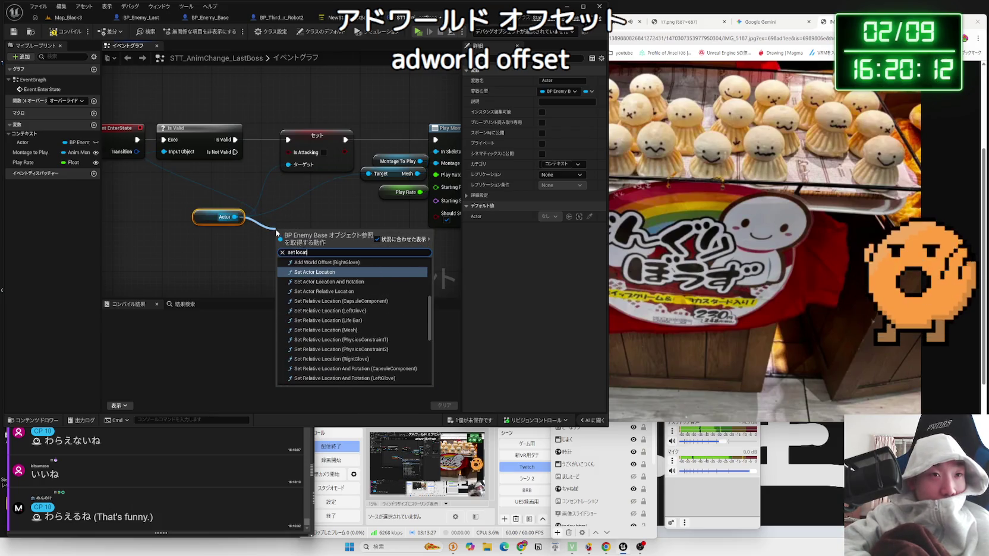
key(Return)
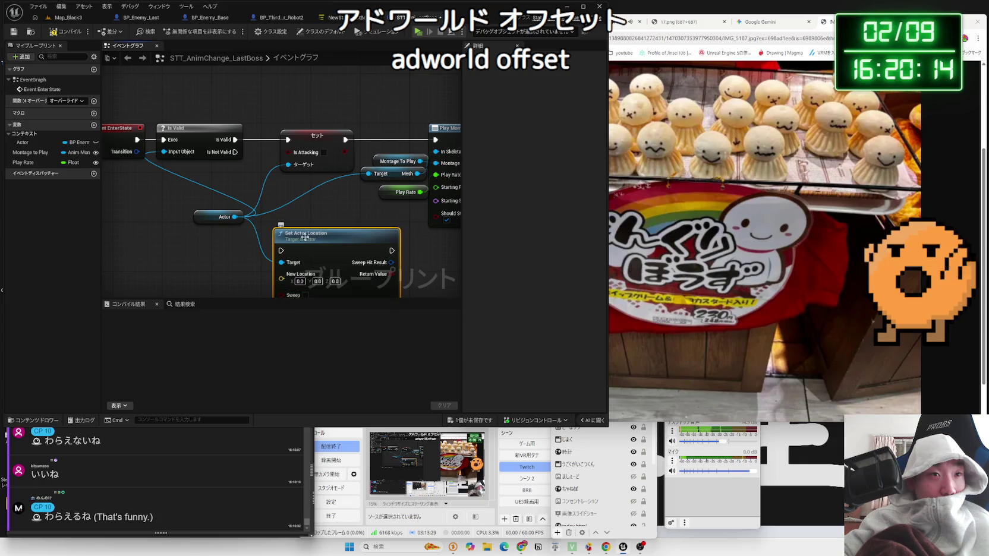
click(69, 19)
drag(263, 163, 268, 161)
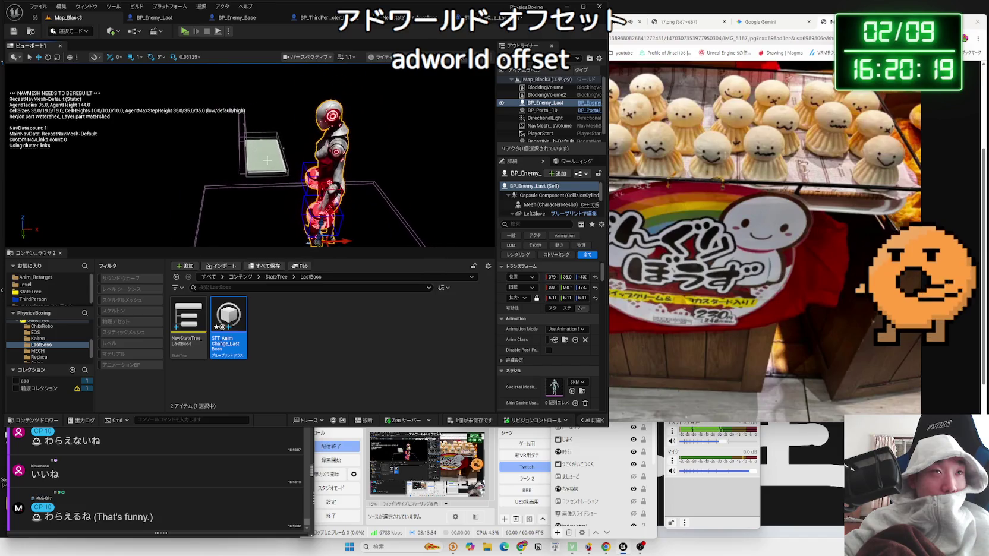
Play-test the boss fight, then select BP_Enemy_Last and widen the Outliner and Details panels.
click(182, 34)
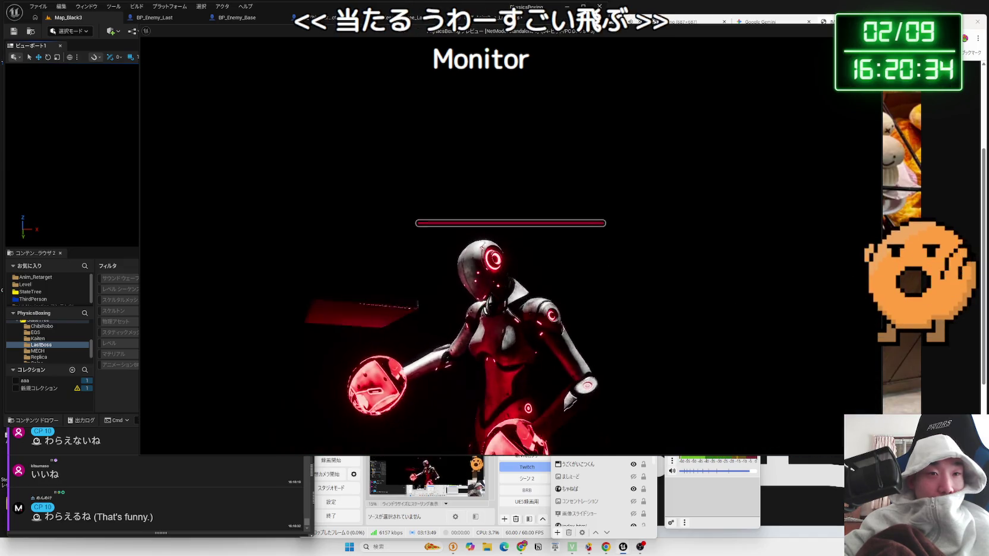
key(Escape)
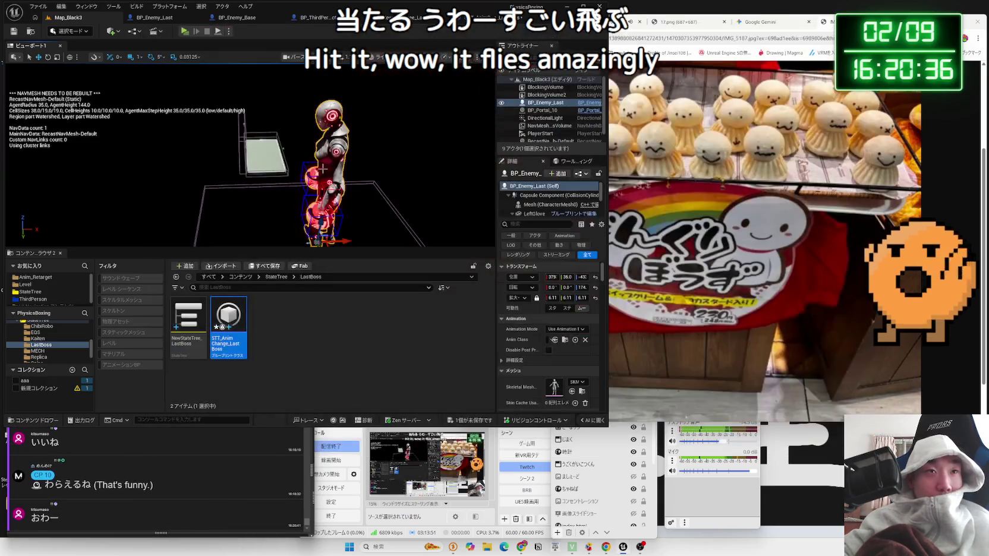
click(322, 208)
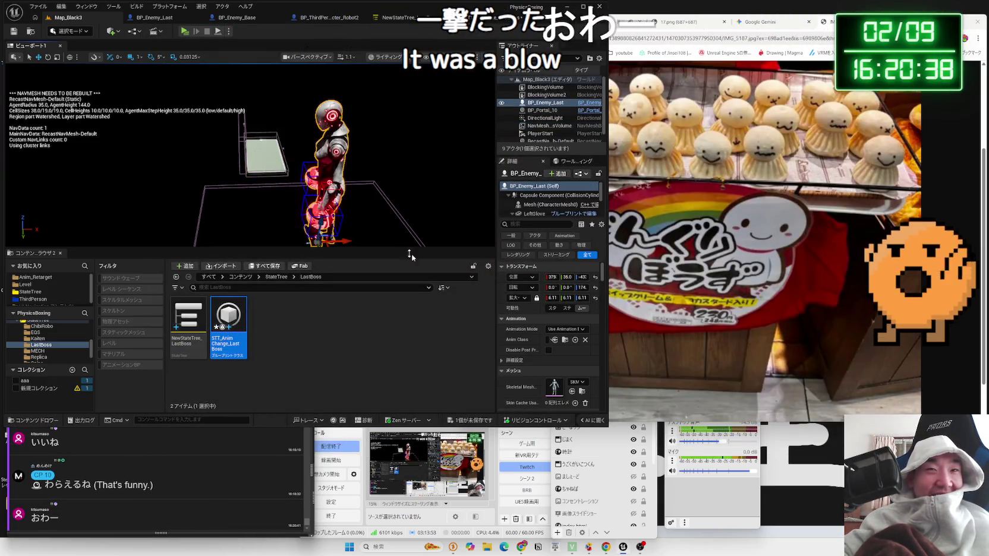
drag(496, 280, 384, 283)
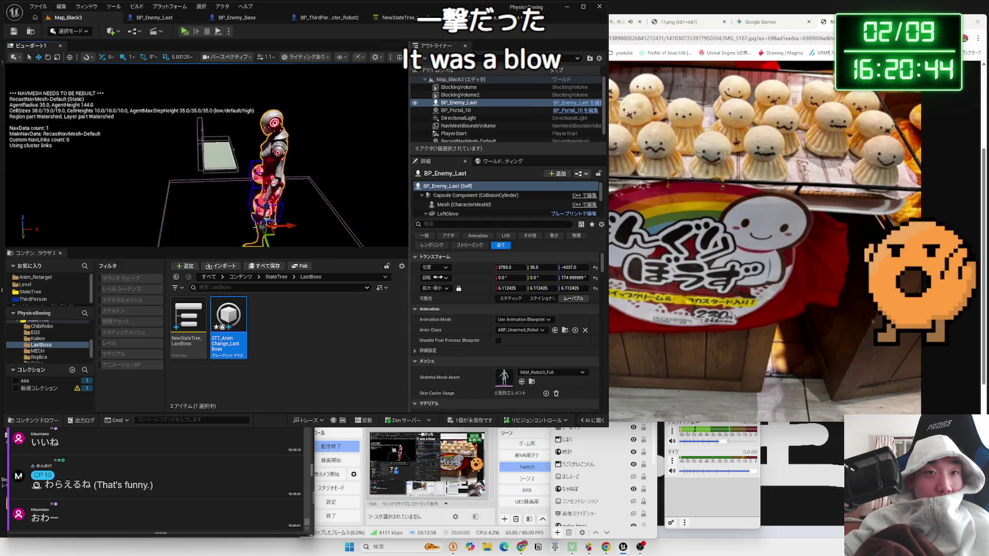
click(331, 18)
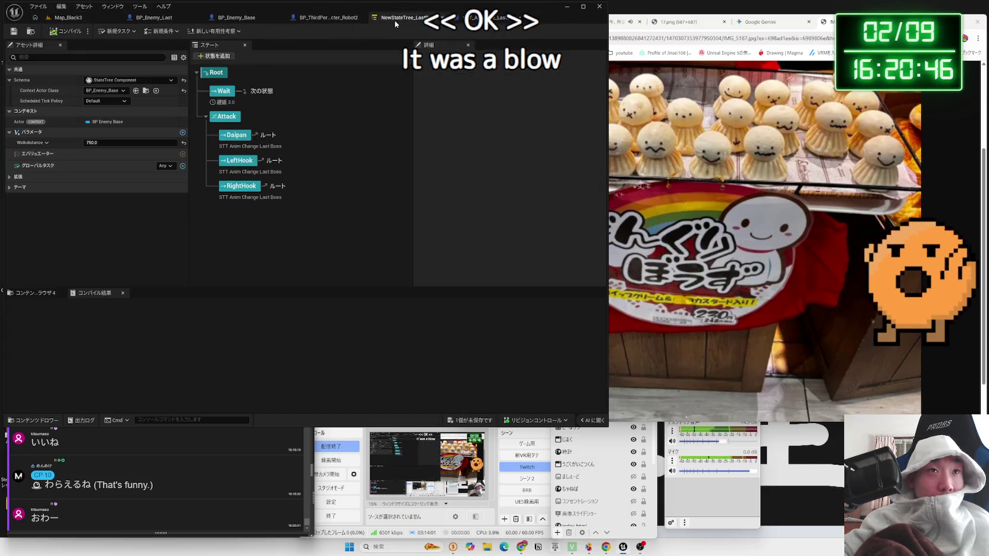
Switch from Map_Black3 to the STT_AnimChange_LastBoss task graph and zoom out.
click(75, 22)
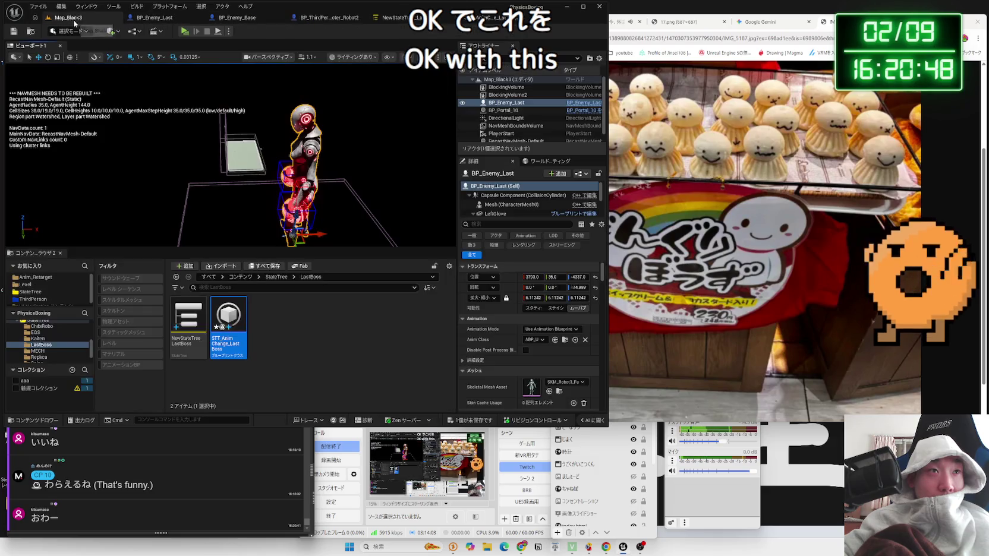
click(392, 17)
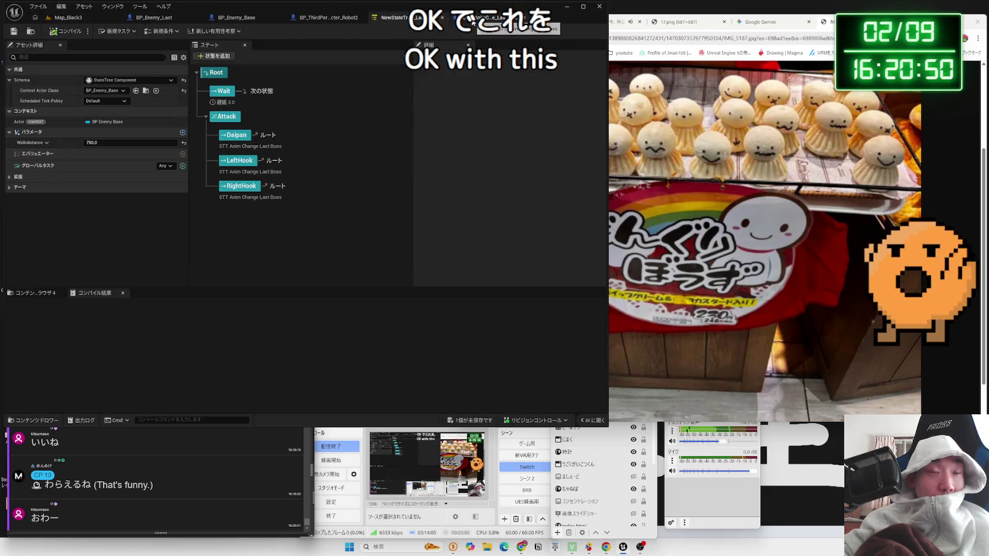
click(473, 19)
scroll(175, 228, down, 4)
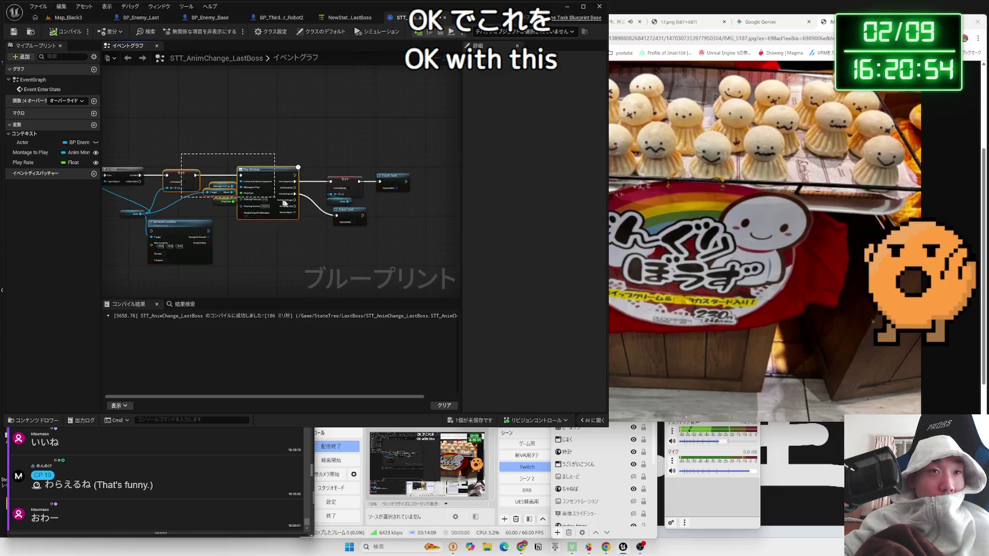
Push Play Montage right and place Set Actor Location between Set Is Attacking and Play Montage.
drag(271, 174, 346, 173)
drag(185, 230, 234, 183)
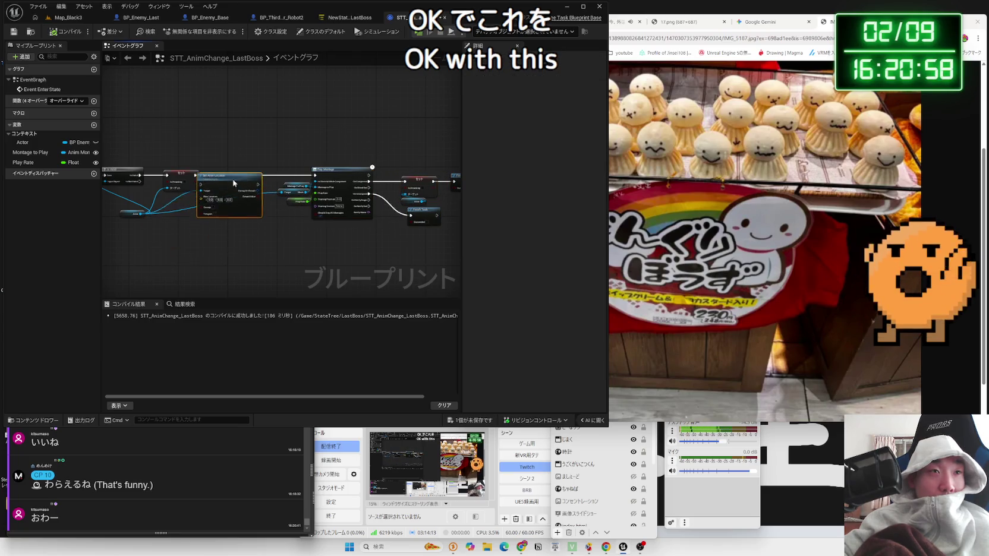
scroll(211, 176, up, 3)
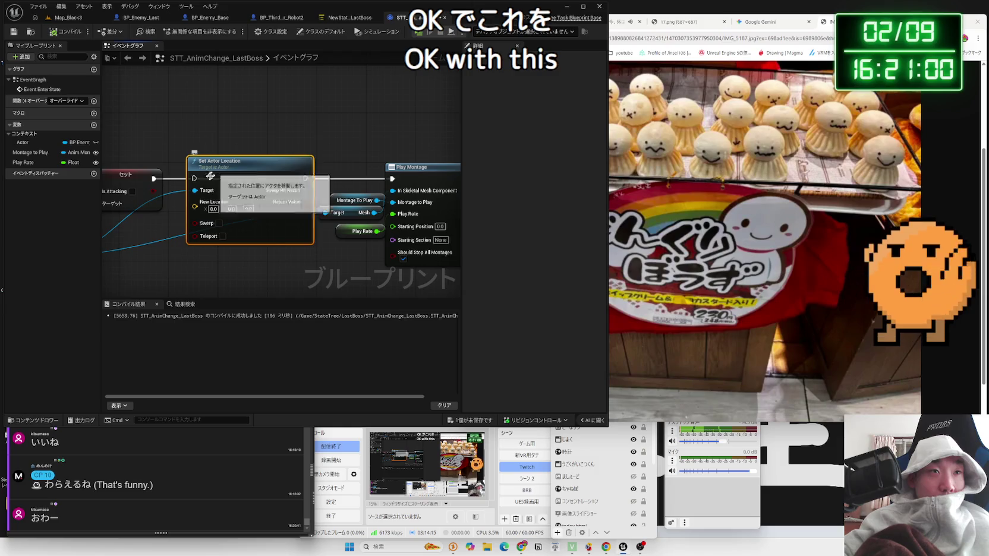
drag(210, 176, 228, 175)
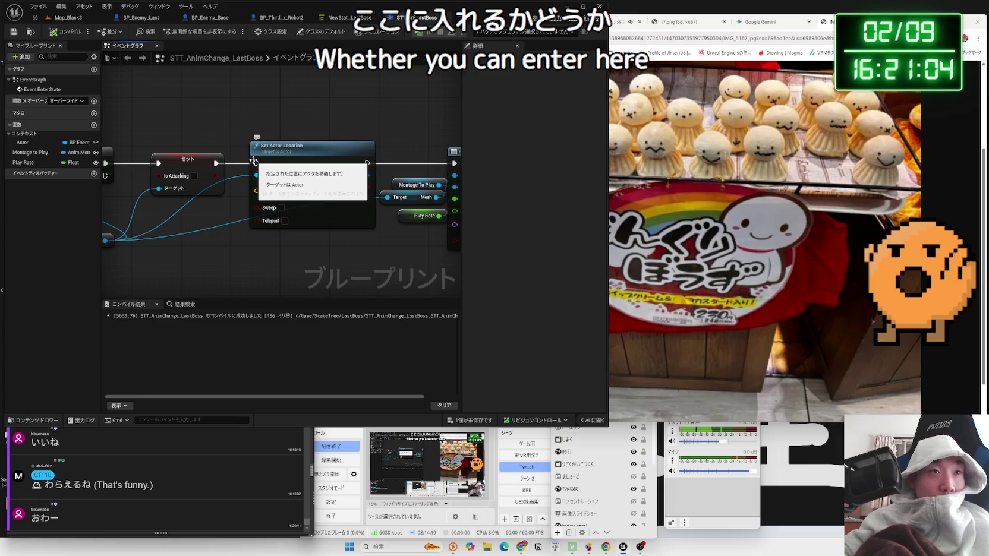
drag(311, 162, 307, 164)
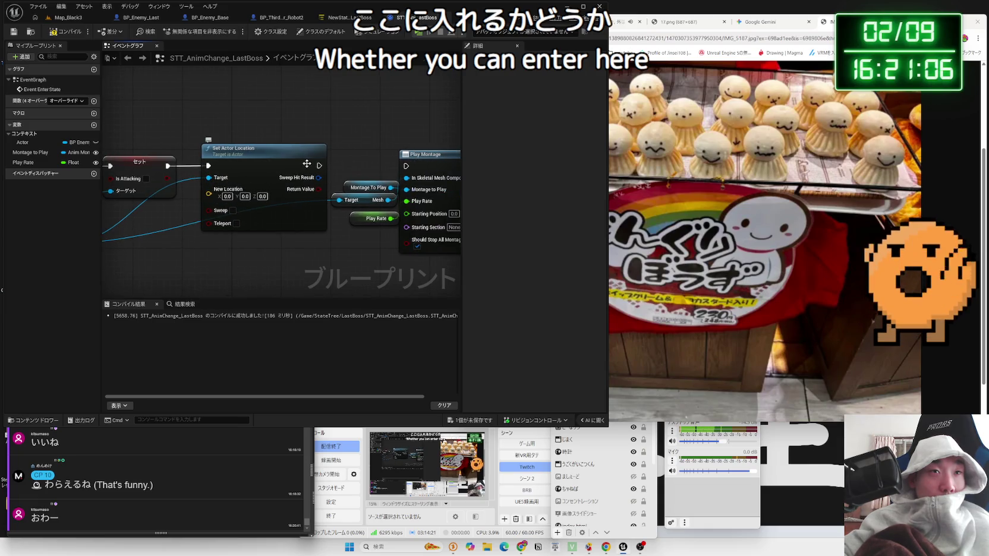
drag(311, 214, 367, 208)
Promote Set Actor Location's New Location input to a vector variable and compile the blueprint.
drag(264, 189, 237, 238)
click(256, 264)
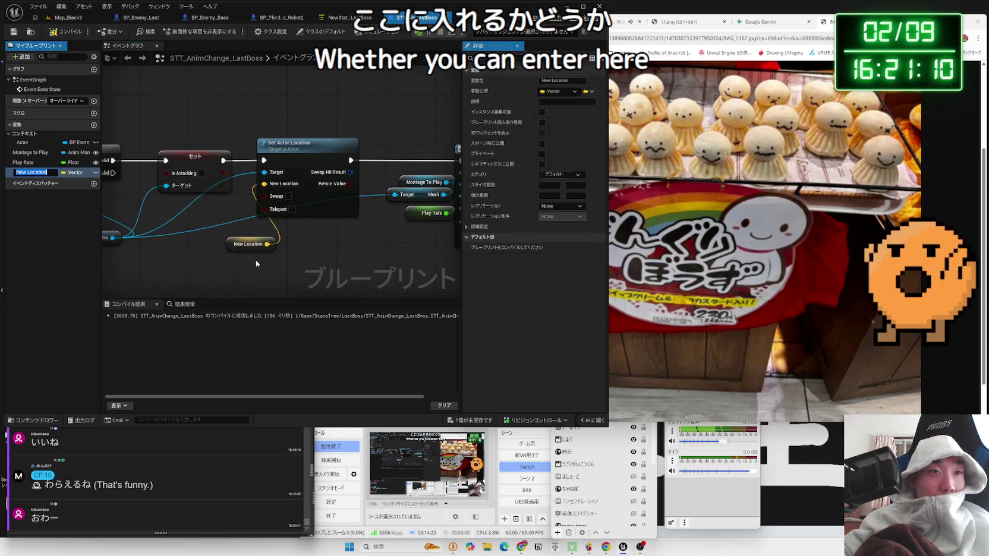
click(57, 33)
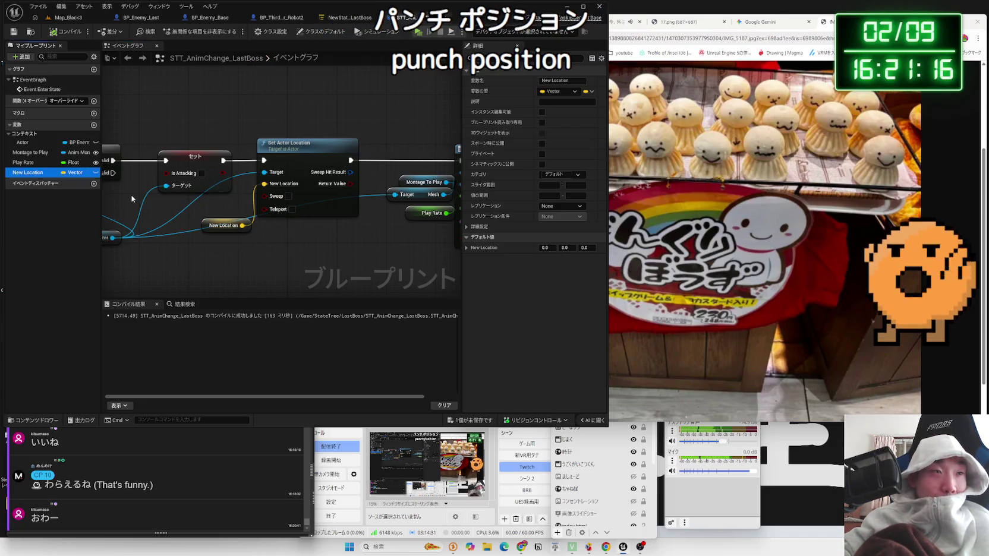
Rename the vector variable to PunchPosition and return to the boss StateTree.
key(F2)
key(BackSpace)
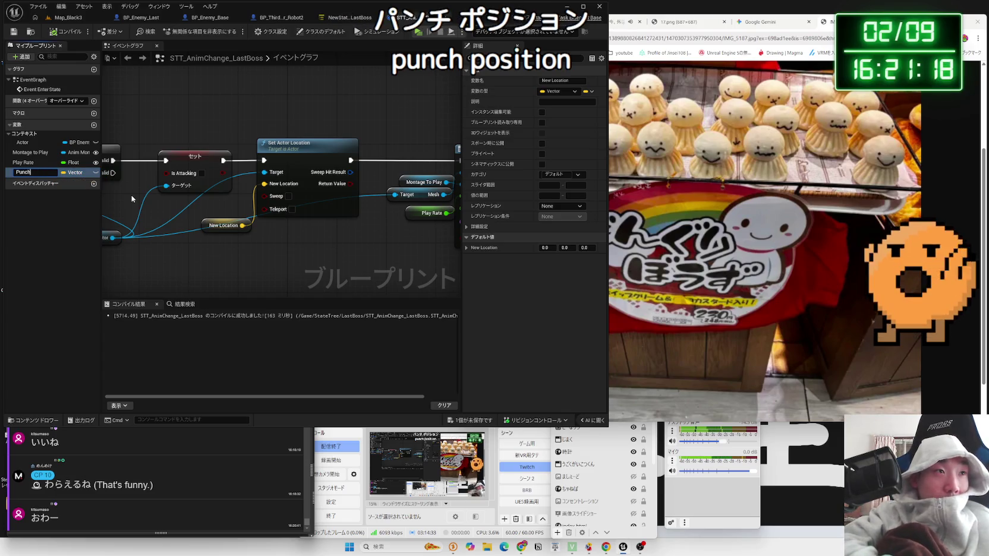
text(PunchPosit)
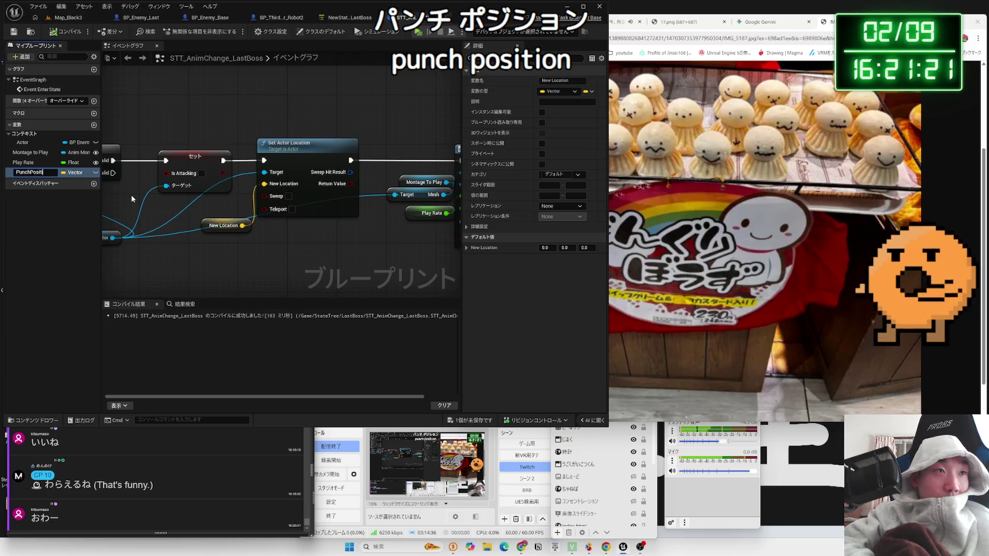
text(ion)
key(Return)
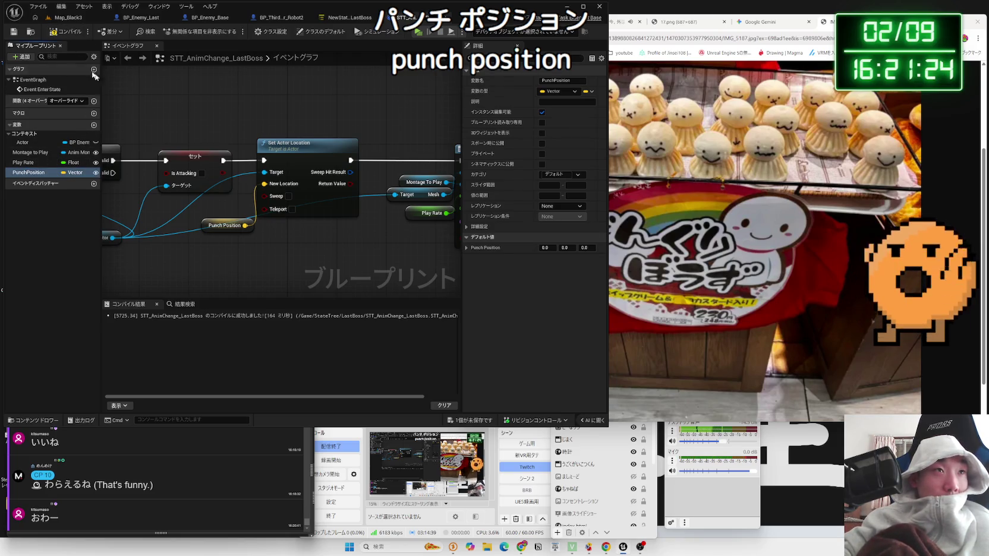
click(345, 18)
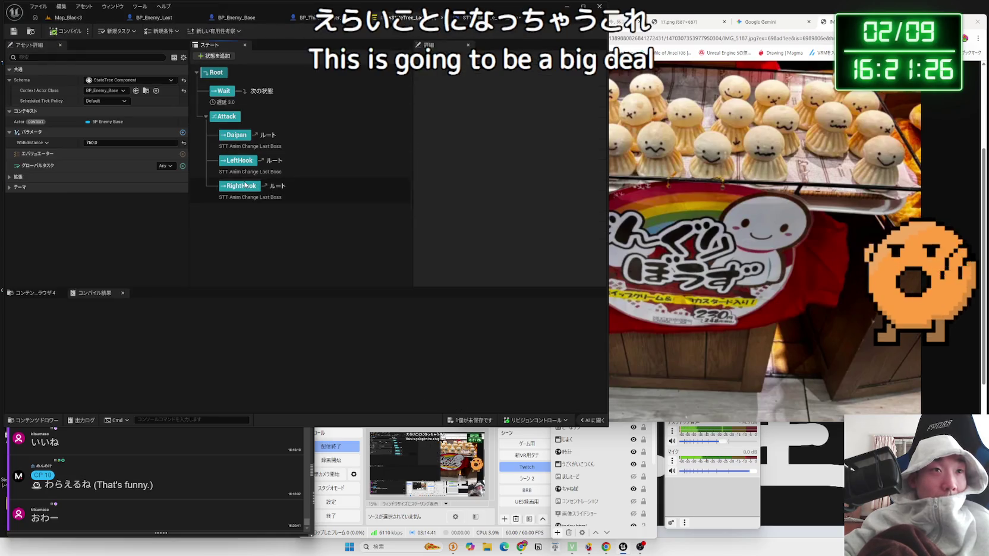
Inspect the Daipan and LeftHook attack settings, comparing them against the level and task graph.
click(236, 139)
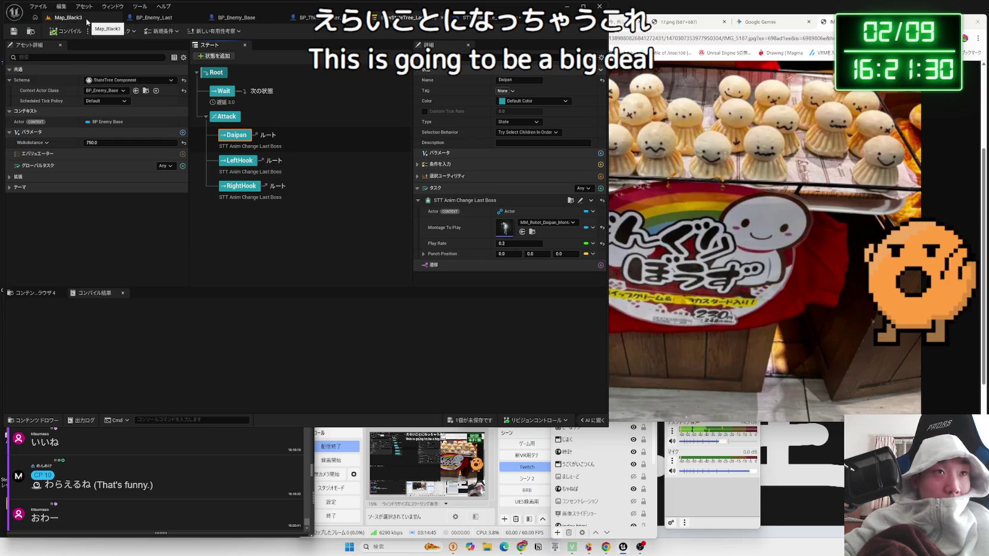
click(229, 161)
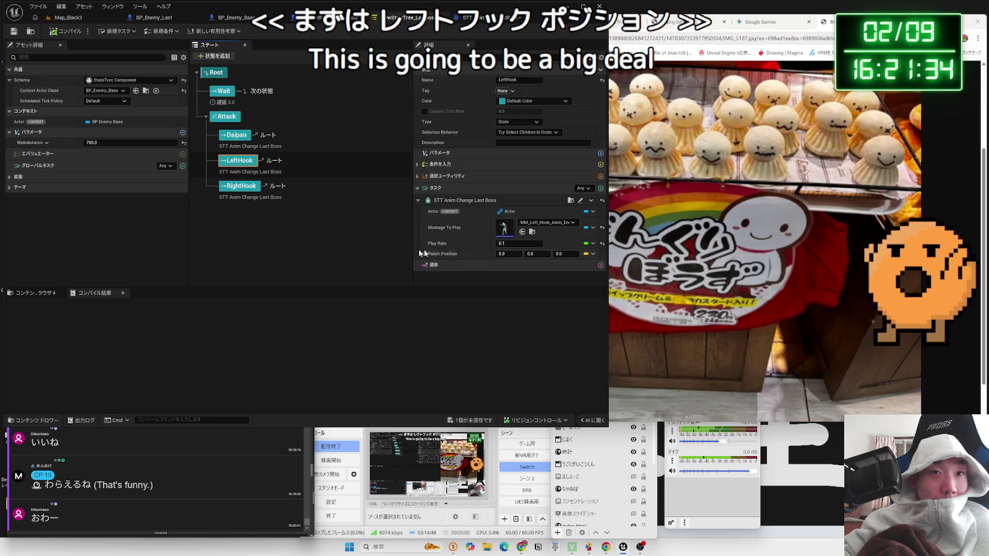
key(ctrl+Tab)
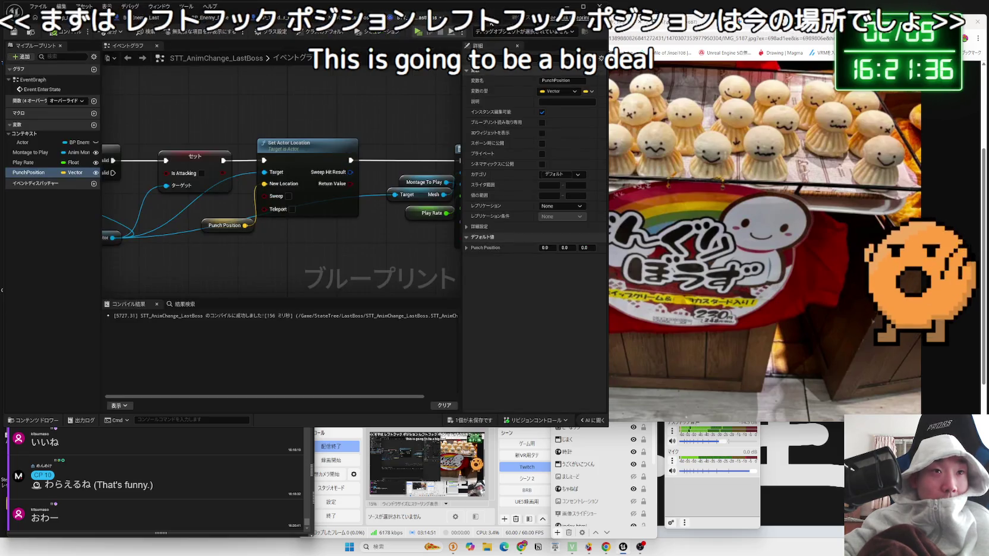
key(ctrl+Tab)
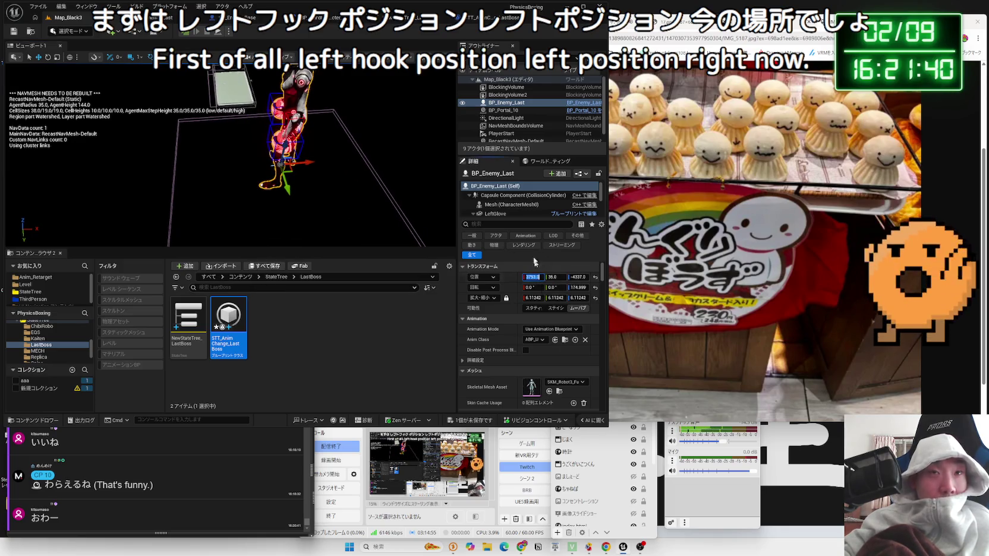
key(ctrl+Tab)
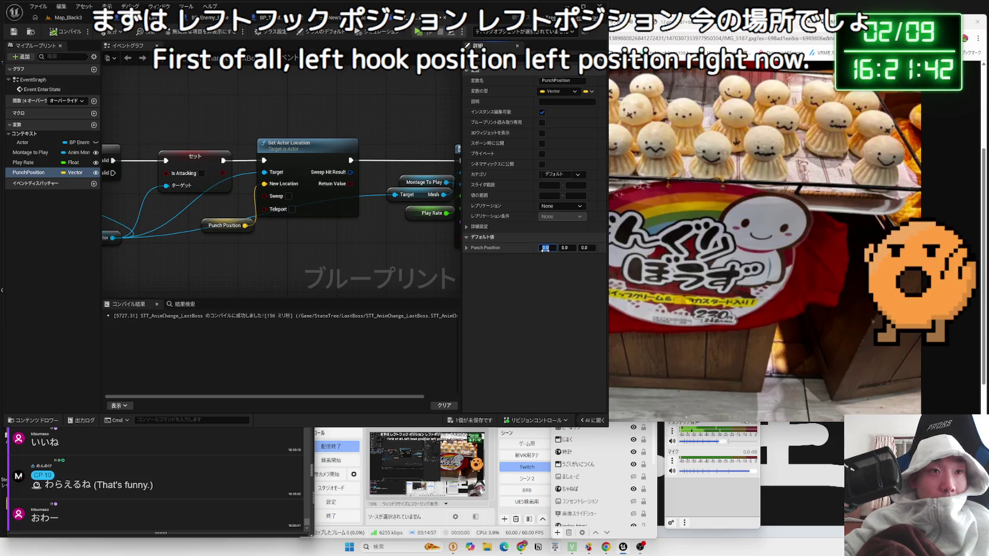
key(ctrl+Tab)
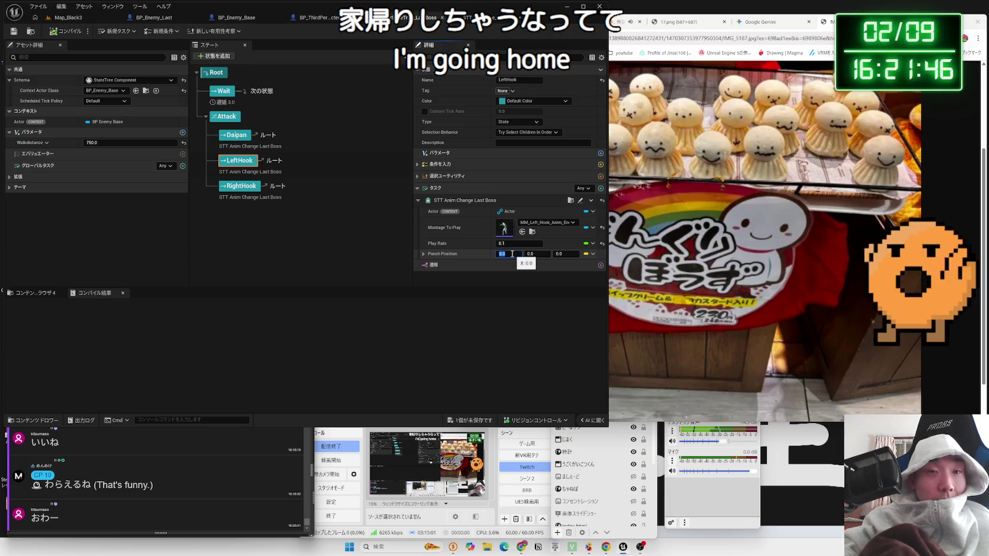
click(87, 21)
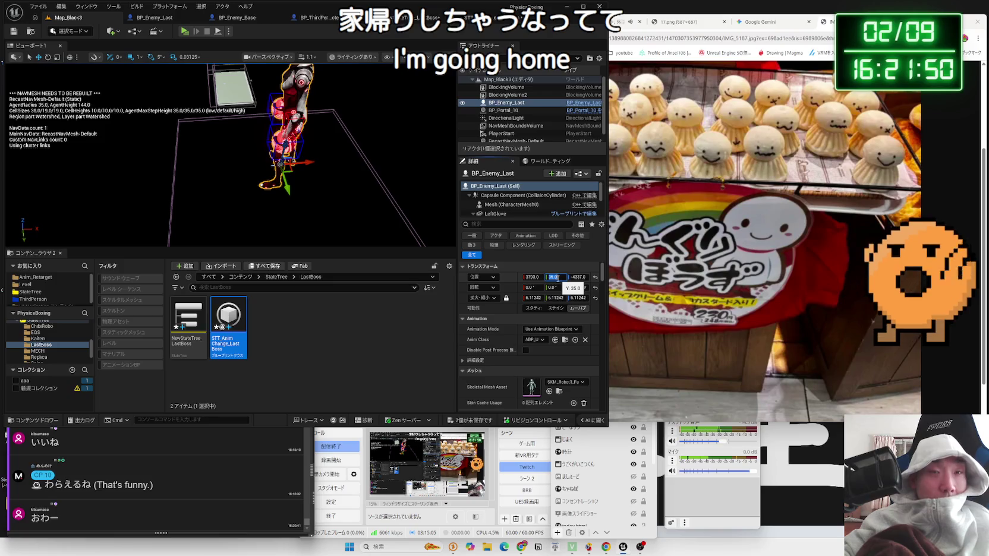
click(418, 21)
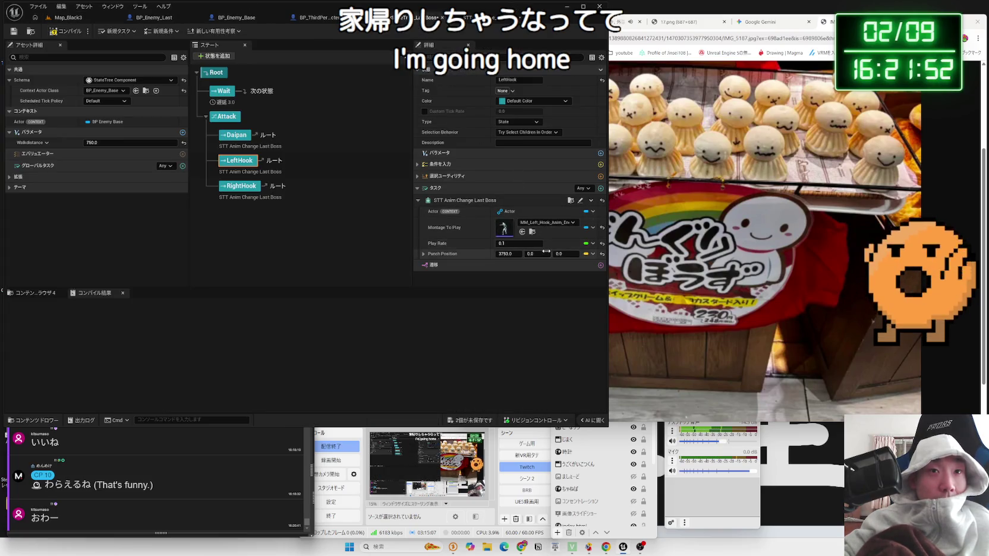
Copy the boss's level location into LeftHook's Punch Position and save all changed assets.
key(ctrl+Tab)
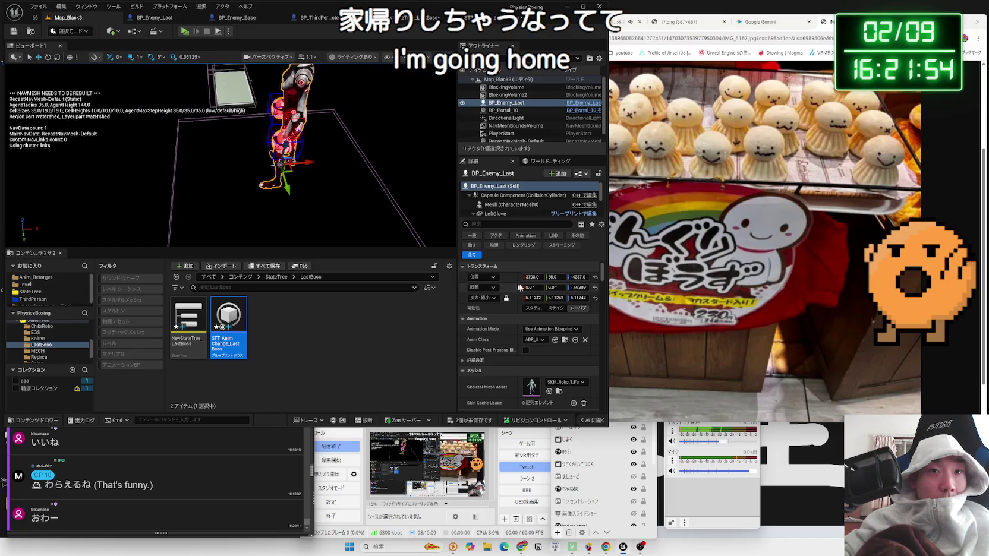
text(-4337.0)
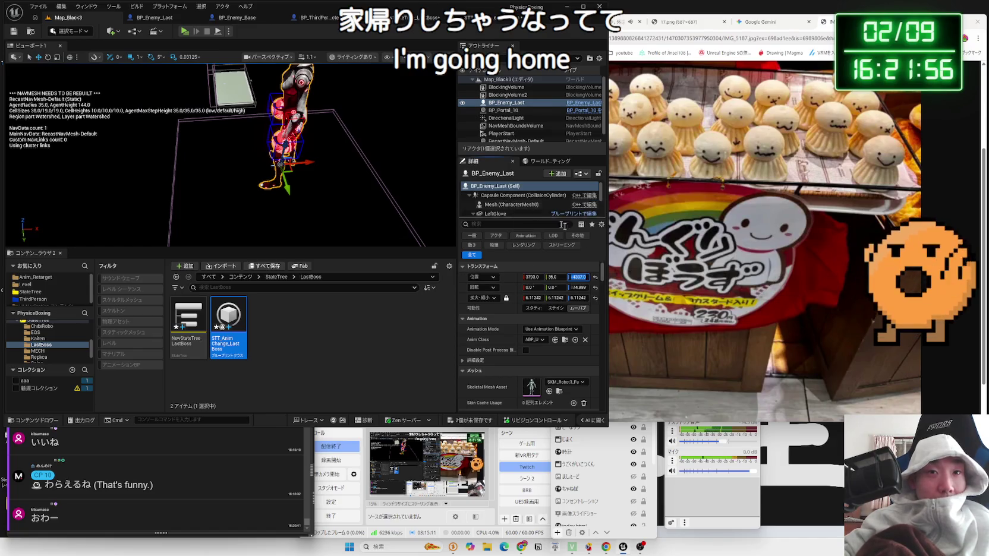
key(ctrl+Tab)
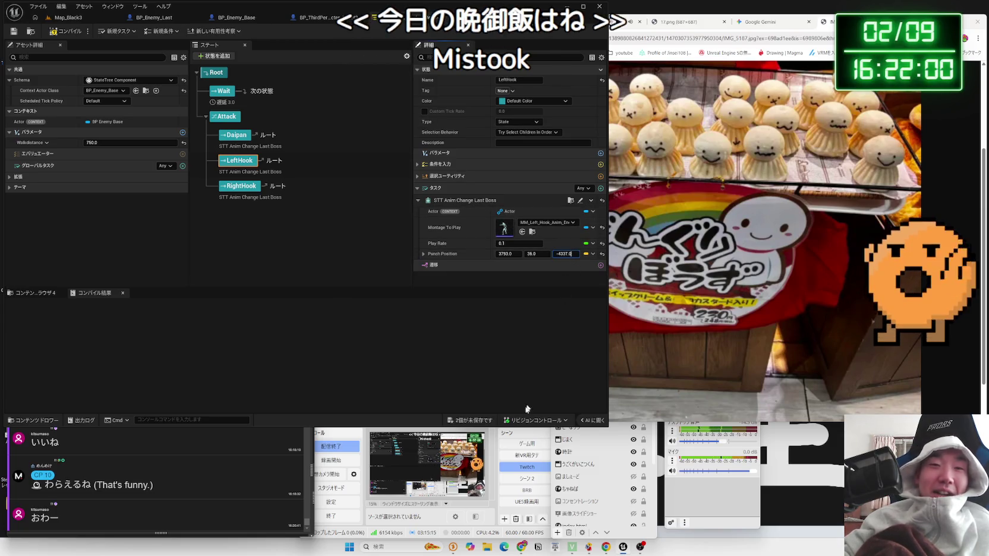
key(ctrl+shift+s)
click(547, 363)
click(240, 186)
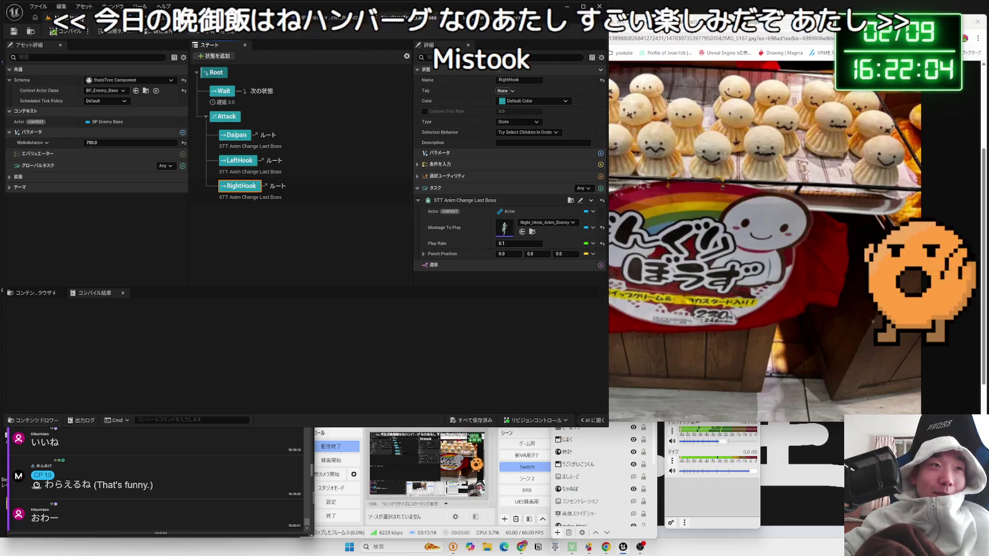
Set the Attack state's Selection Behavior to Try Select Children At Random Weighted By Utility.
key(ctrl+Tab)
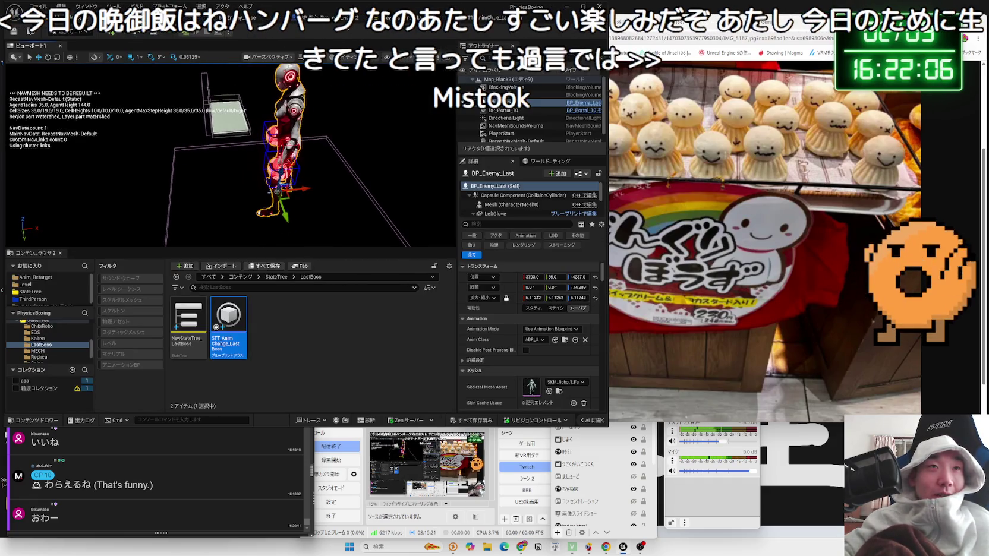
key(ctrl+Tab)
key(ctrl+Tab)
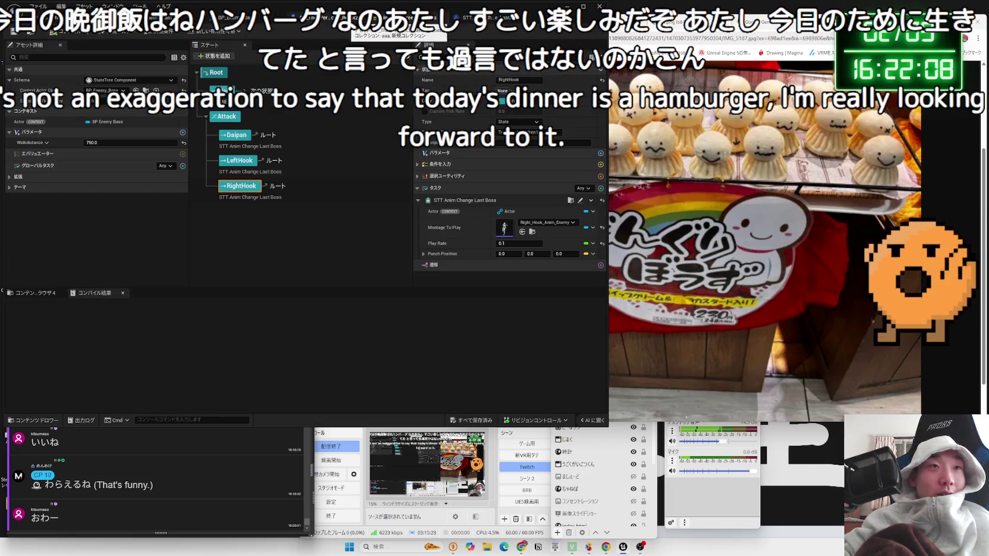
click(226, 117)
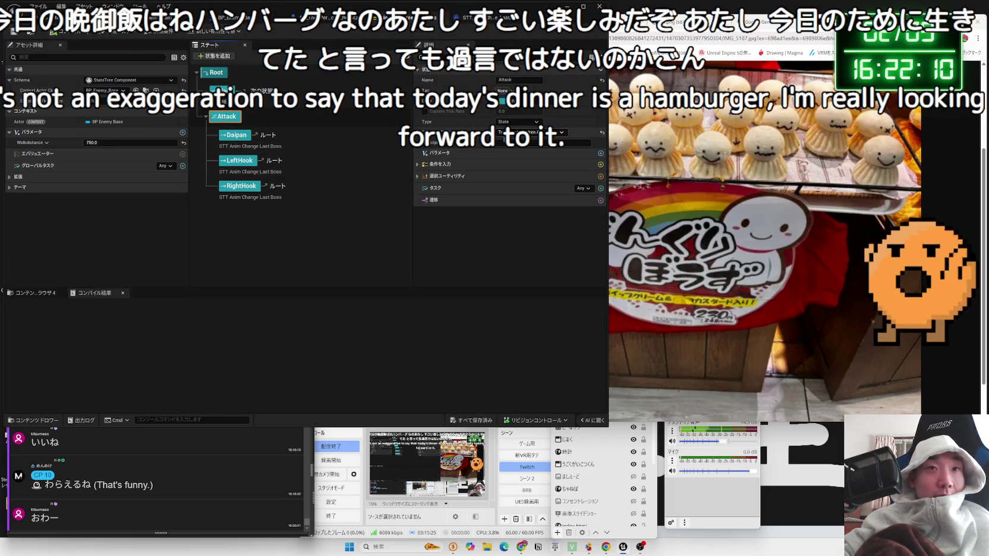
click(531, 132)
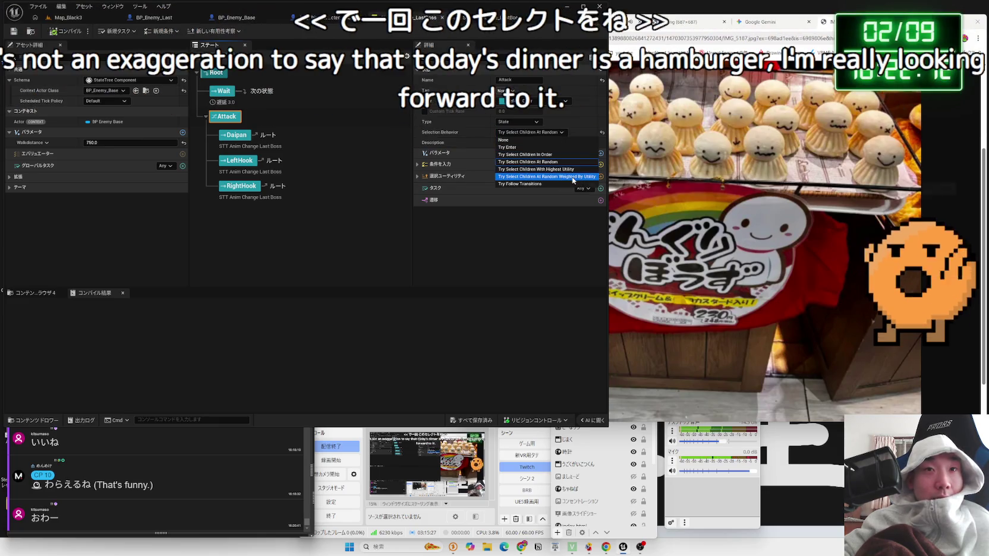
click(556, 176)
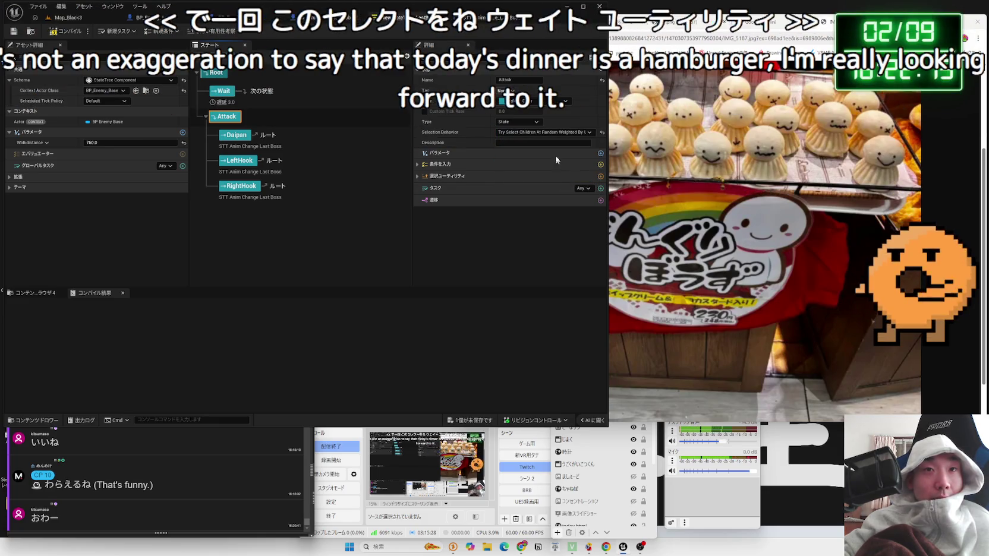
Set the LeftHook and Daipan selection weights to 0.
click(241, 186)
click(418, 176)
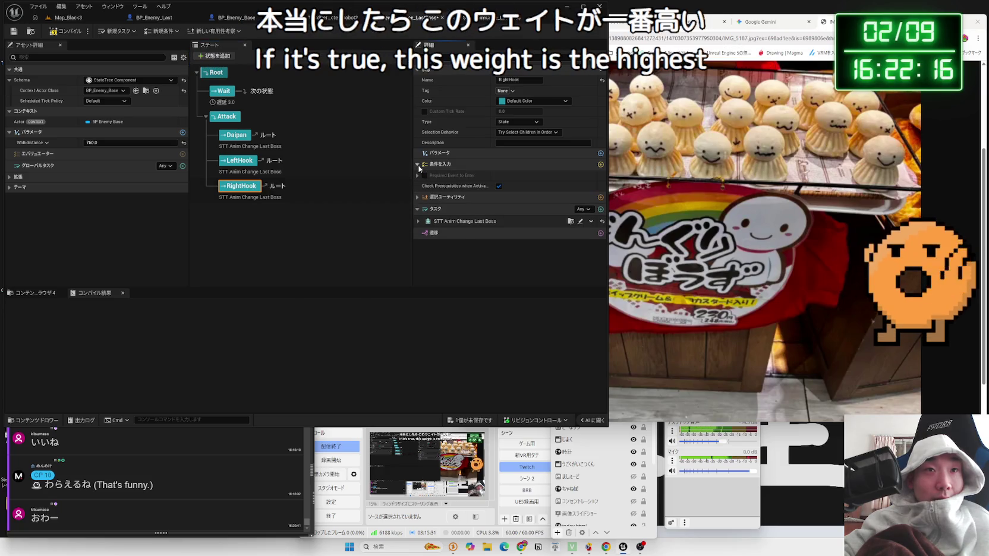
click(418, 176)
click(418, 176)
click(238, 160)
click(505, 188)
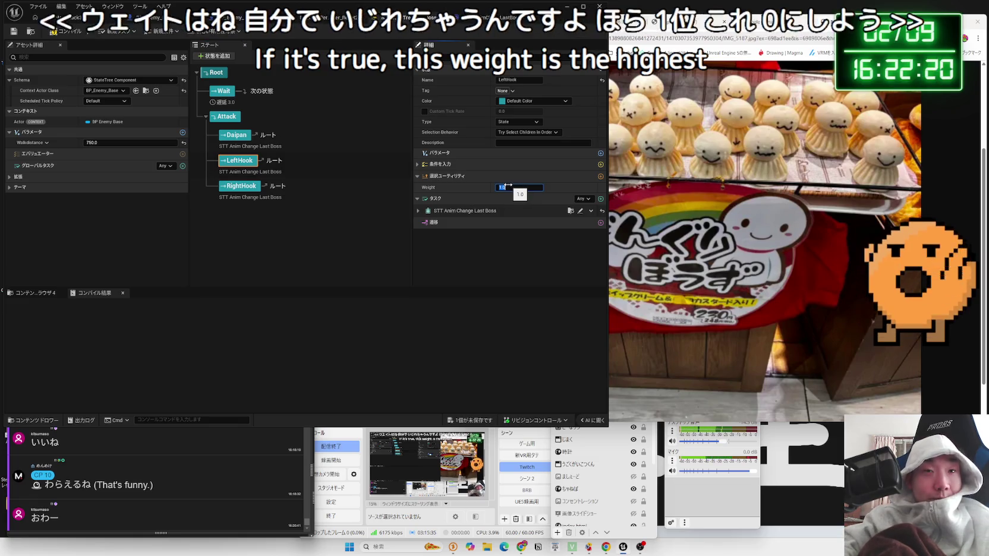
key(BackSpace)
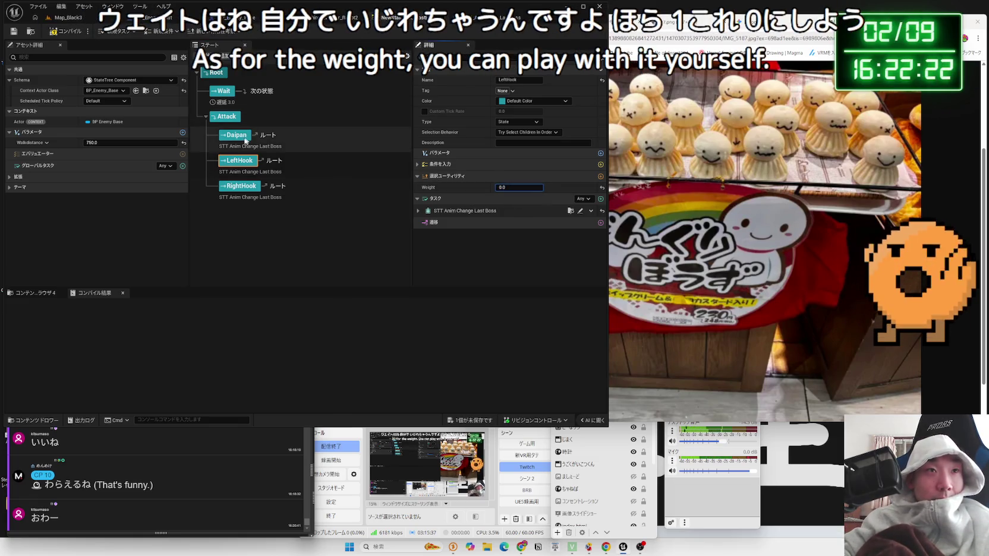
click(236, 135)
text(0)
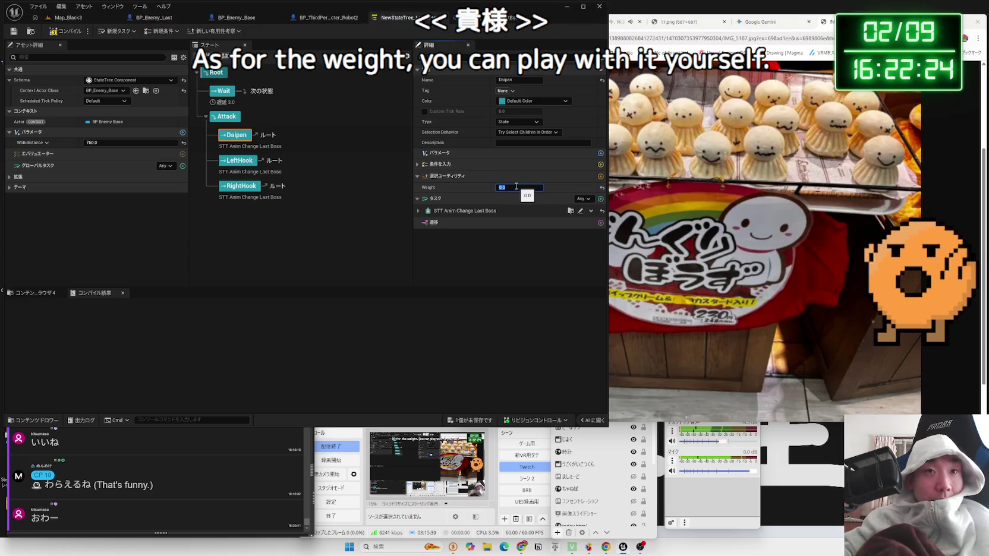
key(Return)
Save the StateTree asset and start a play test from the Map_Black3 level.
click(467, 426)
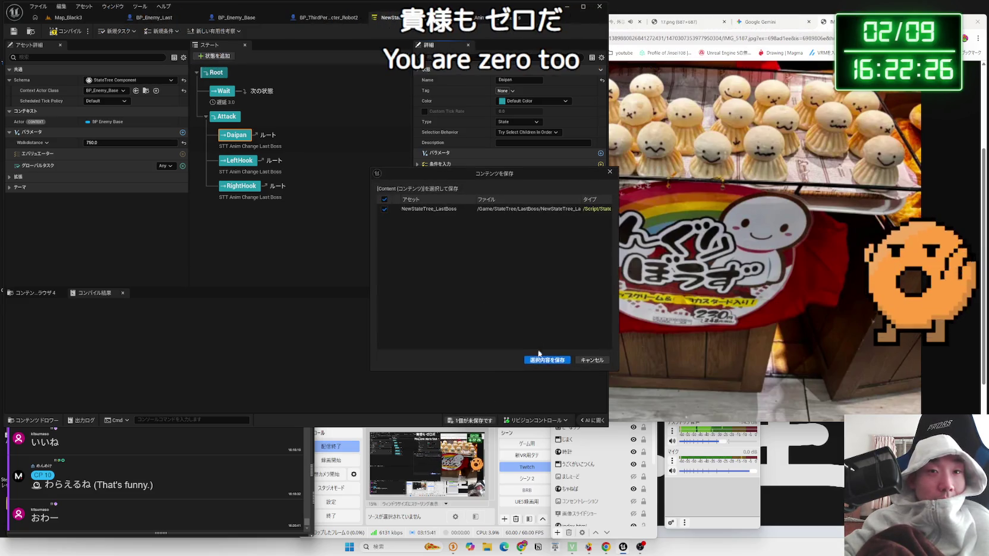
click(547, 359)
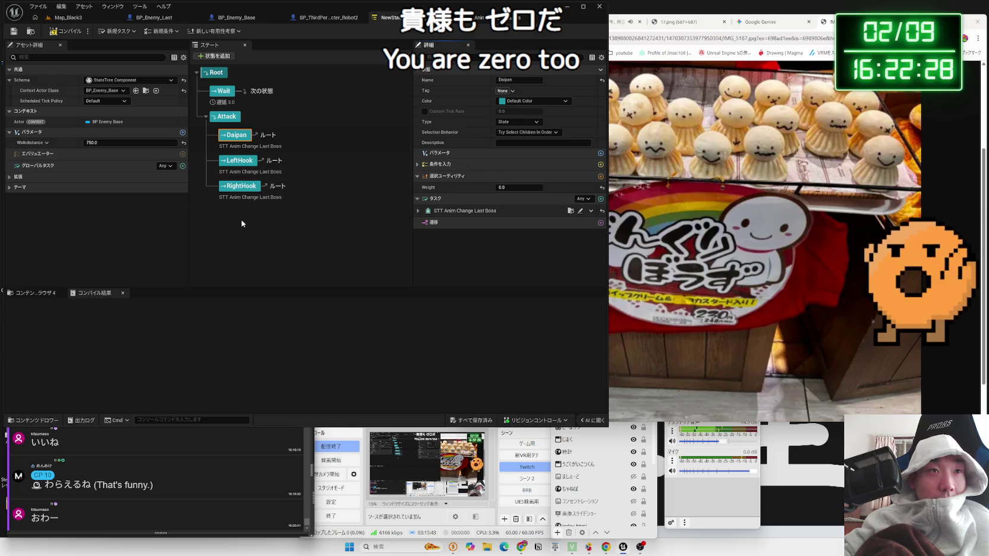
click(241, 190)
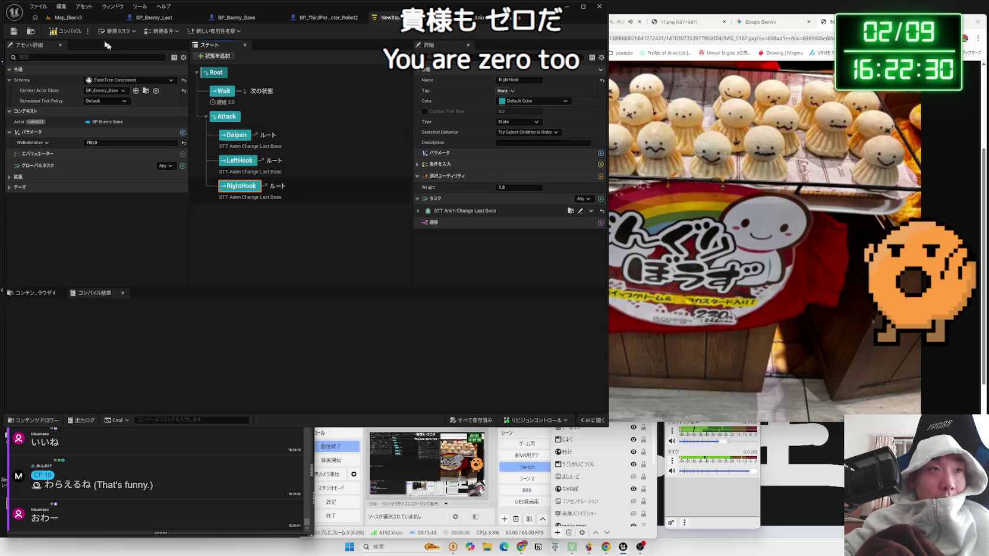
click(68, 17)
click(220, 44)
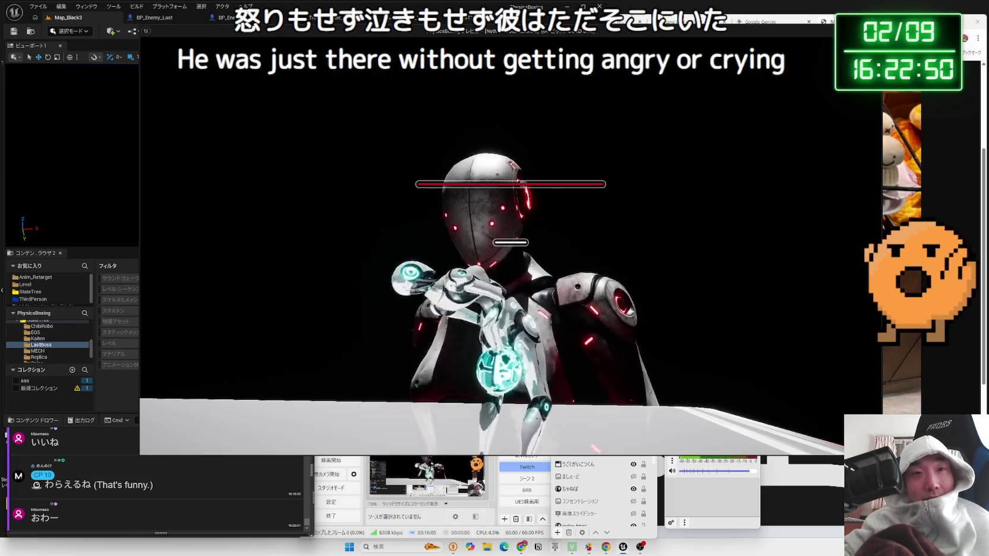
End the boss-fight play session after fighting the giant robot.
key(Escape)
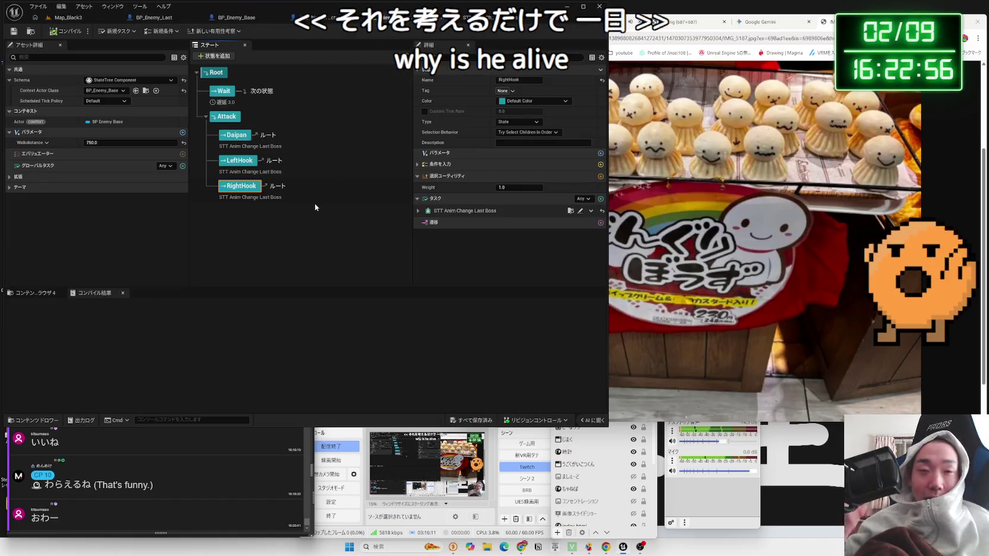
Review RightHook's punch task settings and keep Attack on random selection weighted by utility.
click(417, 211)
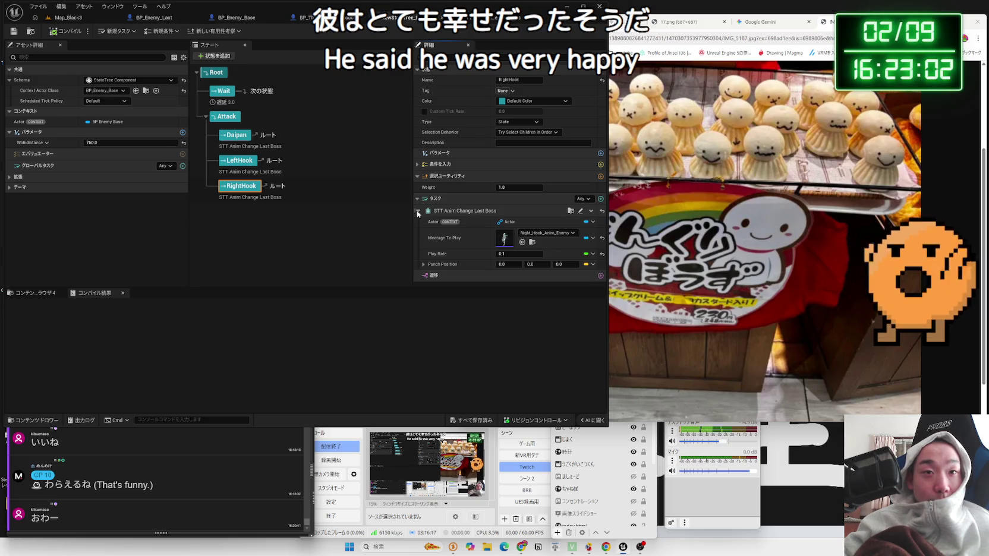
click(418, 212)
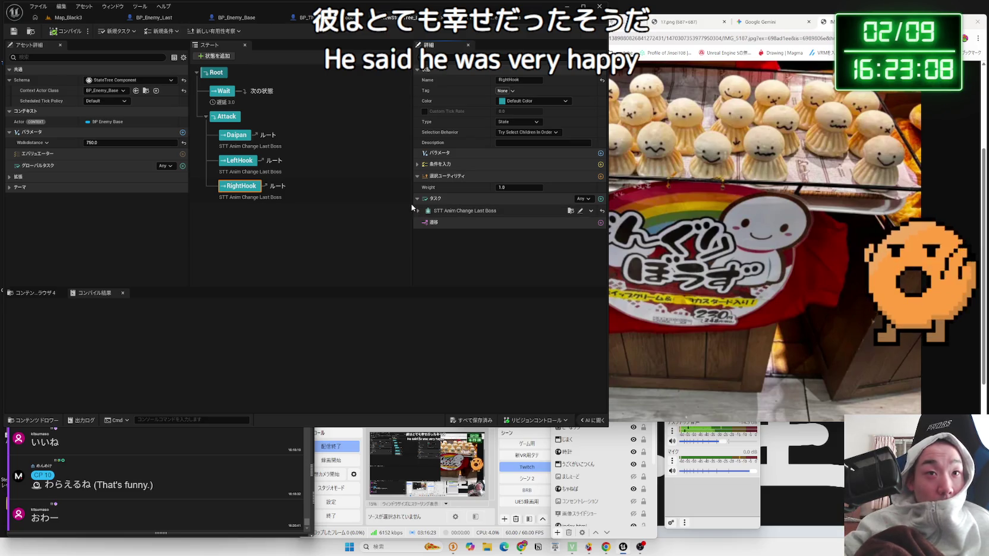
click(226, 117)
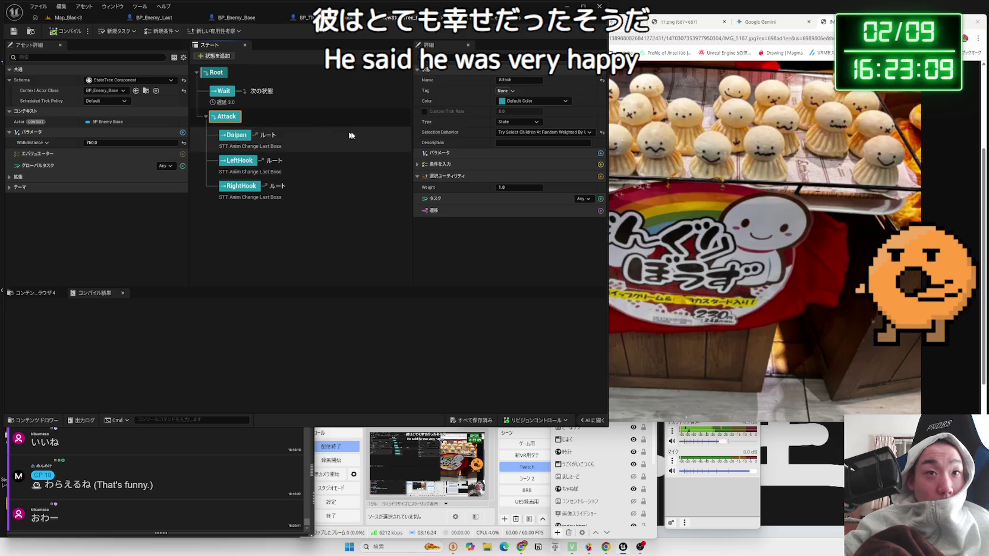
click(527, 132)
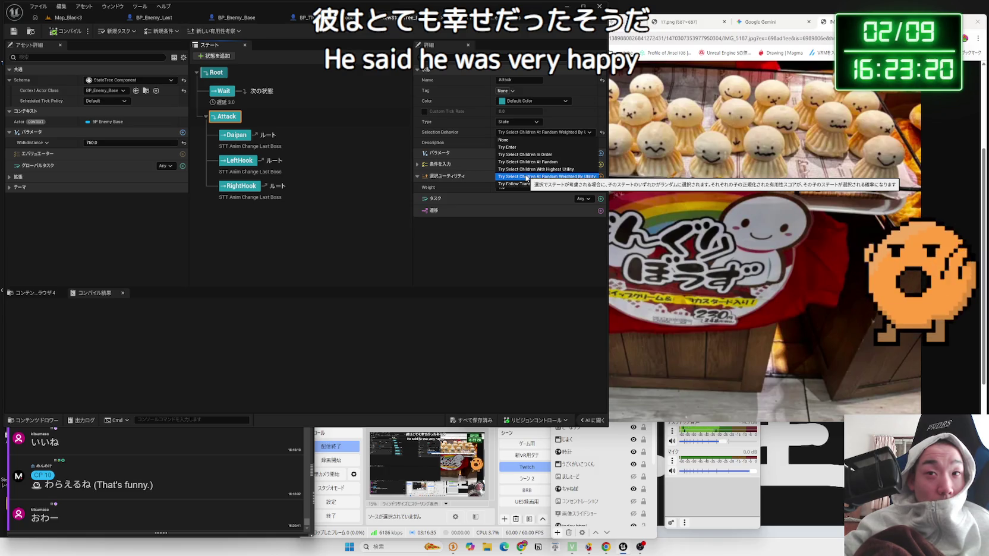
click(527, 176)
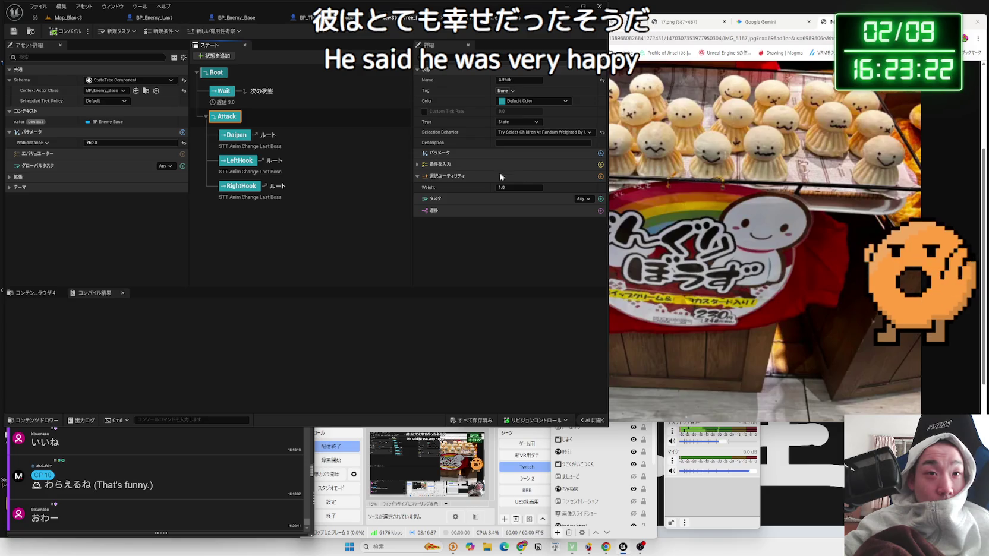
Set LeftHook's weight to 0.01 and RightHook's weight to 0.98, then go back to Map_Black3.
click(237, 160)
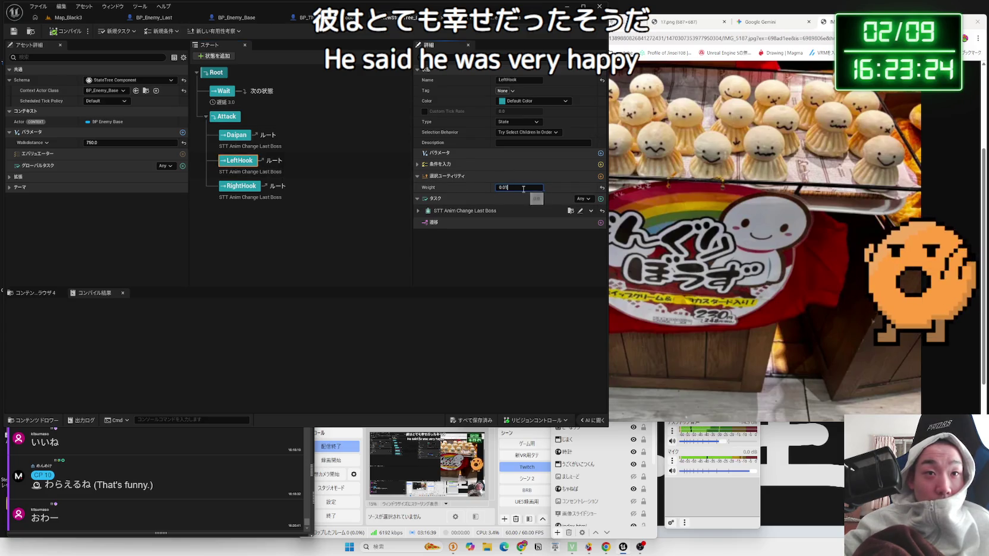
key(Return)
click(237, 135)
click(513, 189)
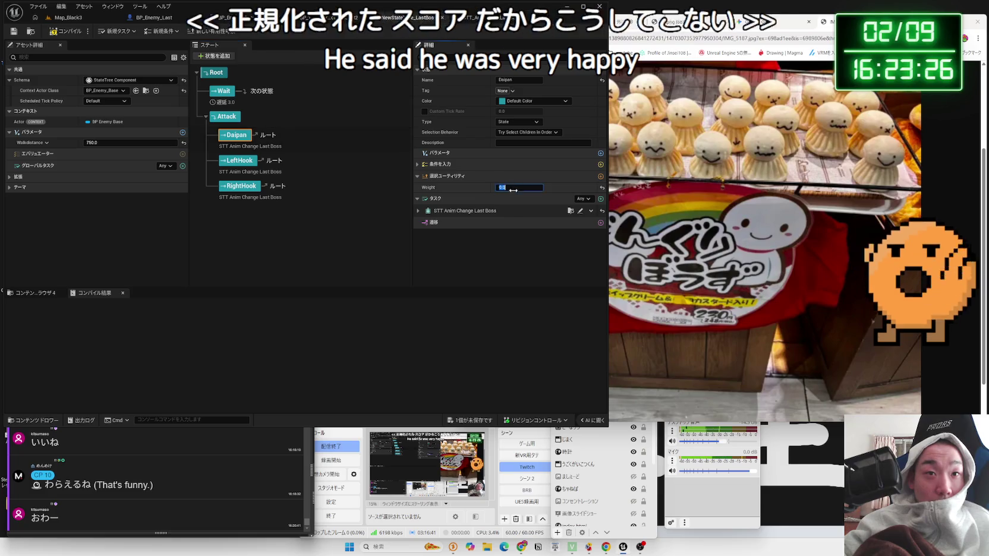
click(288, 189)
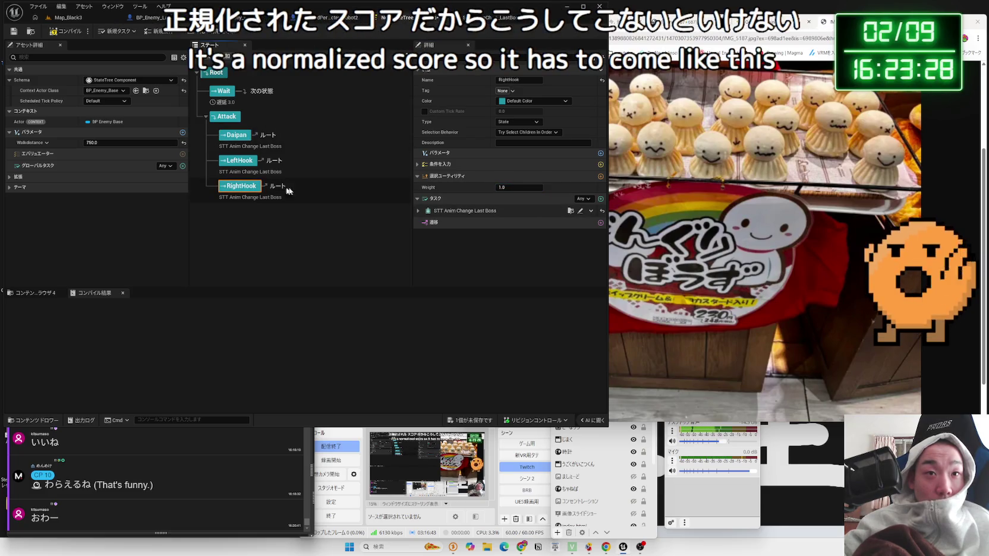
click(515, 187)
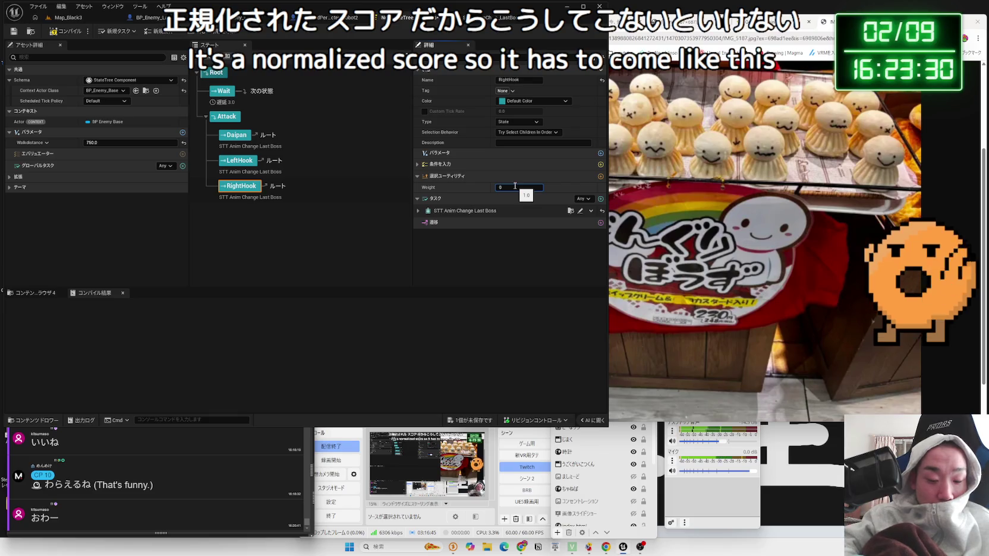
text(.98)
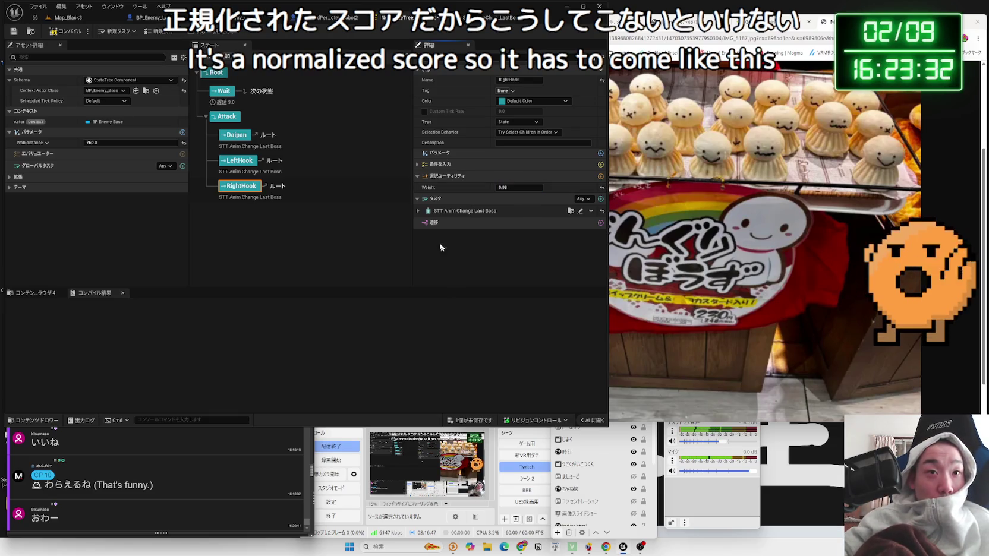
click(68, 17)
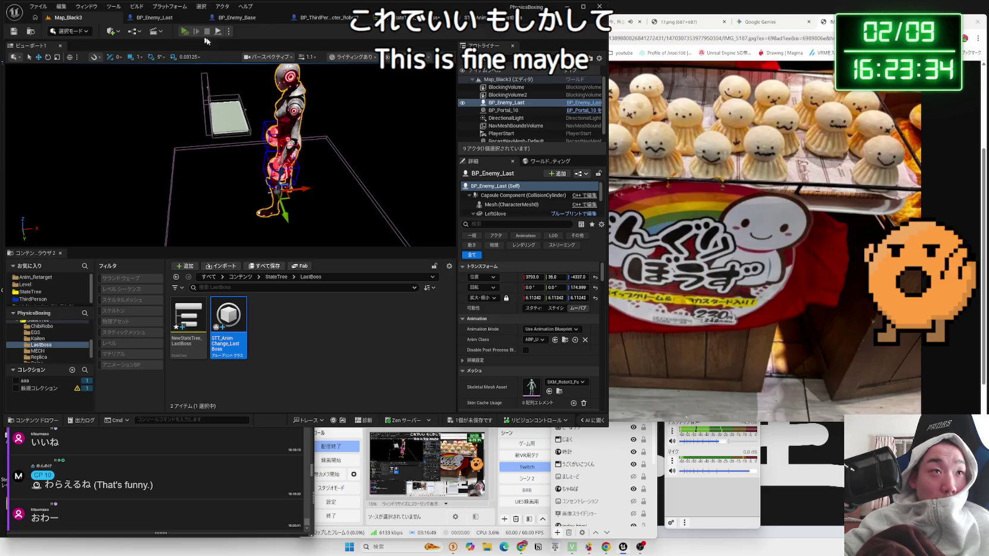
Run another short play test against the robot boss, then reopen NewStateTree_LastBoss.
click(185, 31)
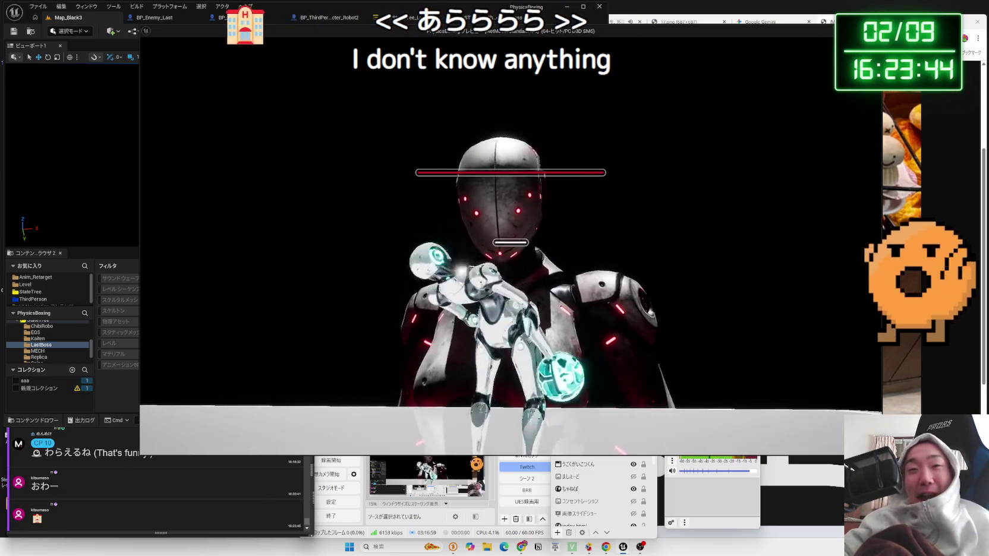
key(Escape)
click(401, 17)
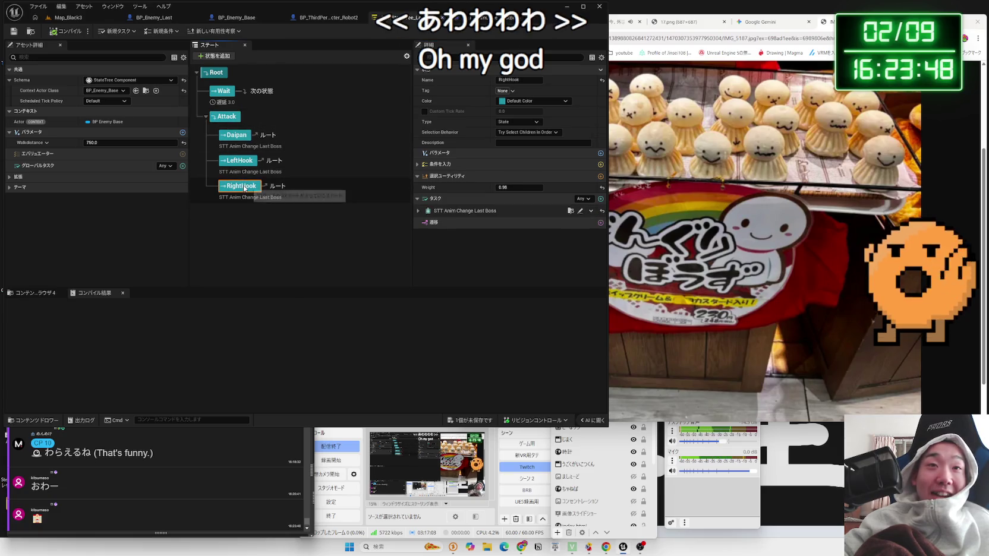
Check RightHook's selection behaviour, review the Wait state, and open the STT_AnimChange_LastBoss blueprint.
click(539, 133)
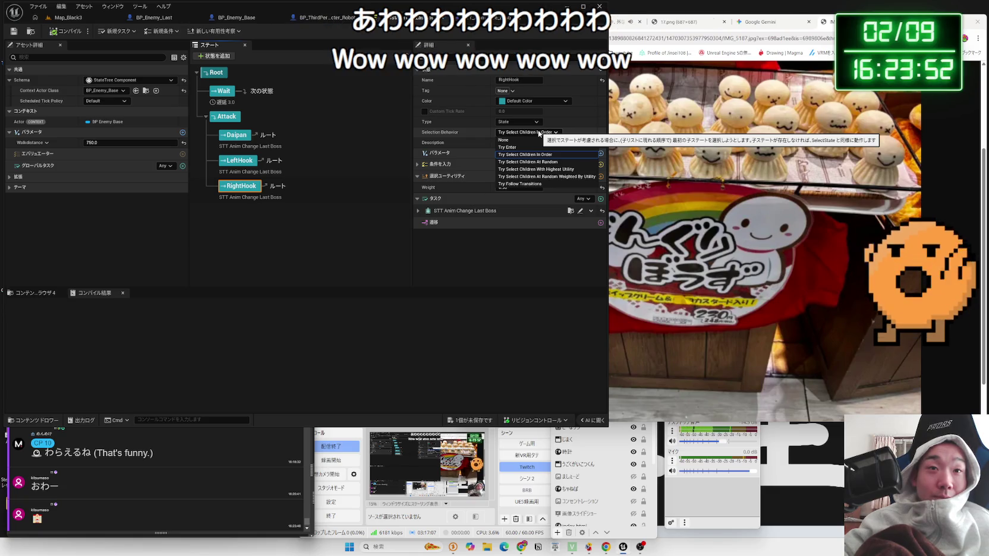
click(526, 155)
click(219, 91)
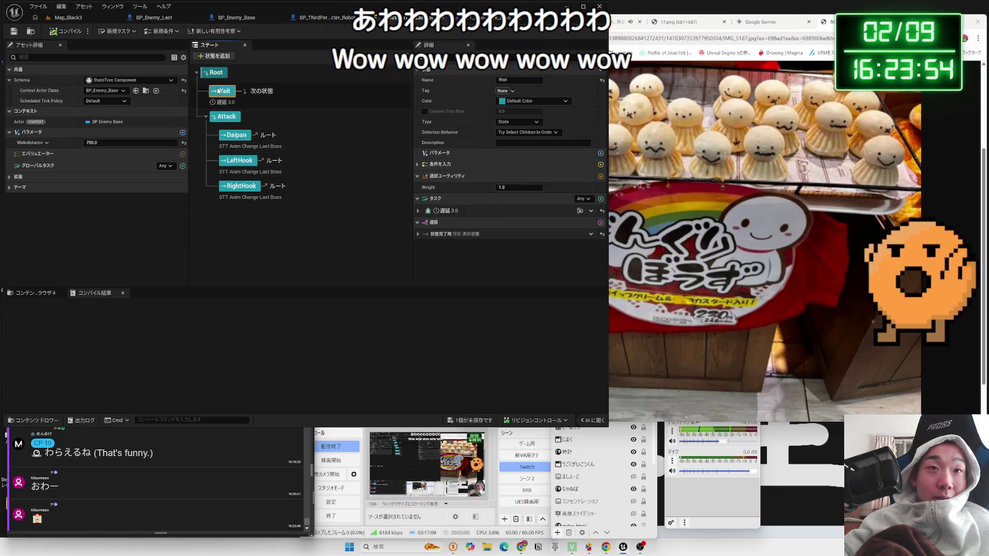
click(245, 187)
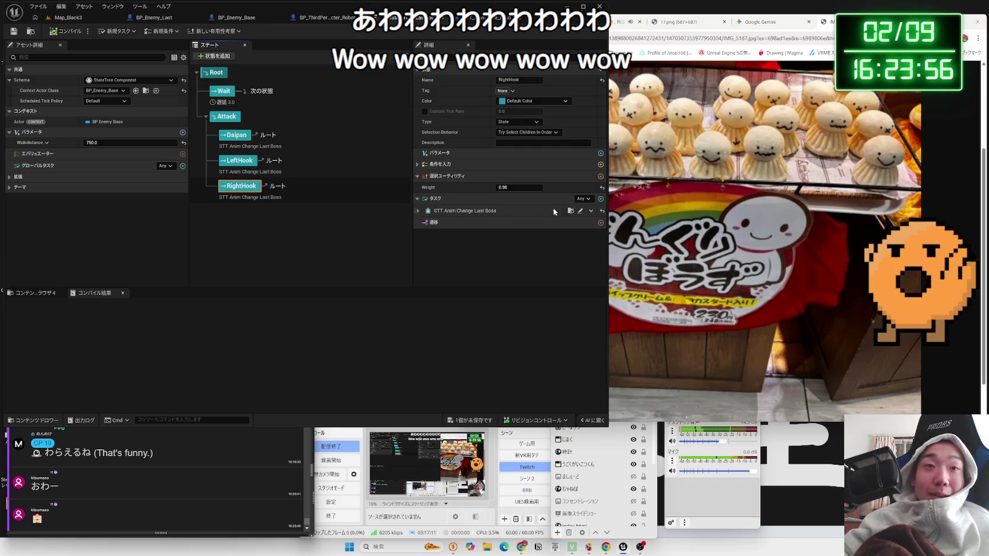
click(580, 211)
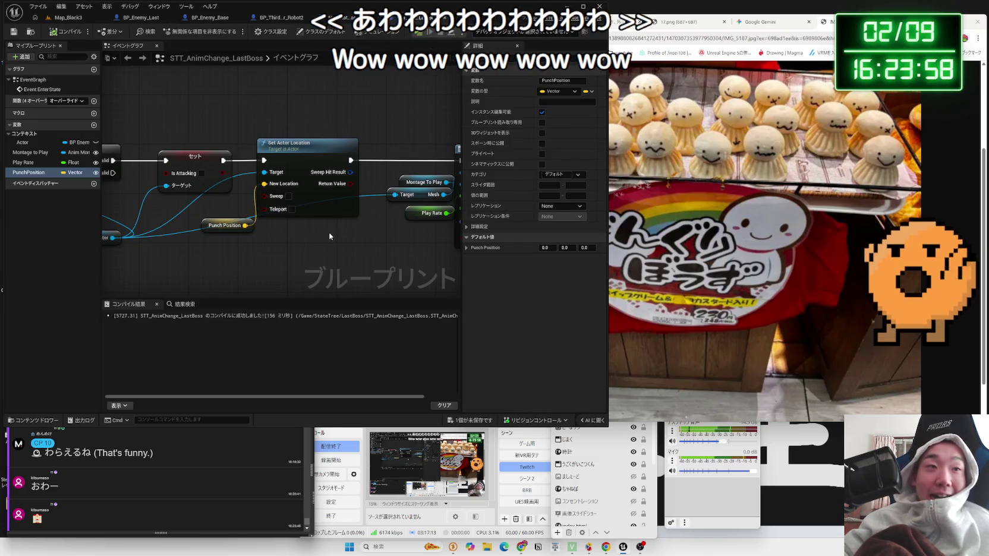
Pan across the Is Valid, Actor and Play Montage nodes and recompile the task blueprint.
drag(330, 236, 361, 231)
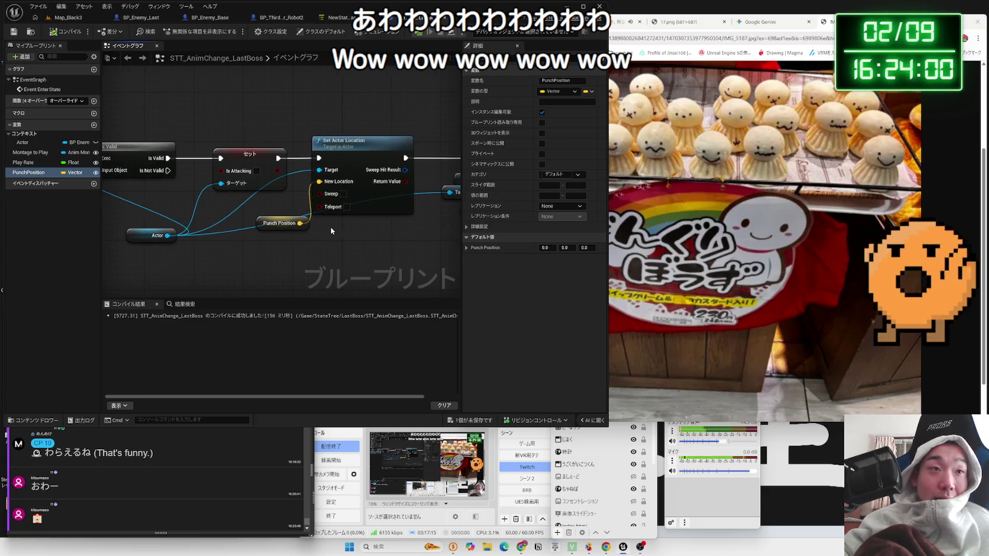
scroll(330, 228, down, 3)
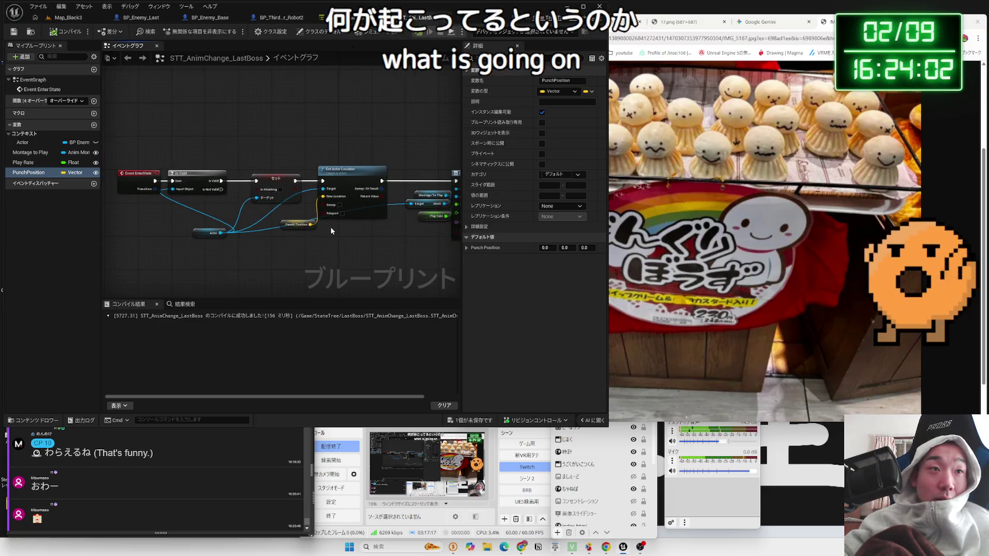
drag(388, 231, 356, 232)
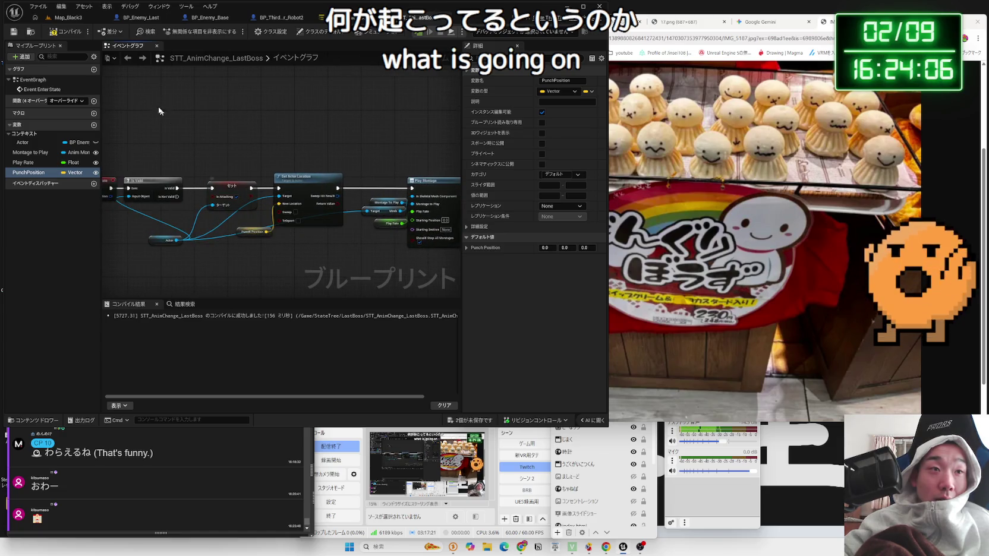
click(69, 34)
scroll(207, 205, up, 3)
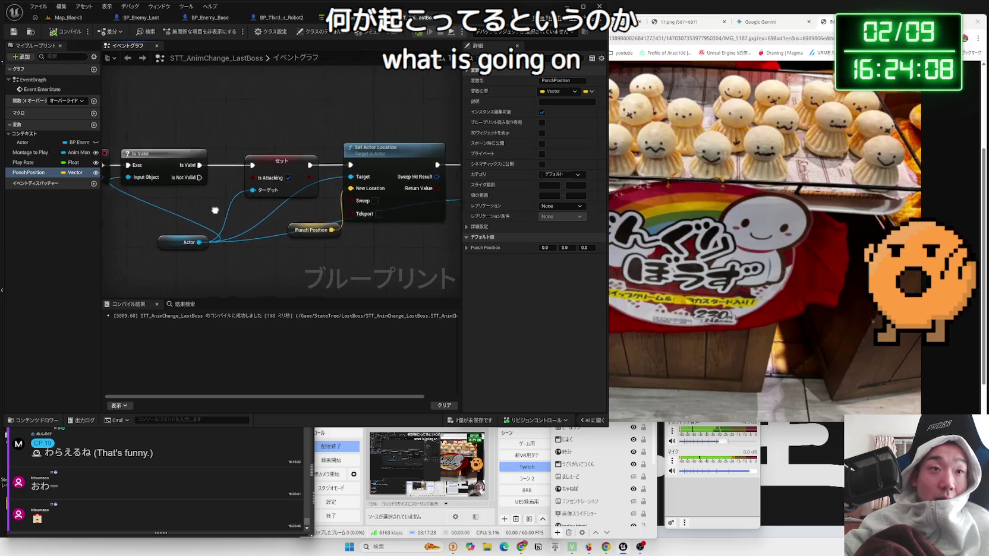
Nudge the Actor node slightly and save the blueprint's unsaved assets.
click(207, 205)
drag(208, 204, 213, 211)
click(305, 136)
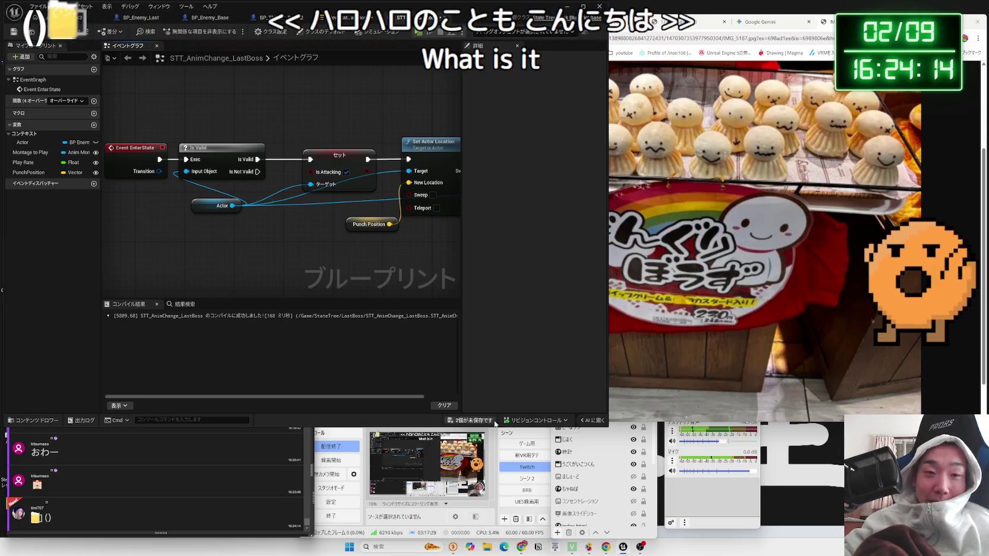
click(469, 420)
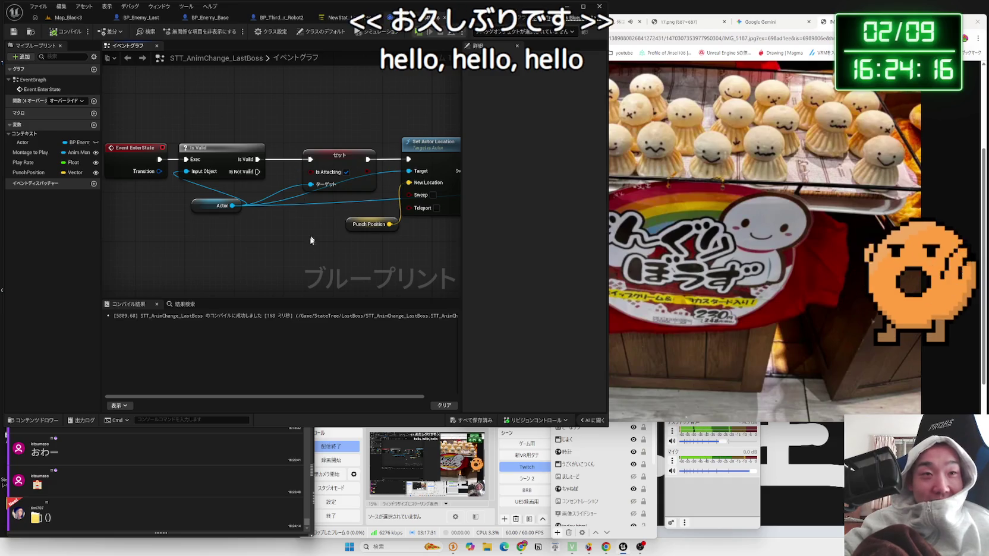
click(252, 432)
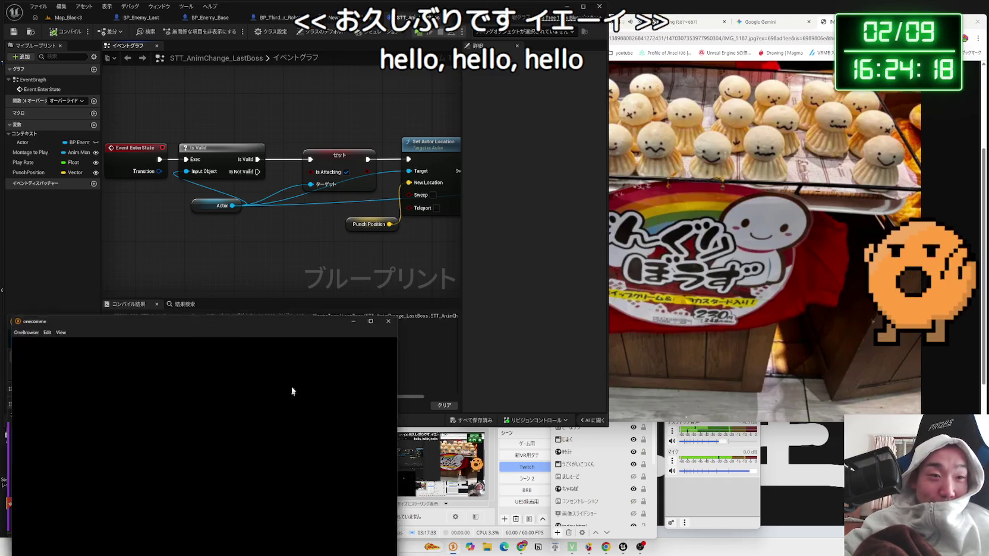
Post five beer emotes in Twitch chat, close the chat, and return to the Unreal graph.
drag(261, 314, 352, 182)
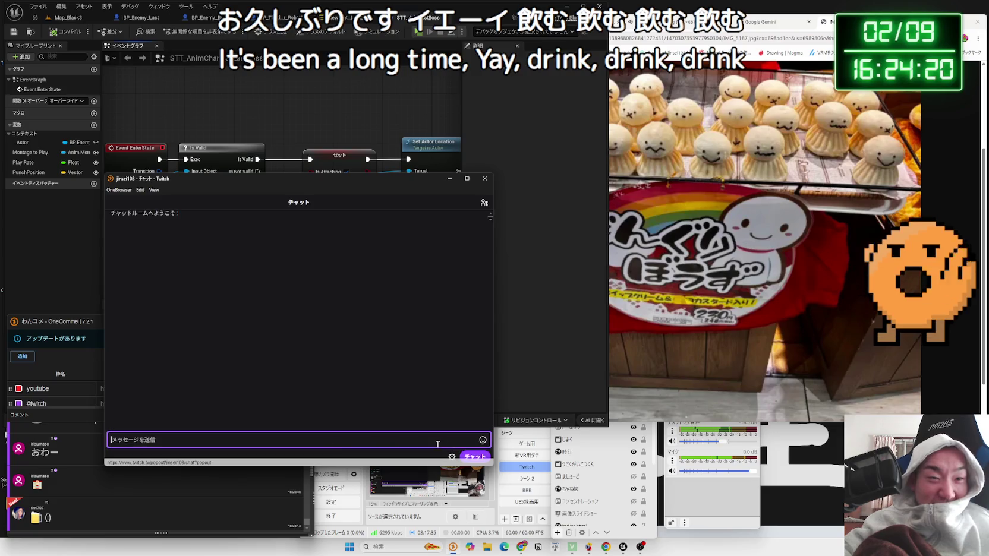
click(482, 440)
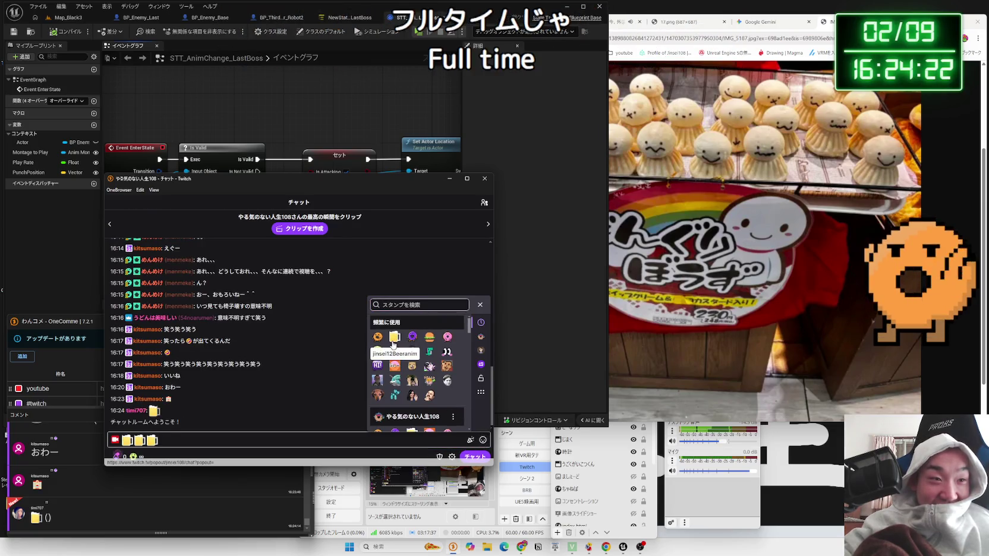
click(468, 459)
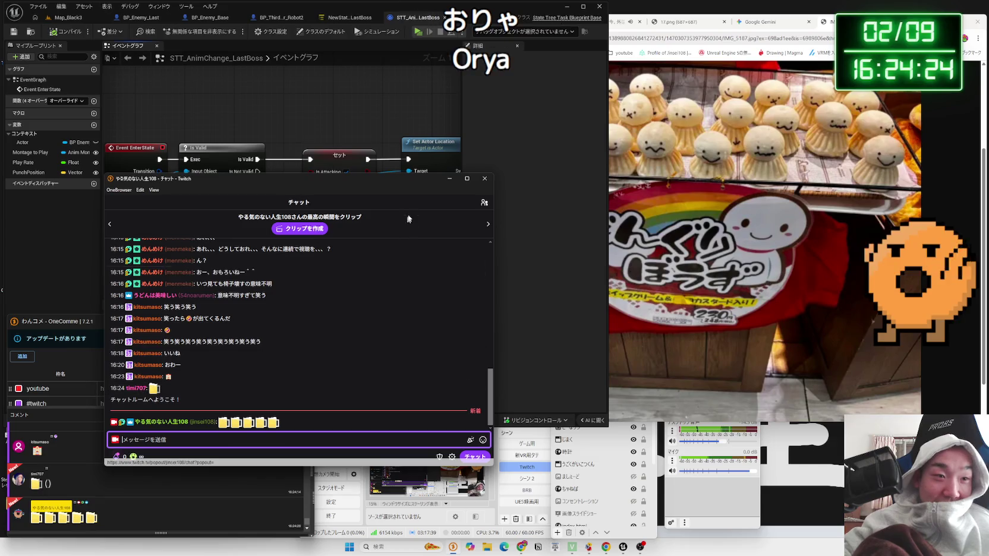
click(485, 179)
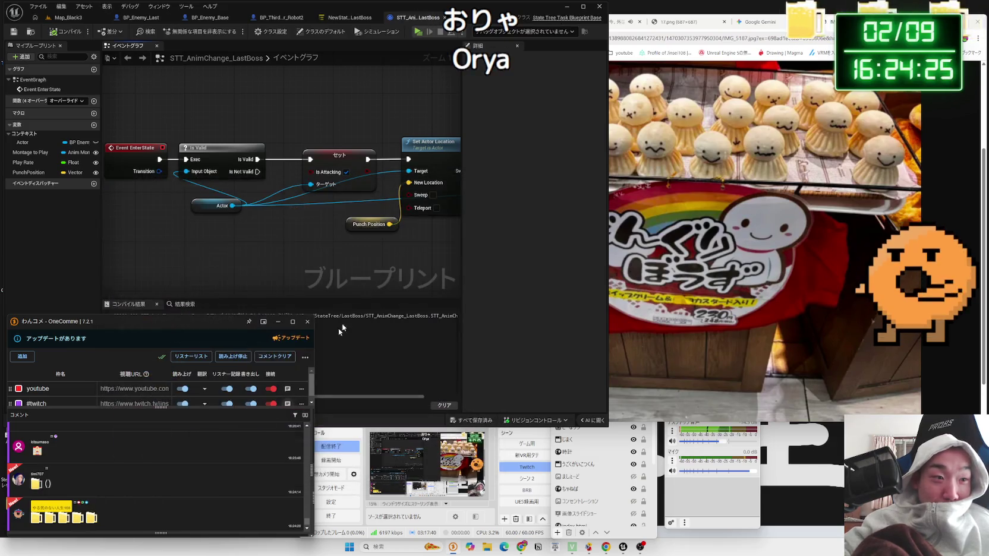
click(309, 260)
scroll(294, 265, down, 2)
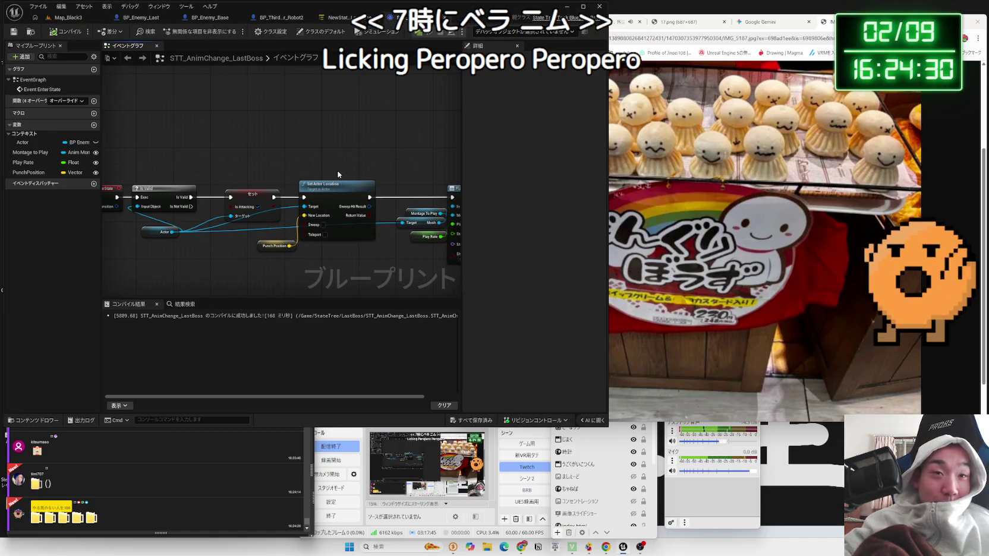
In the boss StateTree, set the LeftHook state's Weight to 1.0.
click(68, 17)
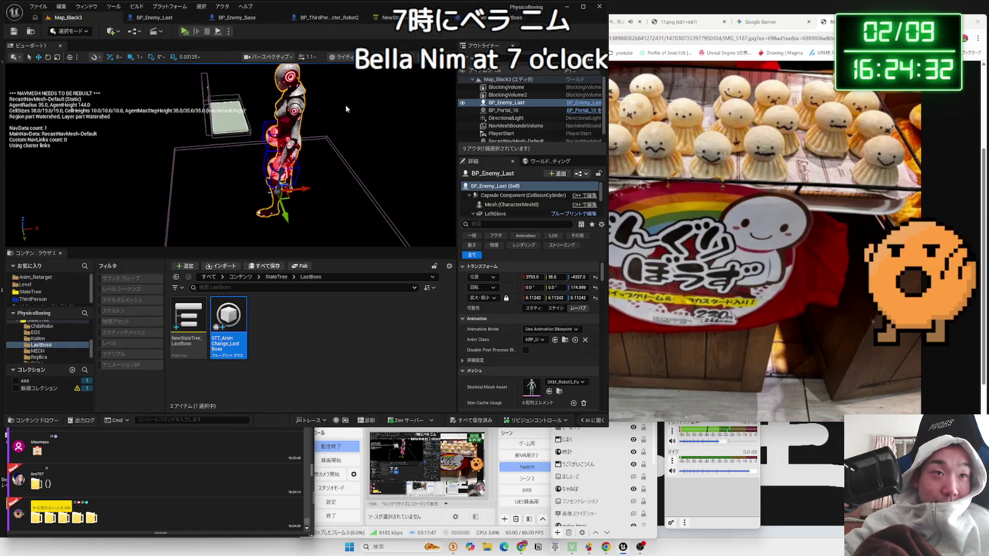
click(387, 18)
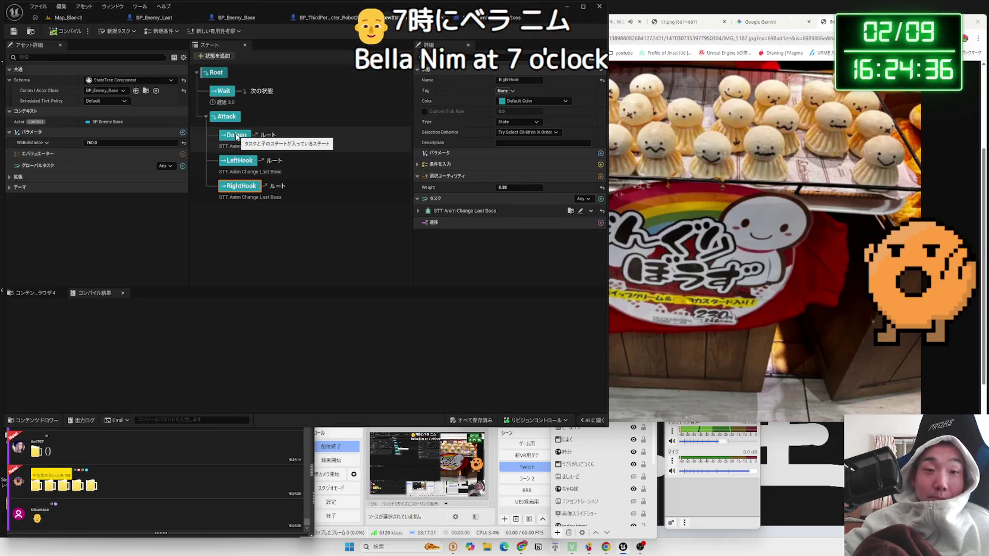
click(235, 161)
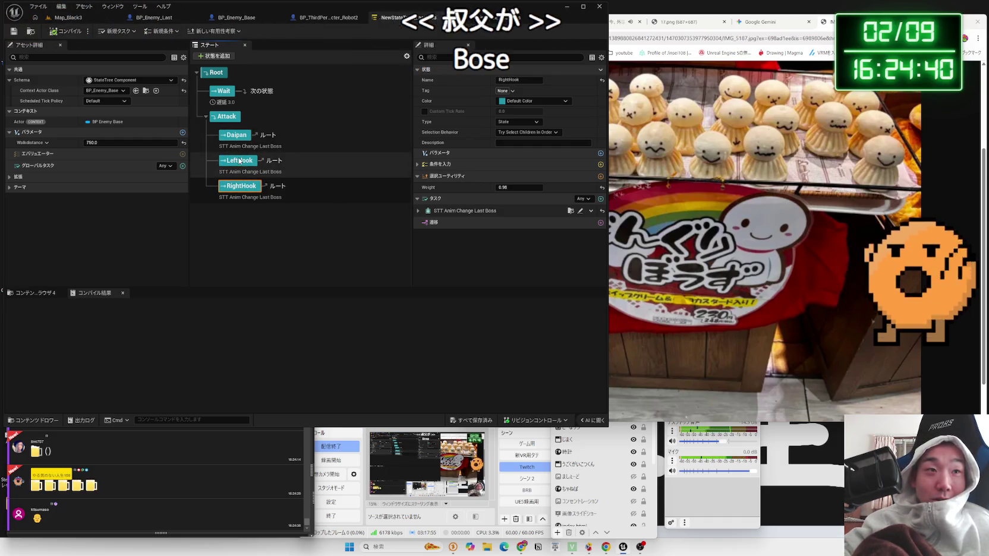
click(236, 161)
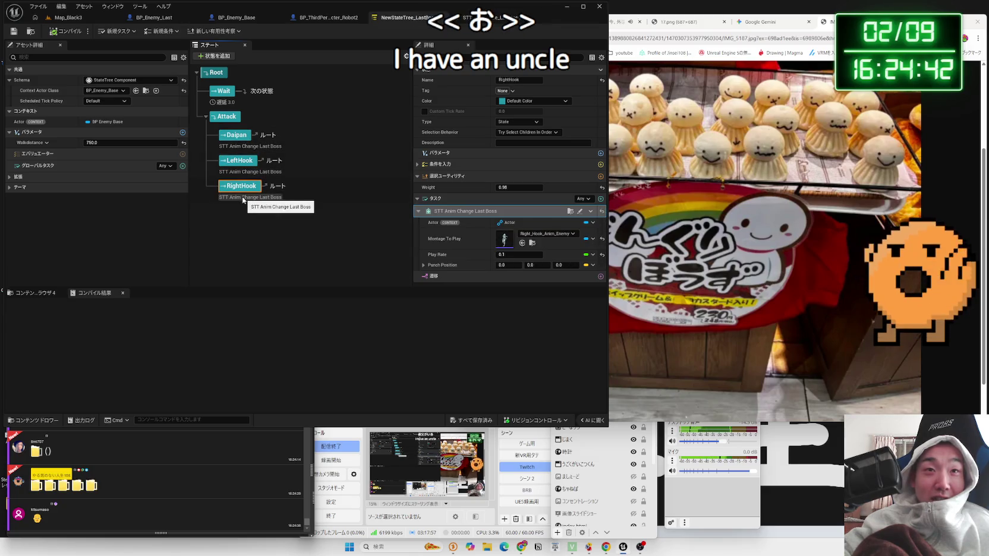
click(242, 215)
click(240, 186)
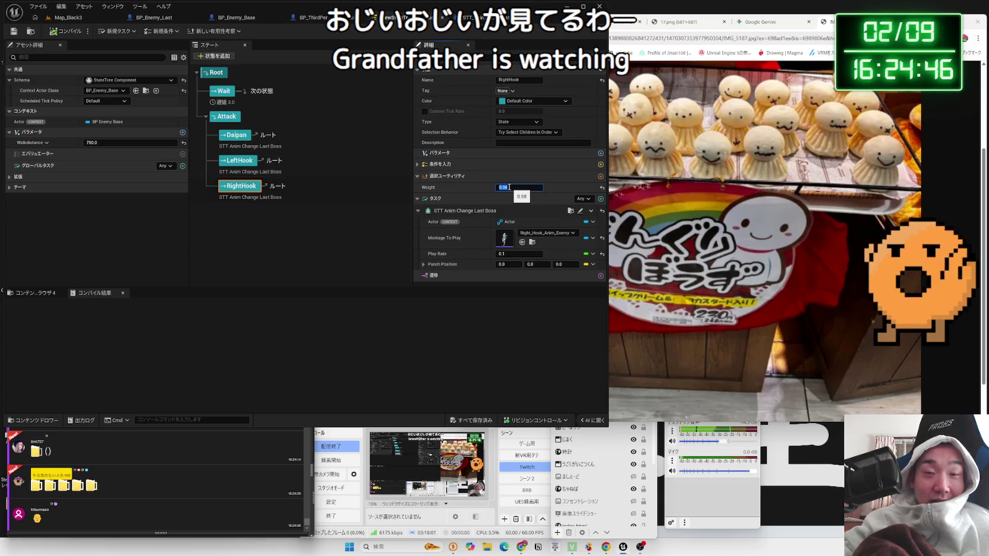
text(1)
click(241, 160)
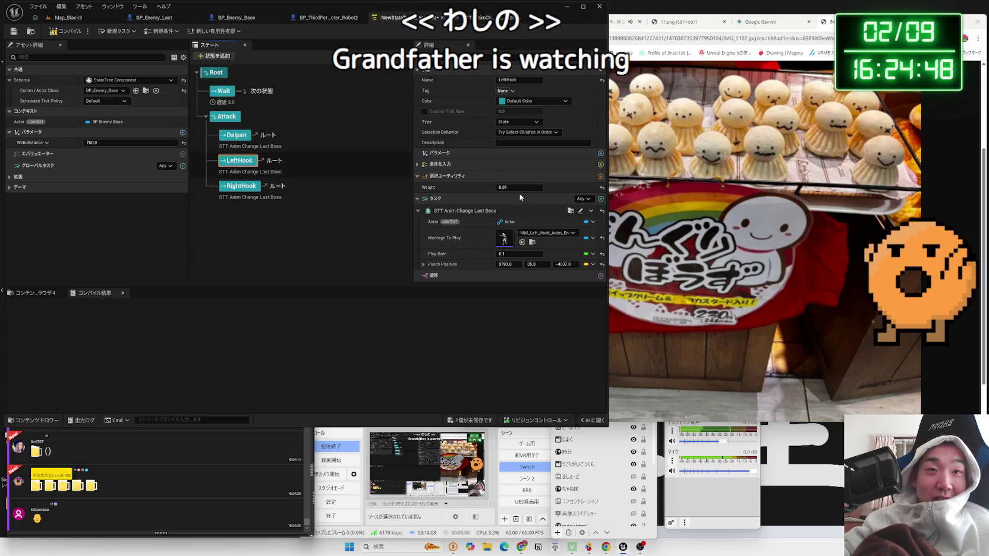
click(515, 187)
key(BackSpace)
text(1)
key(Return)
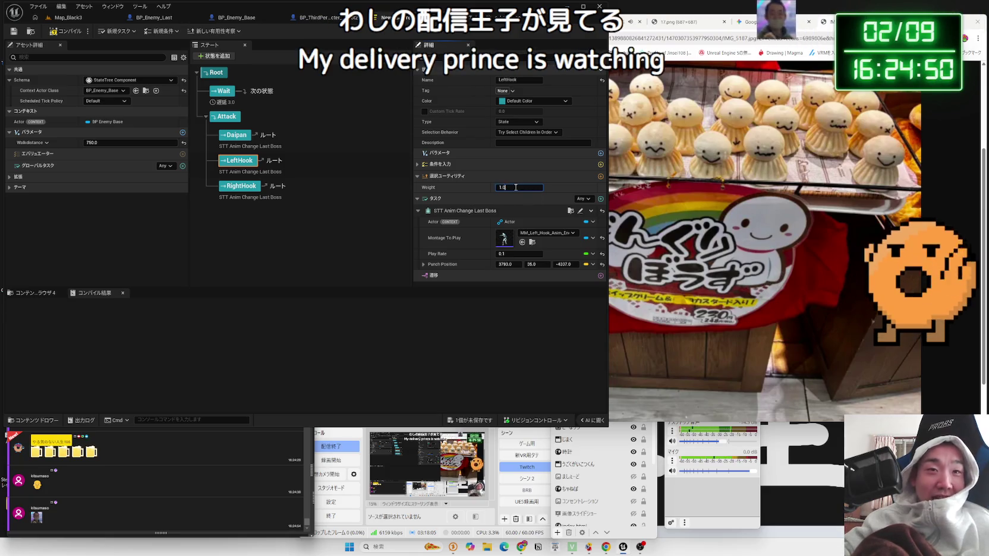
Set Attack's Selection Behavior to Try Select Children At Random, compile, and go back to Map_Black3.
click(261, 136)
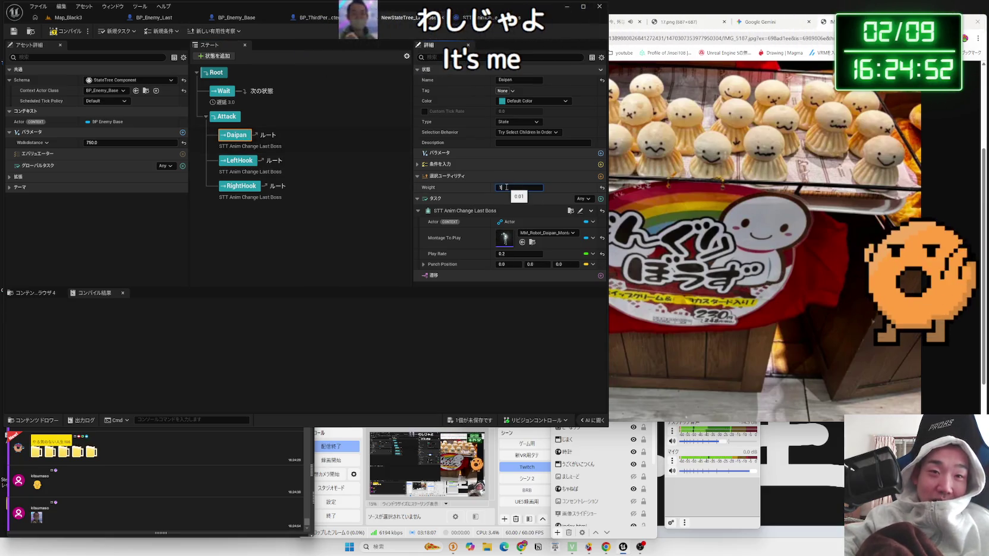
click(357, 142)
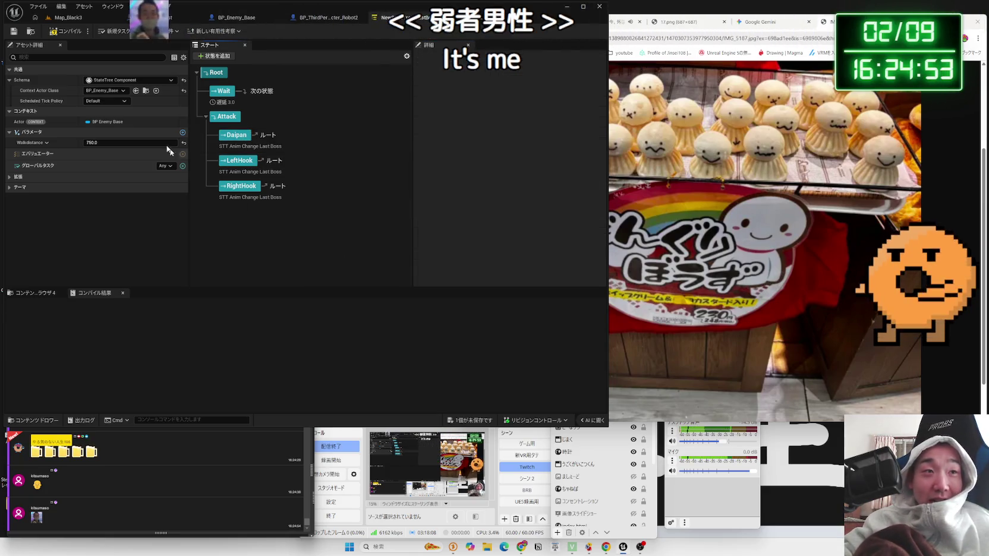
click(226, 116)
click(527, 132)
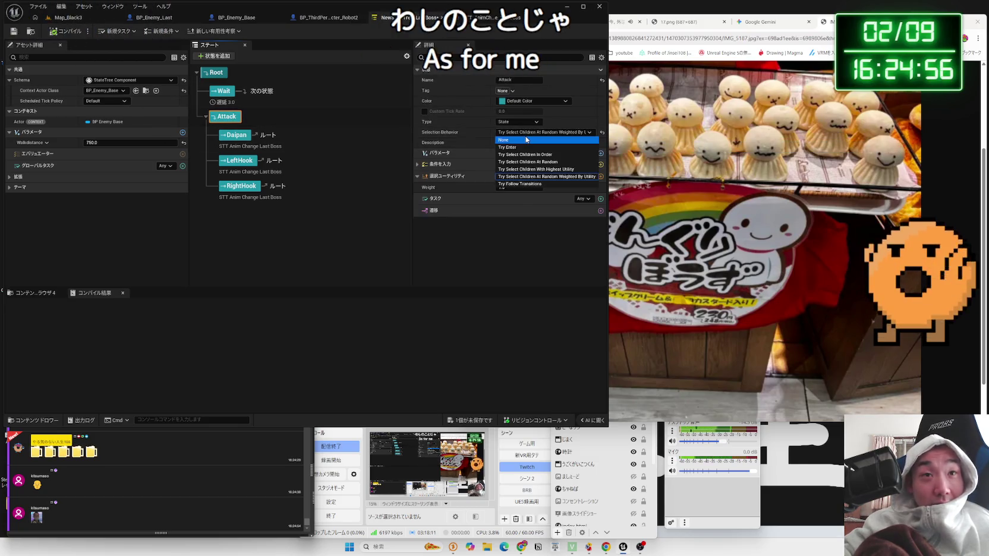
click(534, 161)
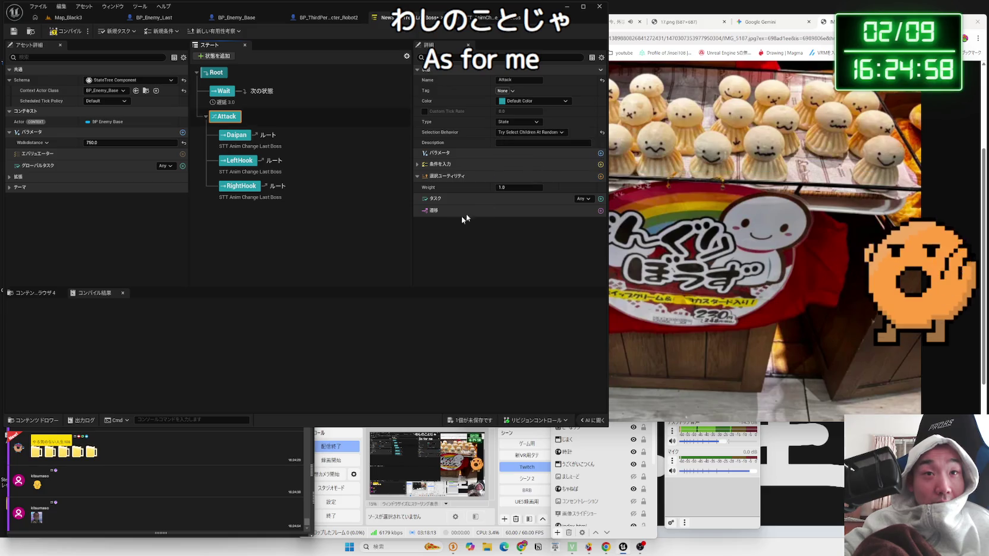
click(335, 256)
click(58, 34)
click(69, 18)
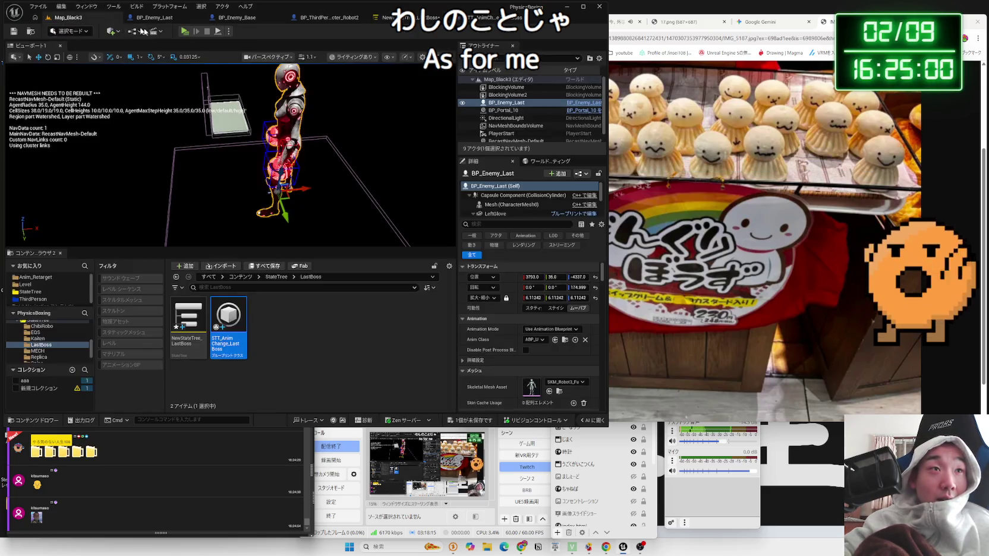
Run a Play-in-Editor session against the giant robot boss, then end it.
click(182, 33)
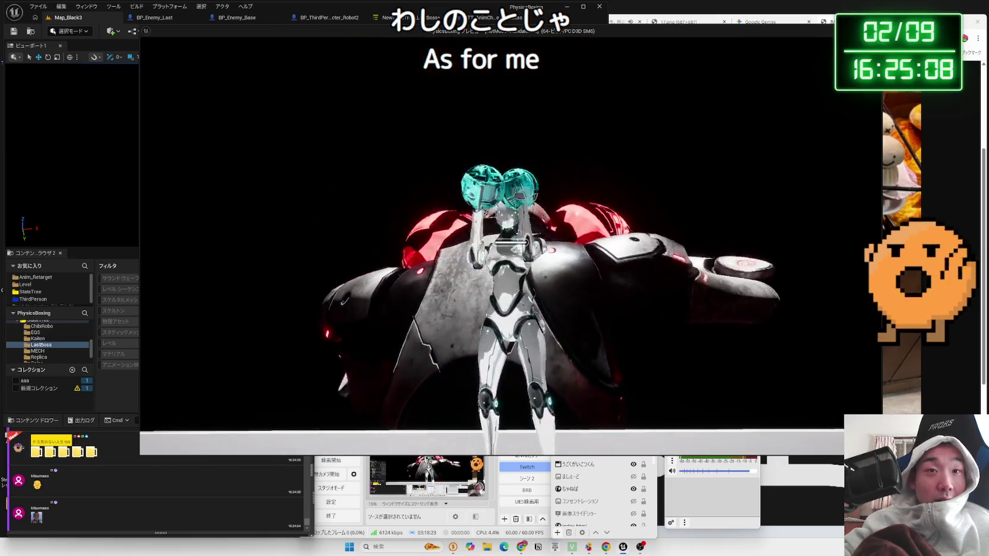
key(Escape)
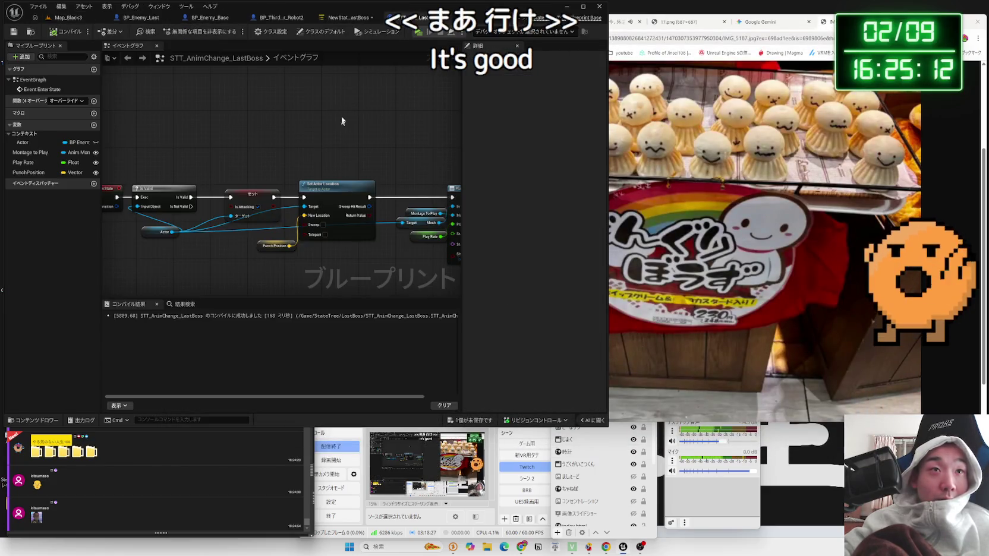
Review the LeftHook punch settings and drag the boss enemy along X to about 4627.
click(336, 17)
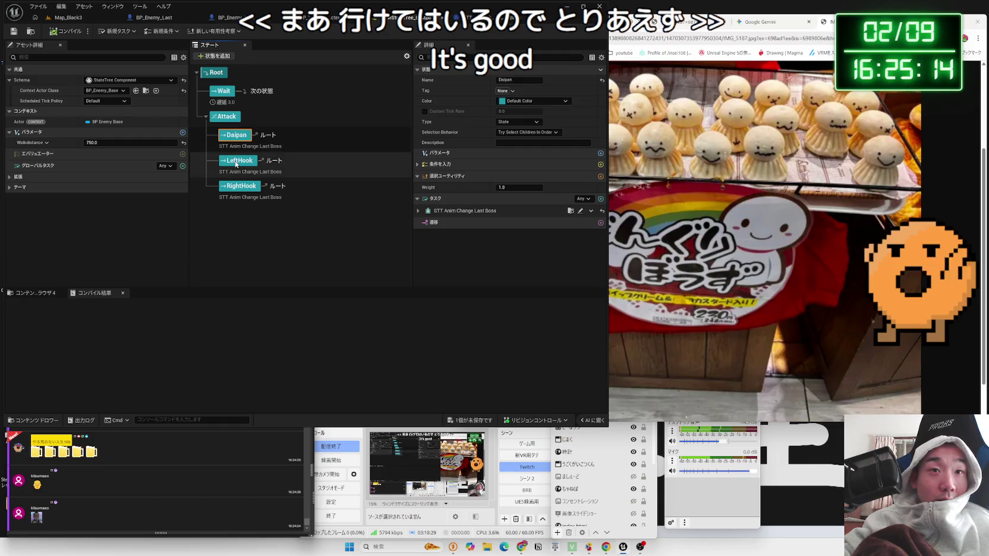
click(418, 211)
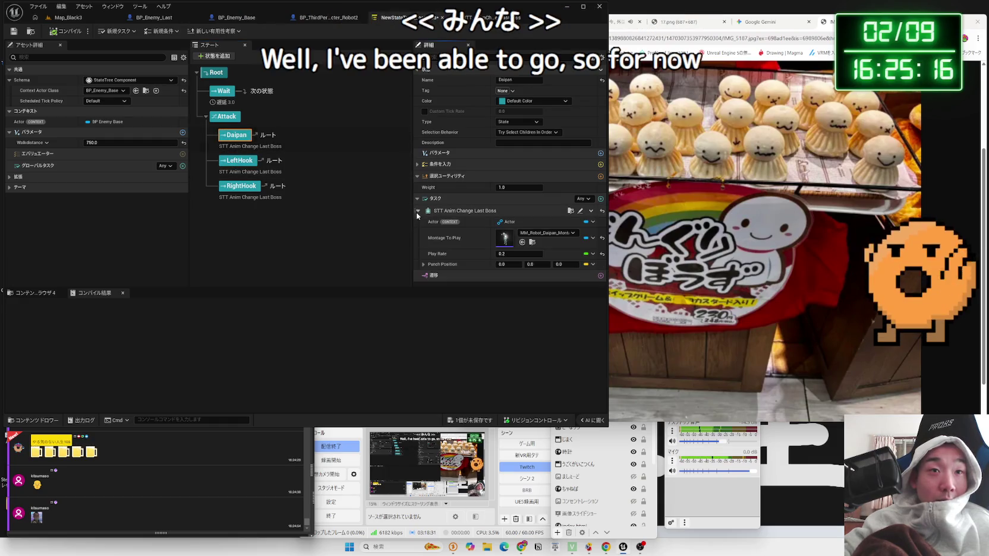
click(239, 165)
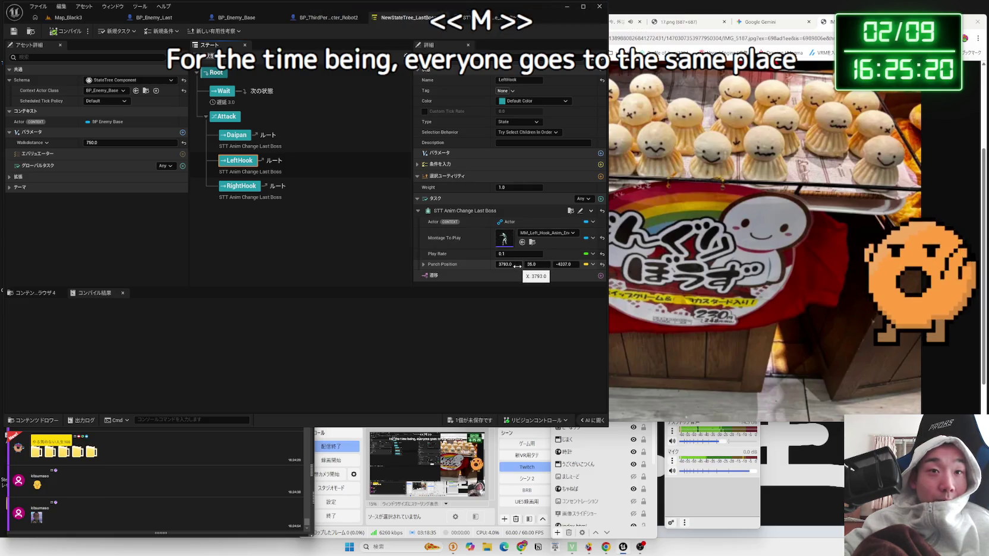
click(67, 17)
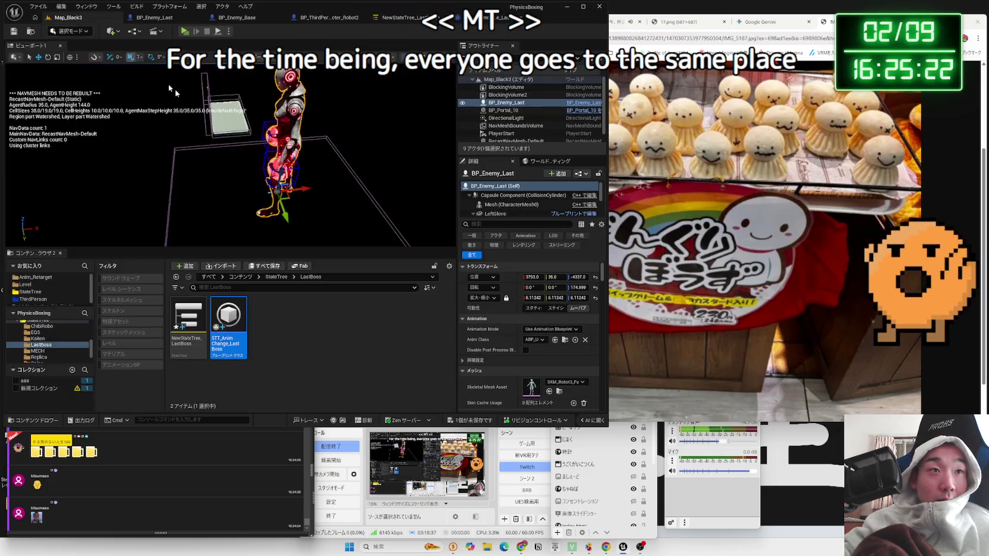
drag(305, 190, 321, 191)
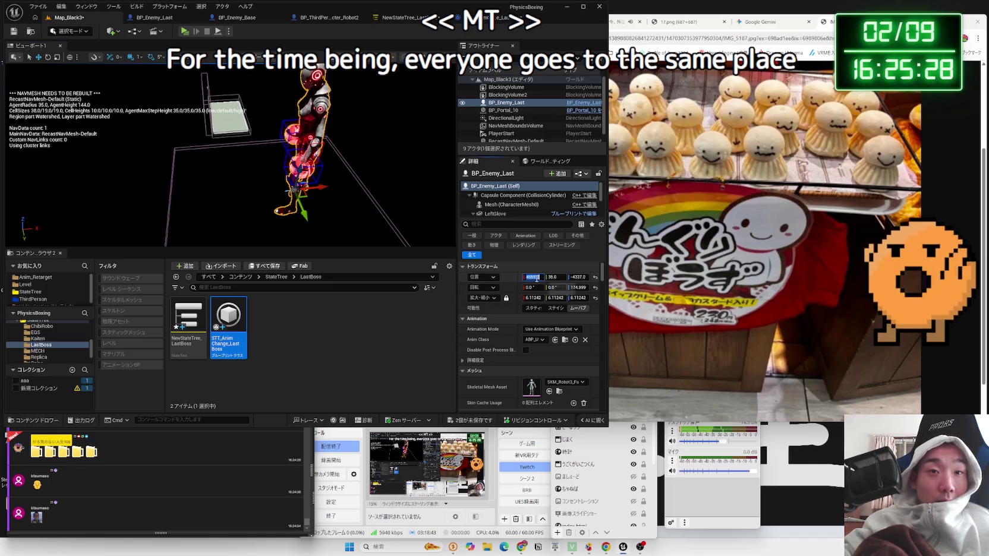
Paste the boss's Z location into RightHook's punch Z (-4337.0), then save all assets.
click(410, 18)
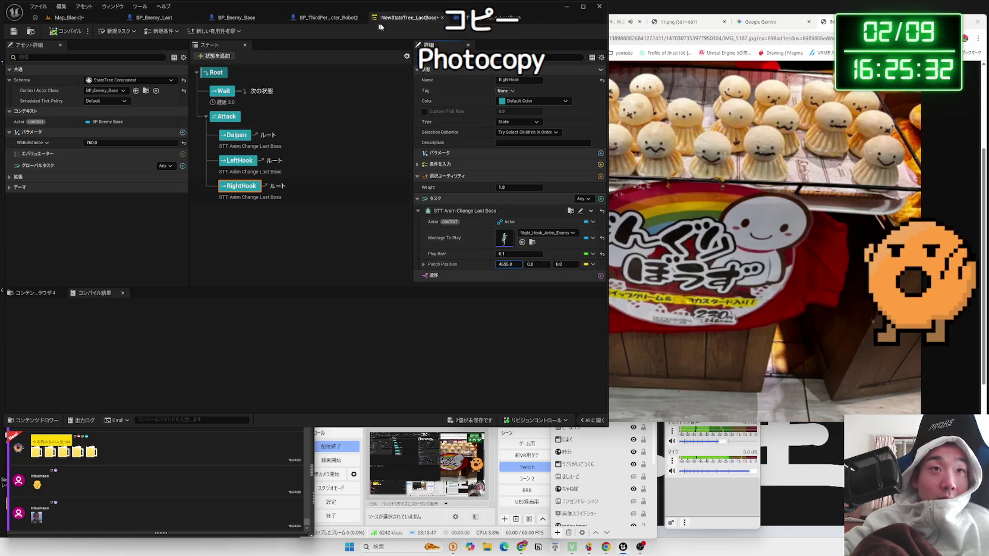
click(118, 19)
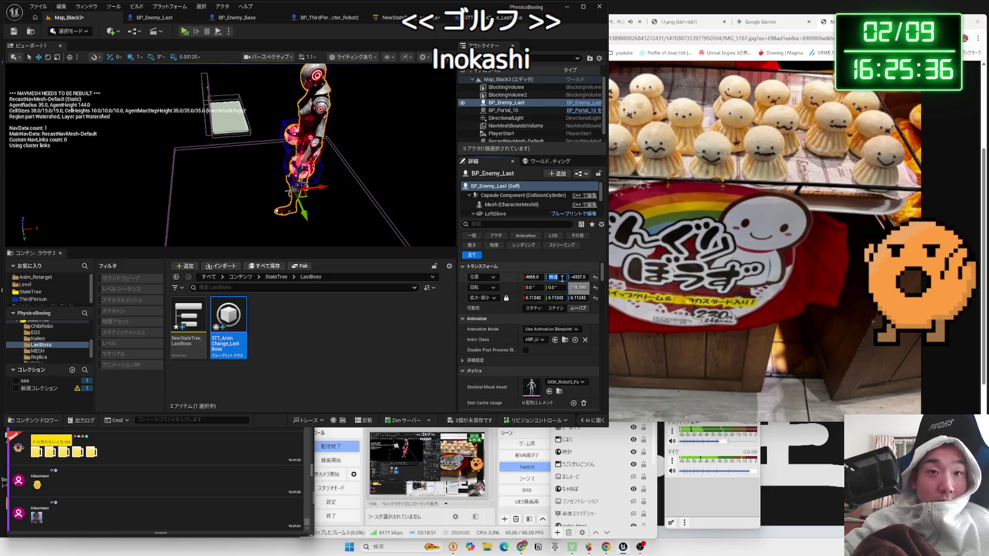
click(479, 17)
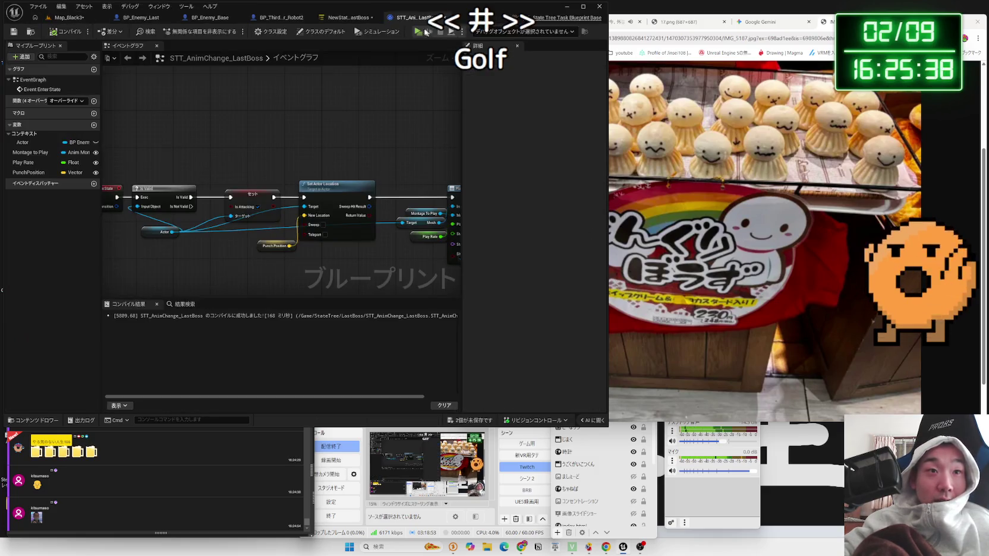
click(392, 17)
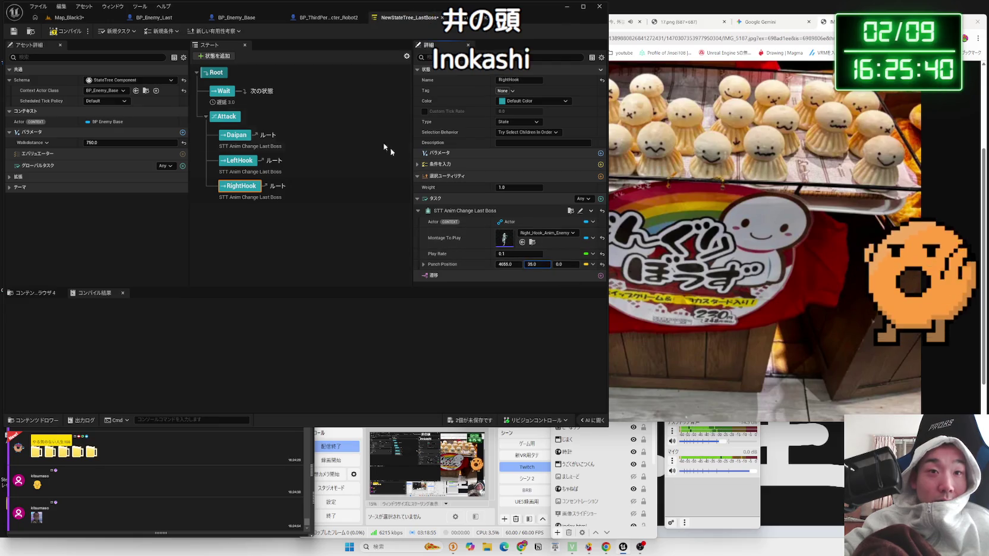
click(71, 18)
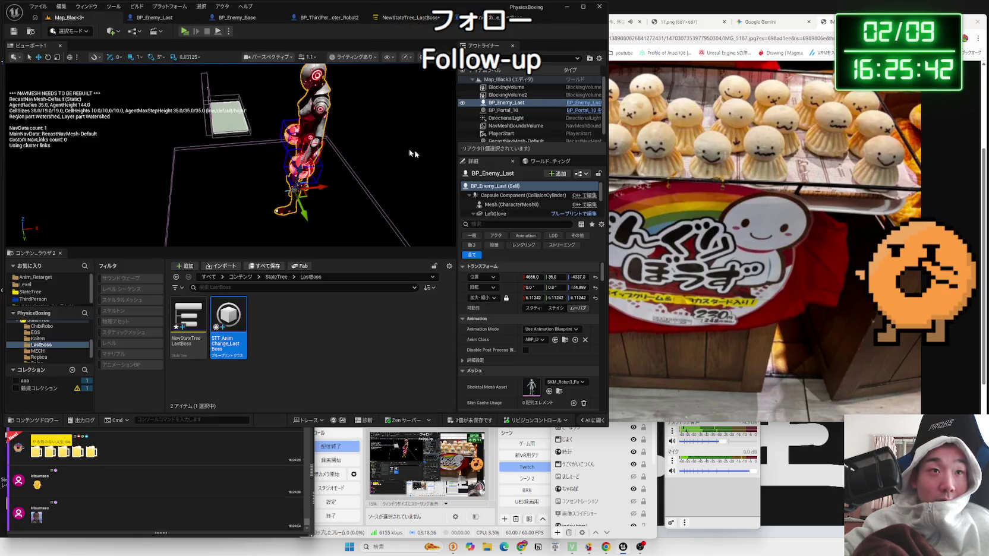
click(579, 277)
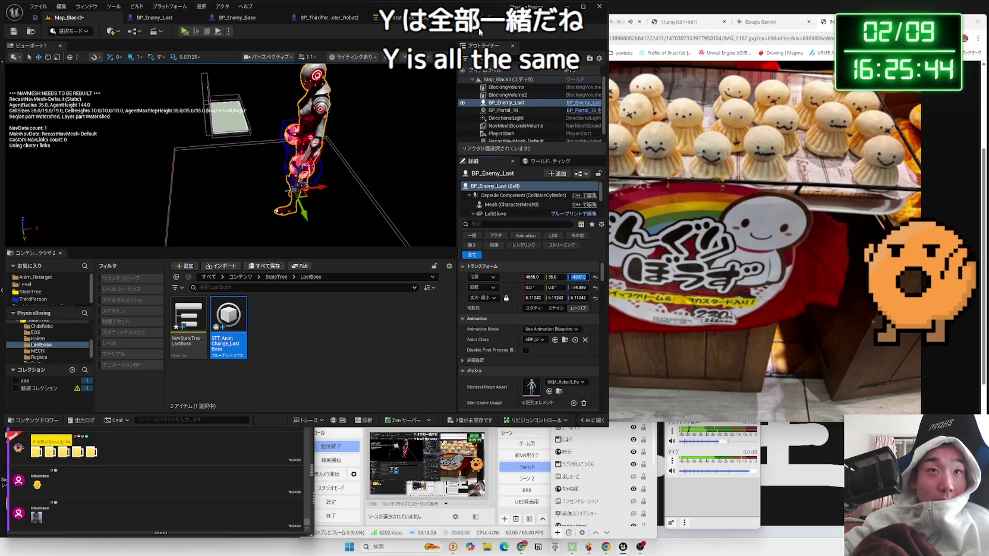
click(483, 17)
click(389, 17)
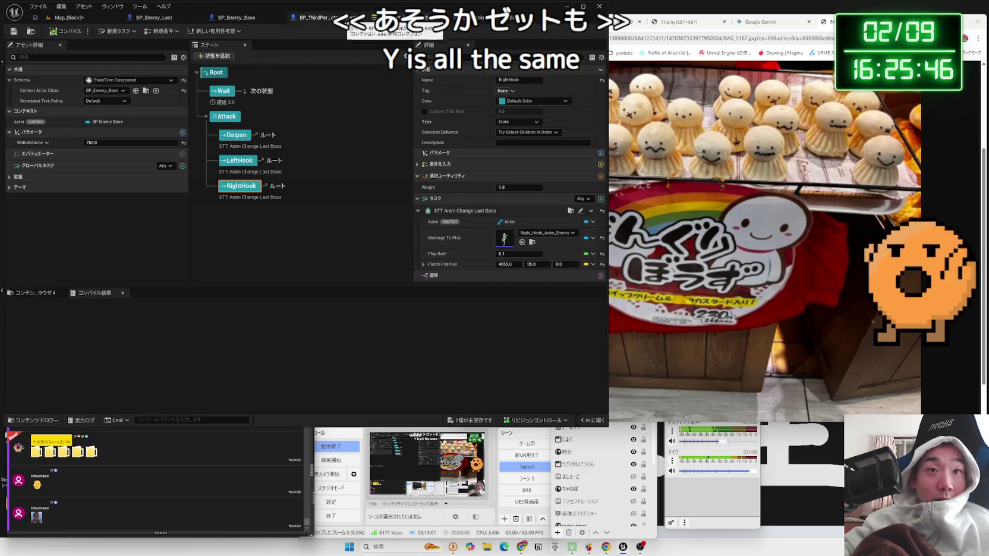
click(565, 264)
text(-4337.0)
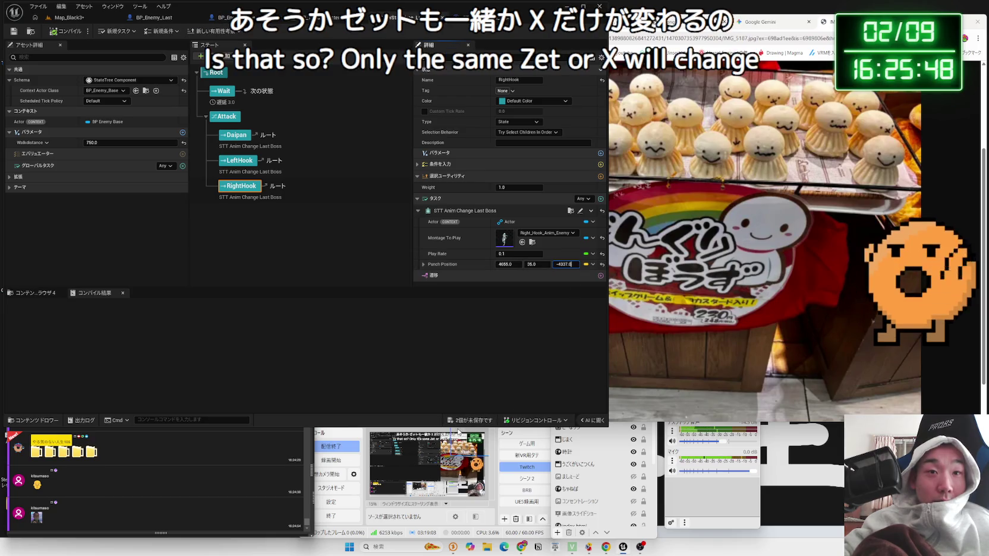
click(467, 420)
click(546, 357)
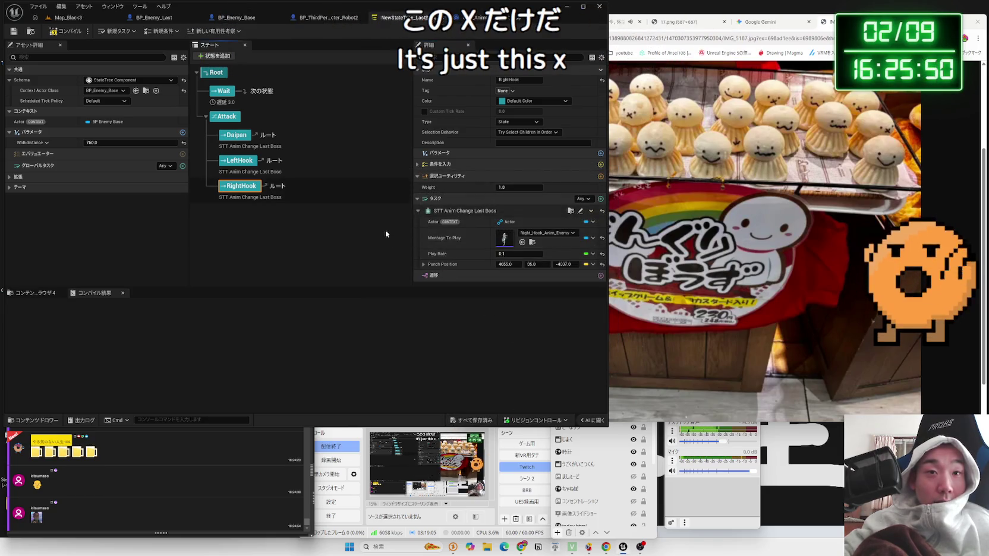
Compare the LeftHook, RightHook and Daipan state settings and save the changed assets.
click(241, 162)
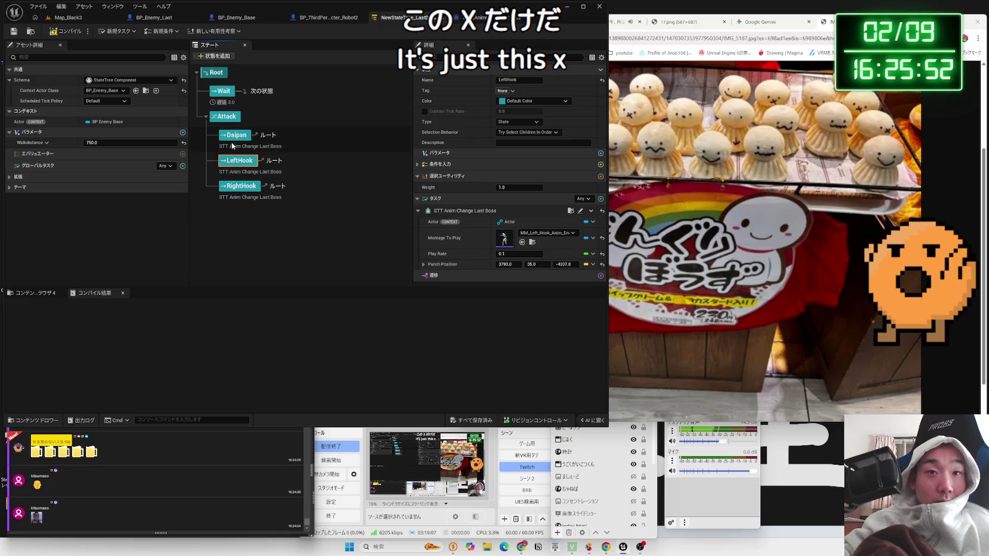
click(248, 197)
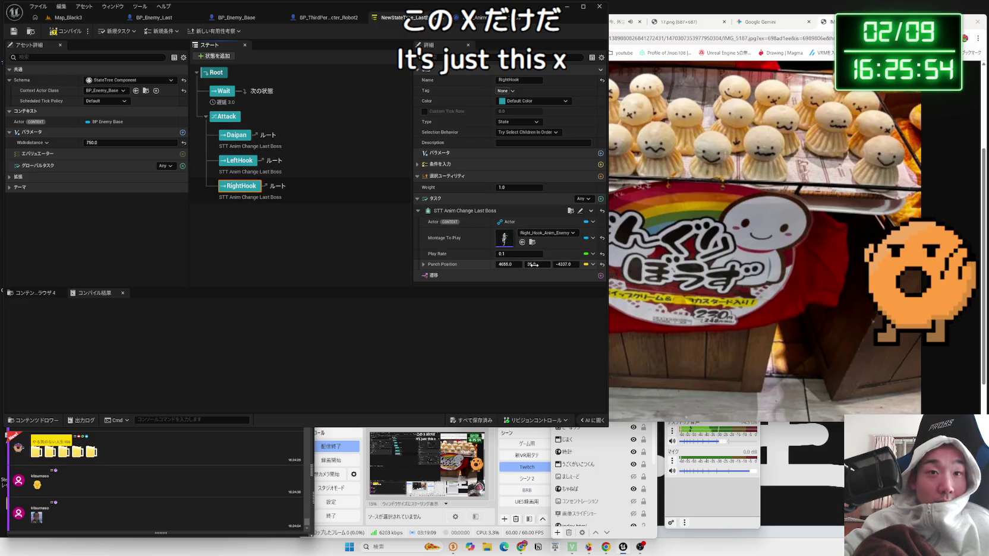
click(236, 135)
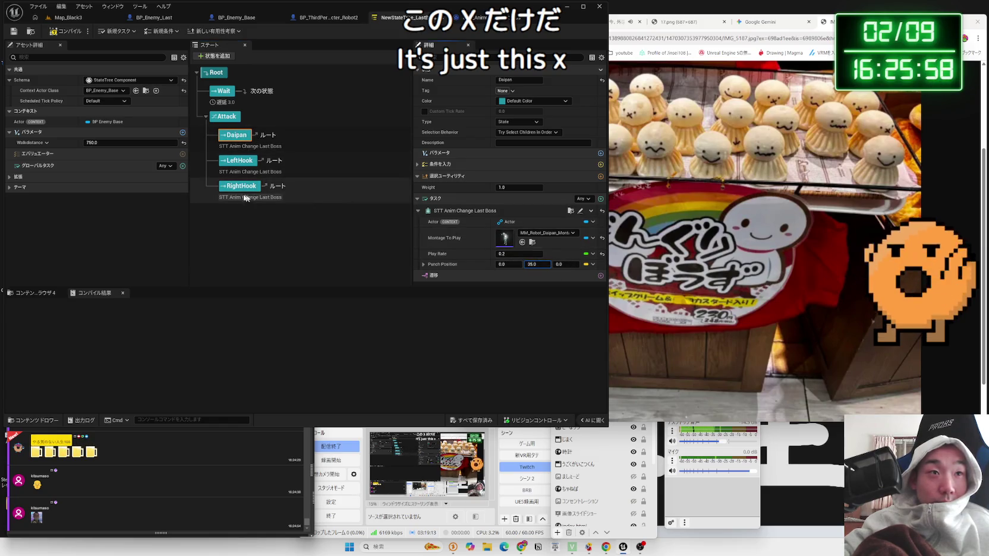
click(315, 196)
click(236, 135)
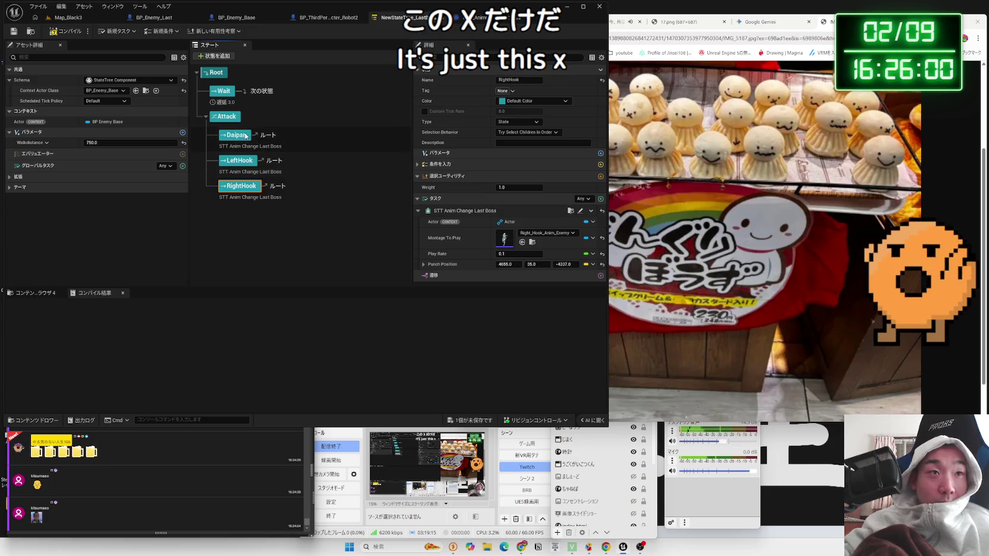
click(471, 420)
click(545, 360)
Shift the boss left on X, copy its X value, save the StateTree and level, and start a play-test.
click(232, 167)
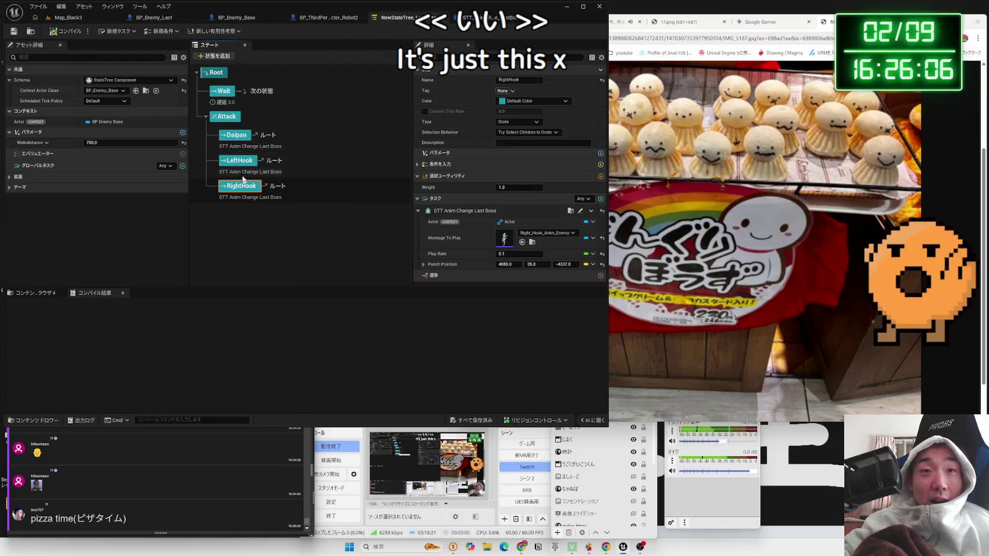
click(95, 17)
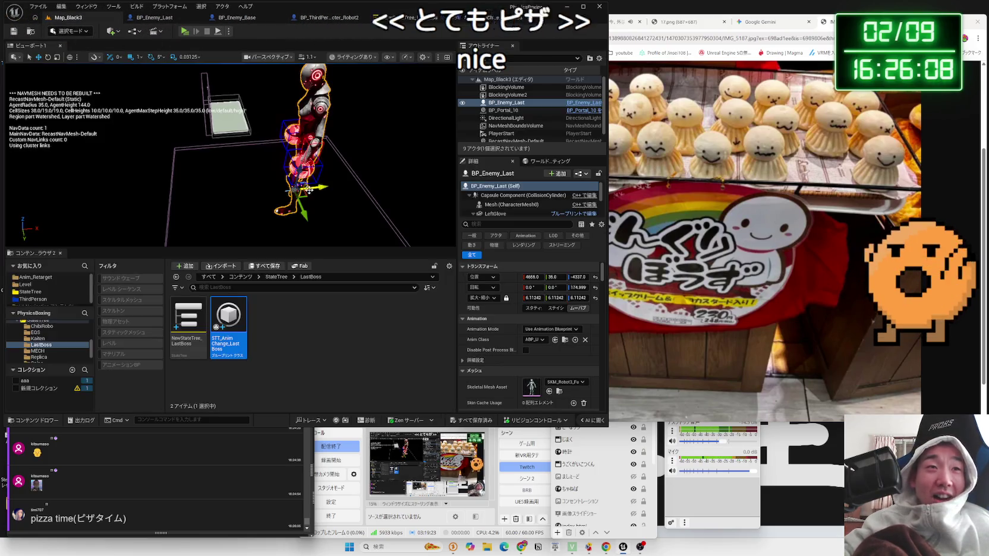
drag(309, 191, 285, 190)
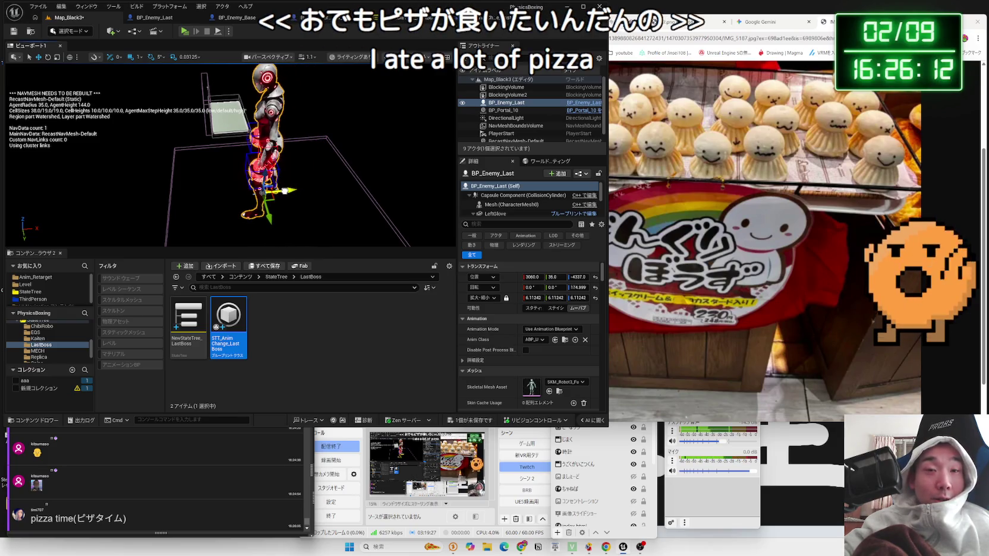
click(531, 277)
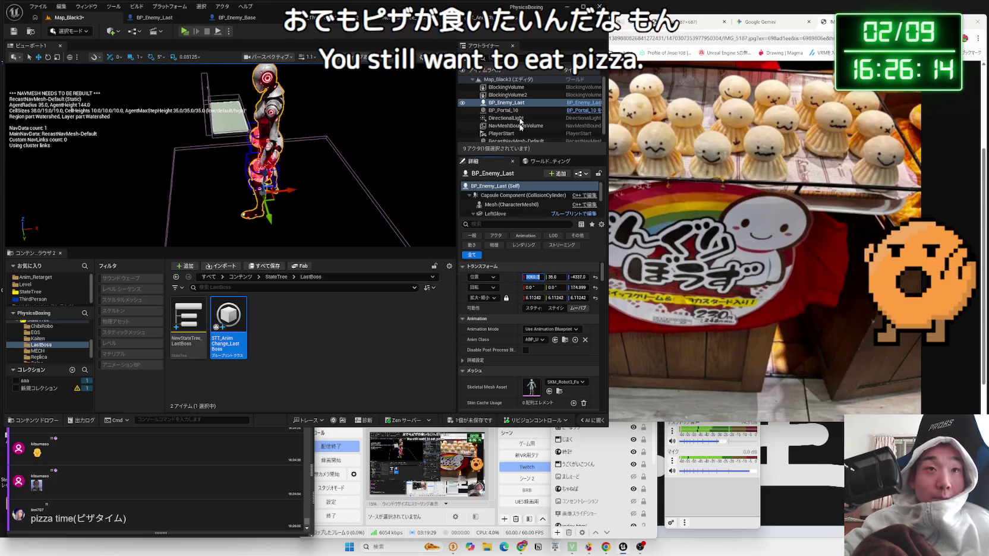
key(ctrl+Tab)
key(ctrl+Tab)
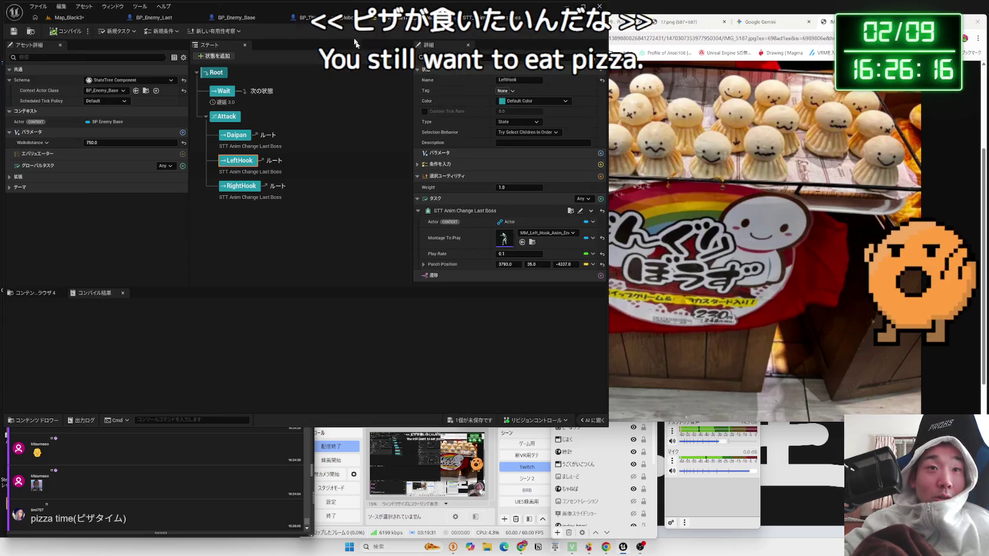
click(234, 134)
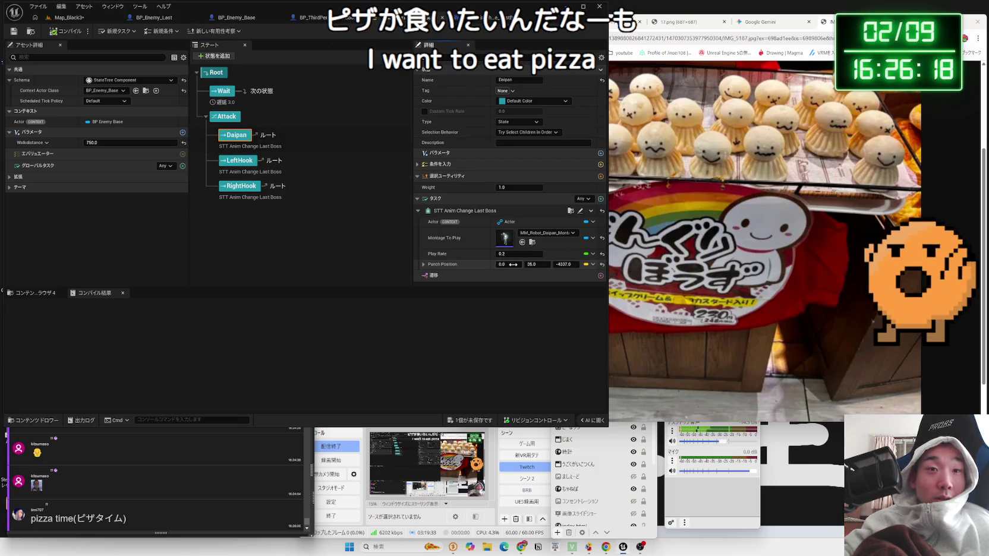
click(481, 423)
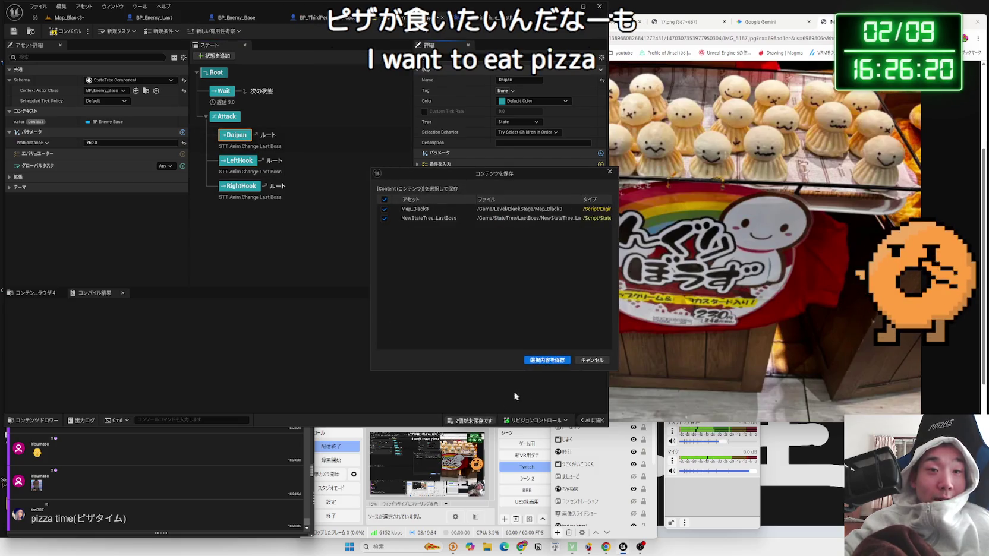
click(542, 363)
click(66, 18)
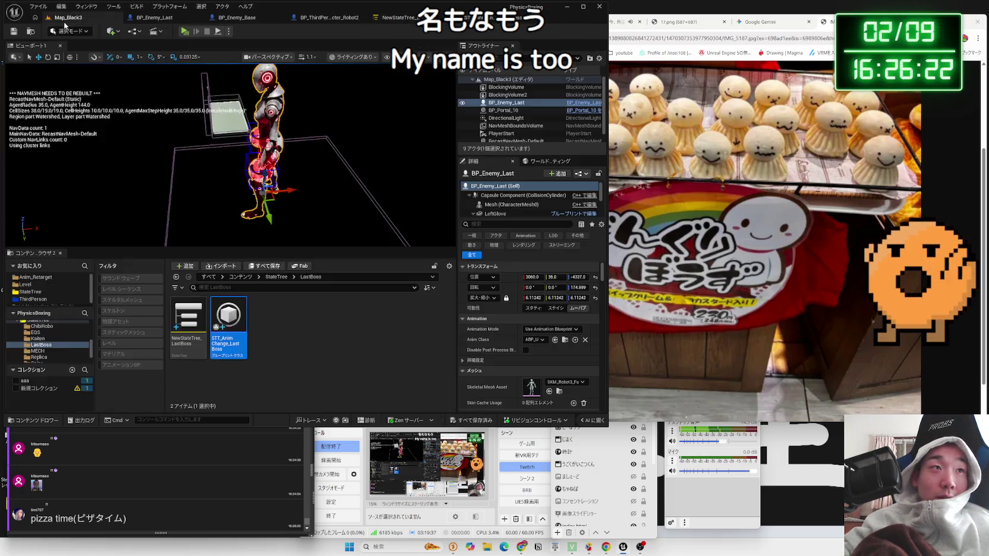
click(185, 32)
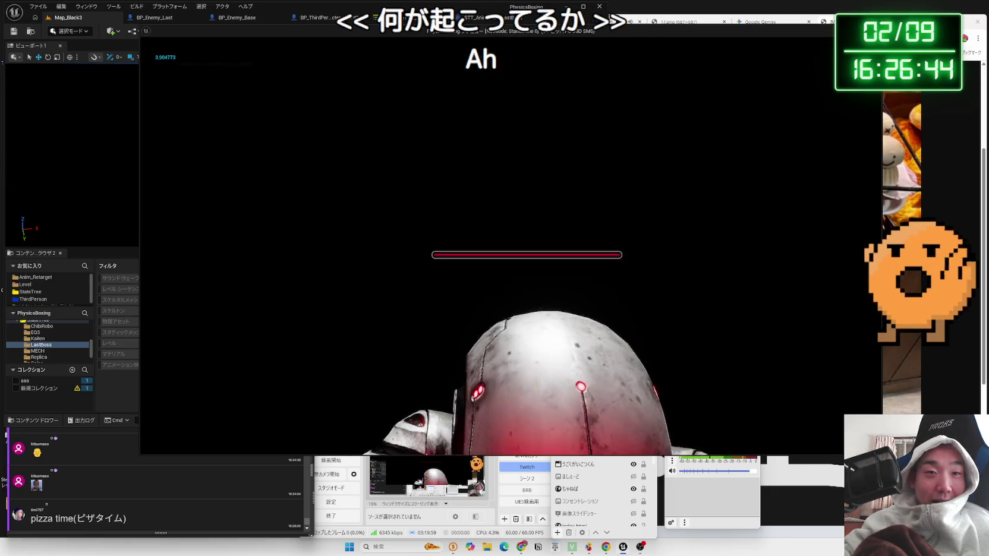
key(Escape)
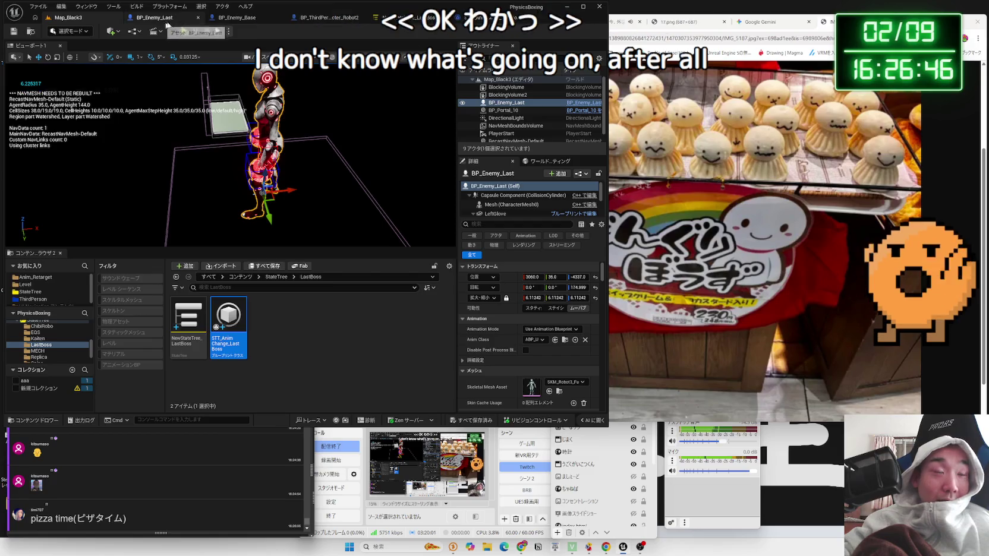
click(131, 19)
click(67, 17)
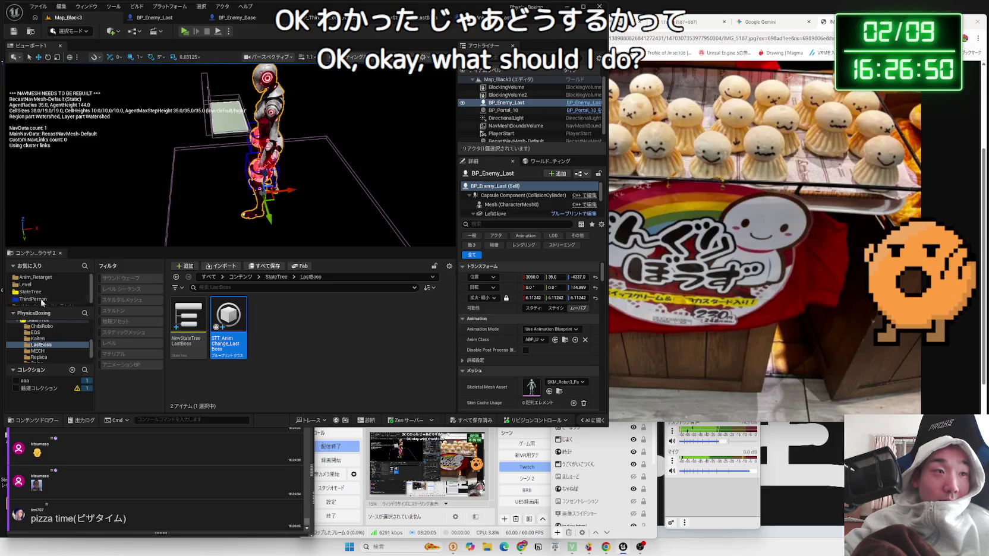
Open the Map_Black3 level blueprint and bring the Player and Look Rock setters into view.
click(285, 18)
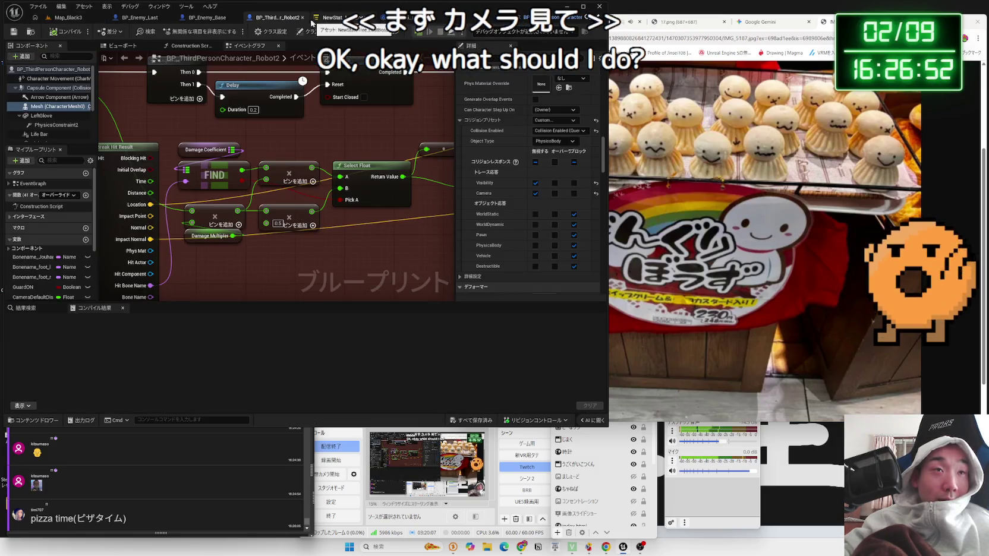
click(77, 22)
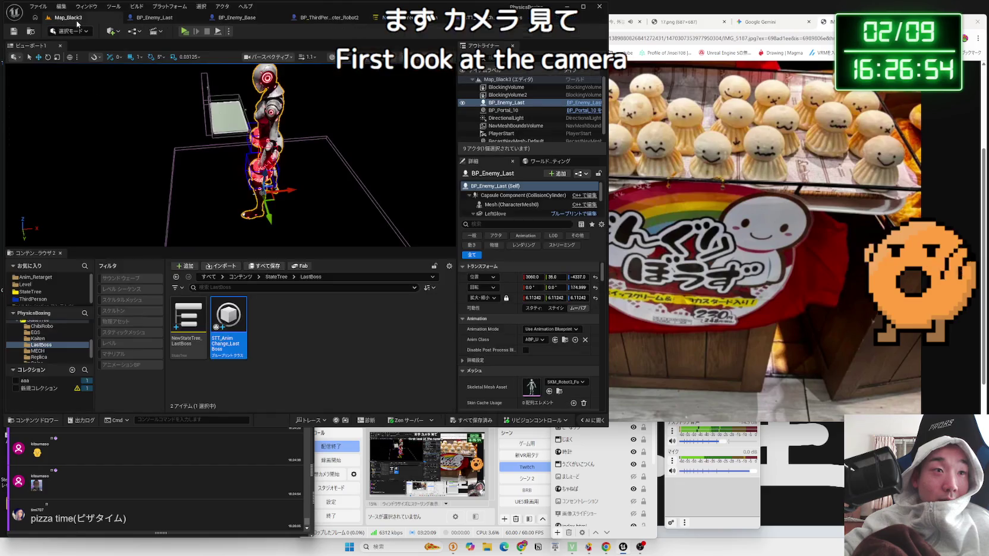
click(134, 31)
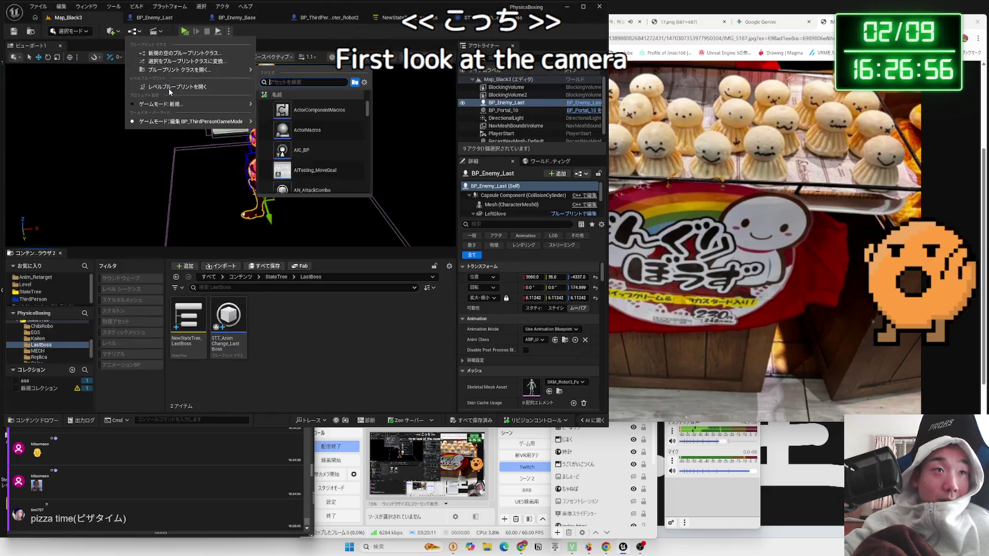
click(210, 113)
mouse_move(440, 263)
mouse_down()
mouse_move(296, 142)
mouse_move(284, 178)
mouse_move(324, 151)
mouse_up()
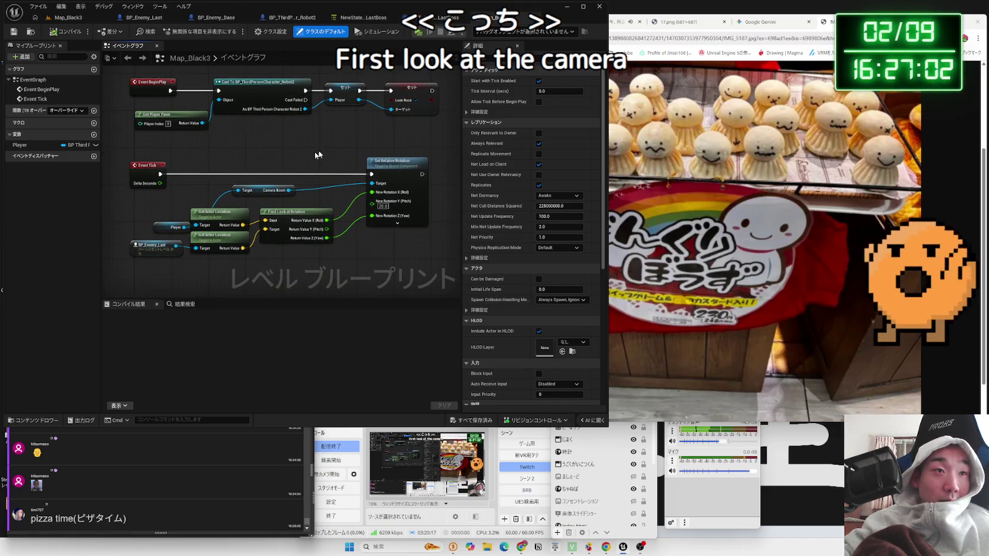
drag(324, 151, 223, 127)
Add a Get CameraBoom node wired from the Player variable.
drag(317, 126, 317, 126)
key(Escape)
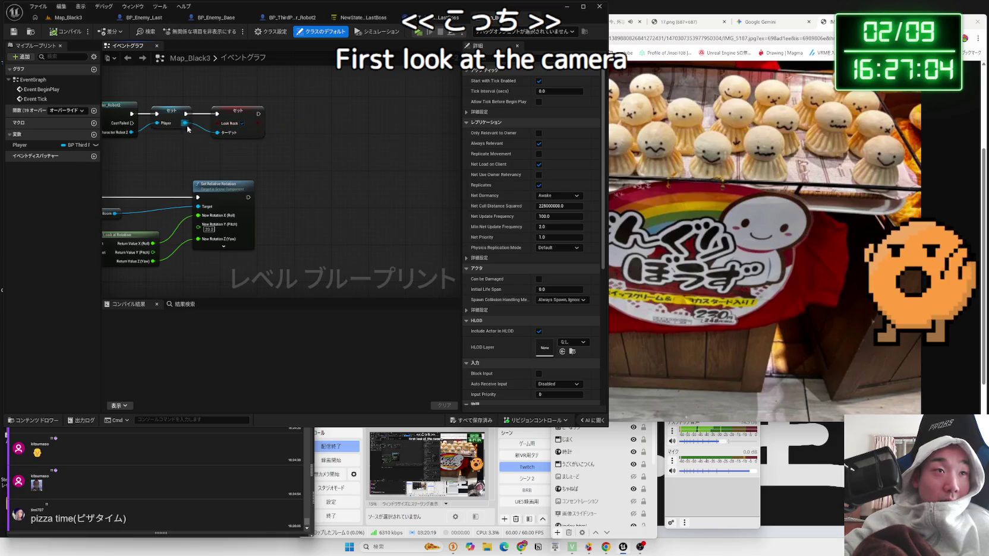
drag(186, 123, 257, 161)
text(camera)
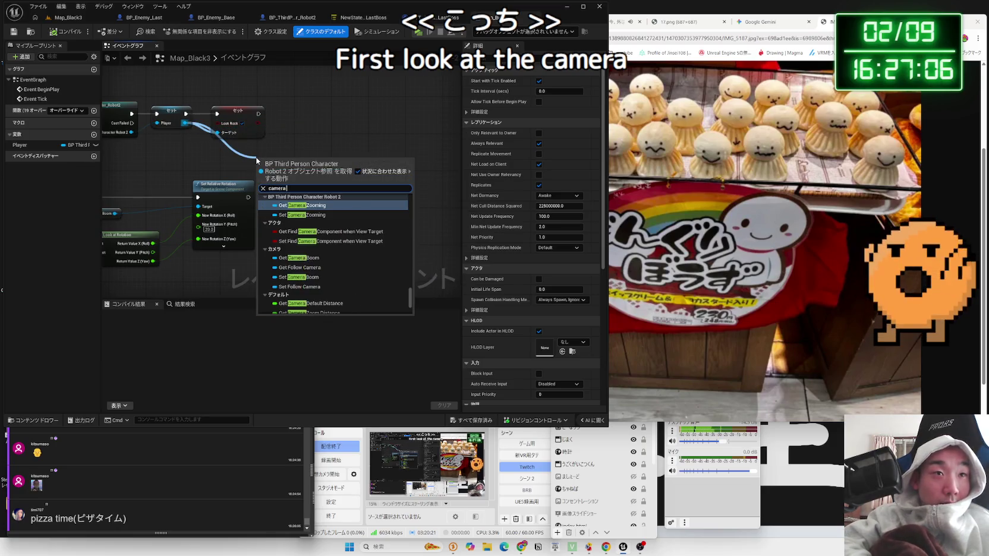
text( boom)
click(293, 273)
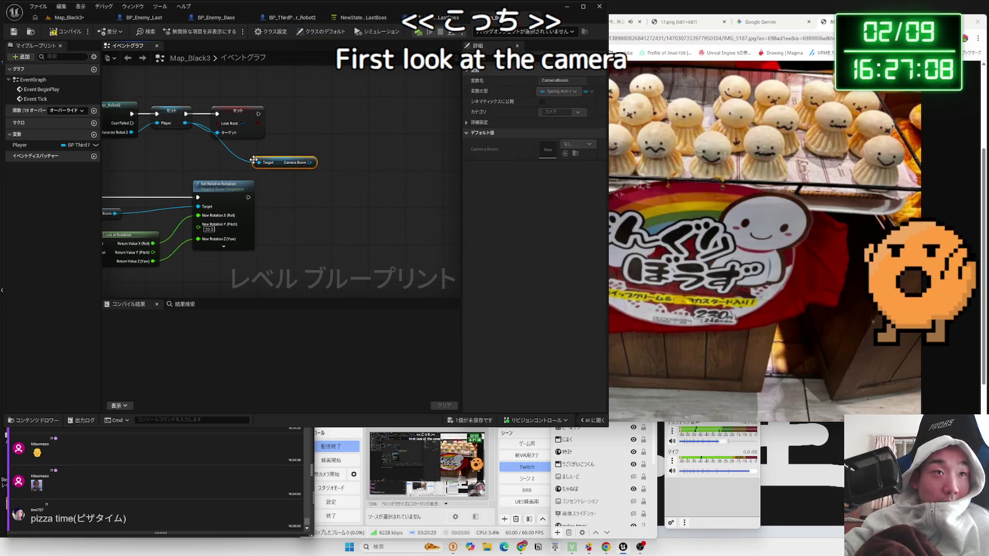
Add a Set Enable Camera Lag node on the Camera Boom and compile the blueprint.
mouse_move(290, 166)
mouse_down()
mouse_move(252, 157)
mouse_move(324, 144)
mouse_up()
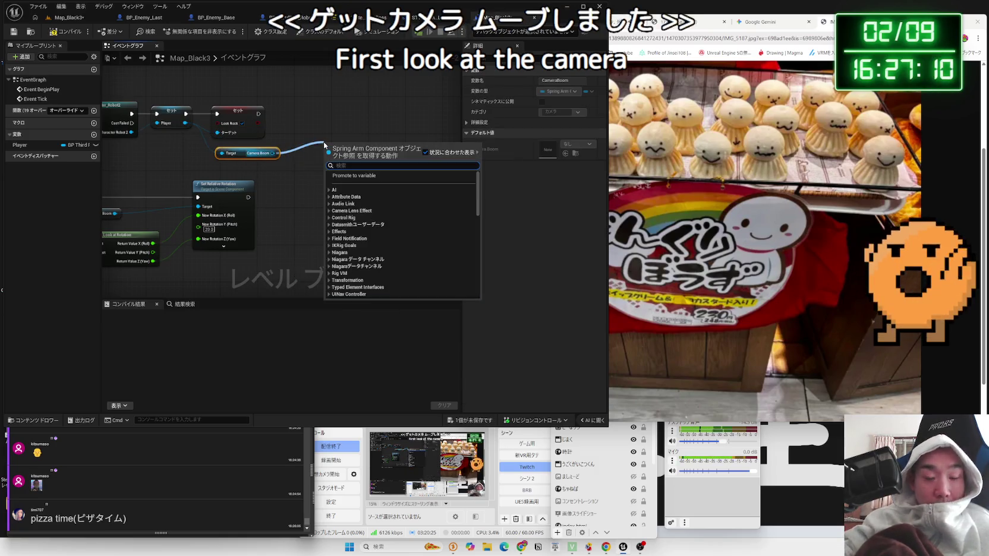
text(lag)
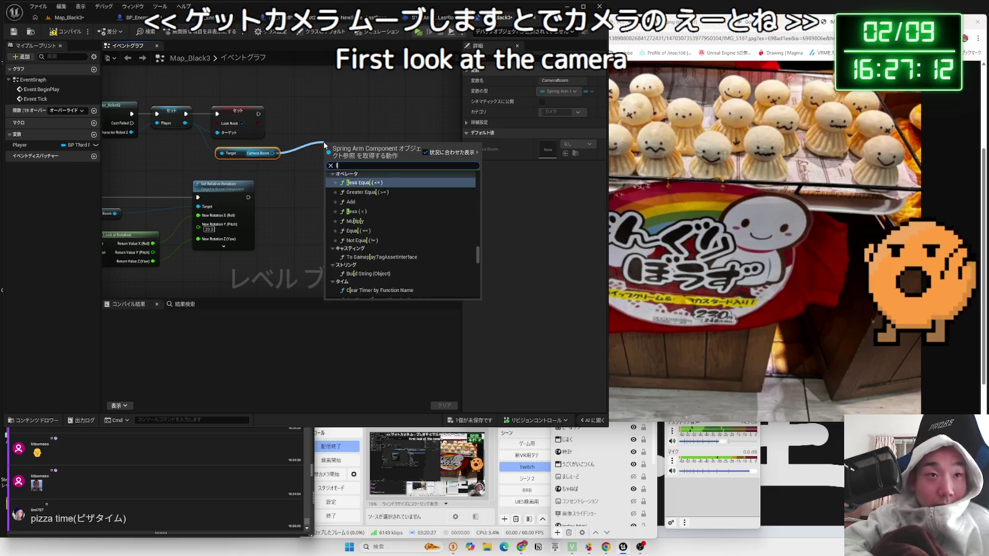
scroll(393, 220, up, 3)
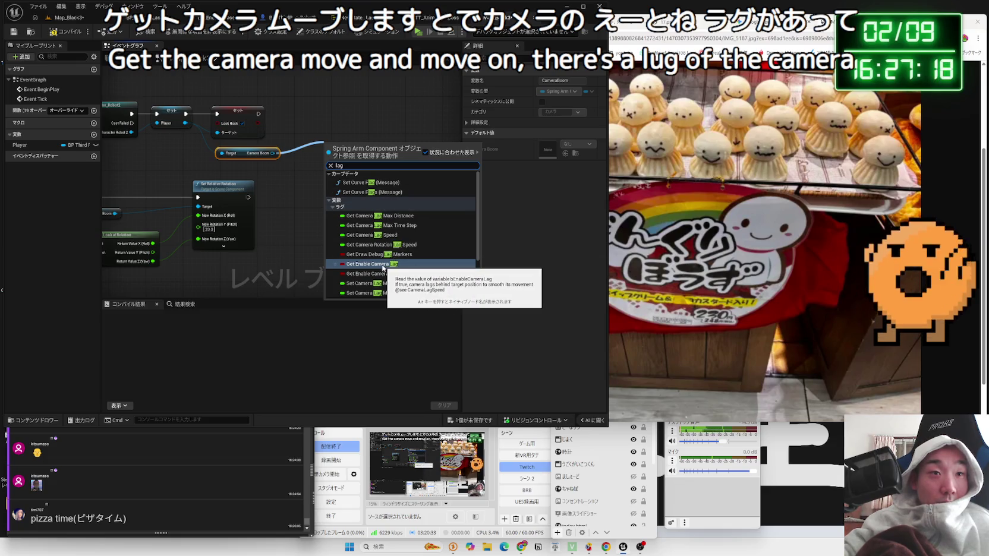
scroll(384, 269, down, 3)
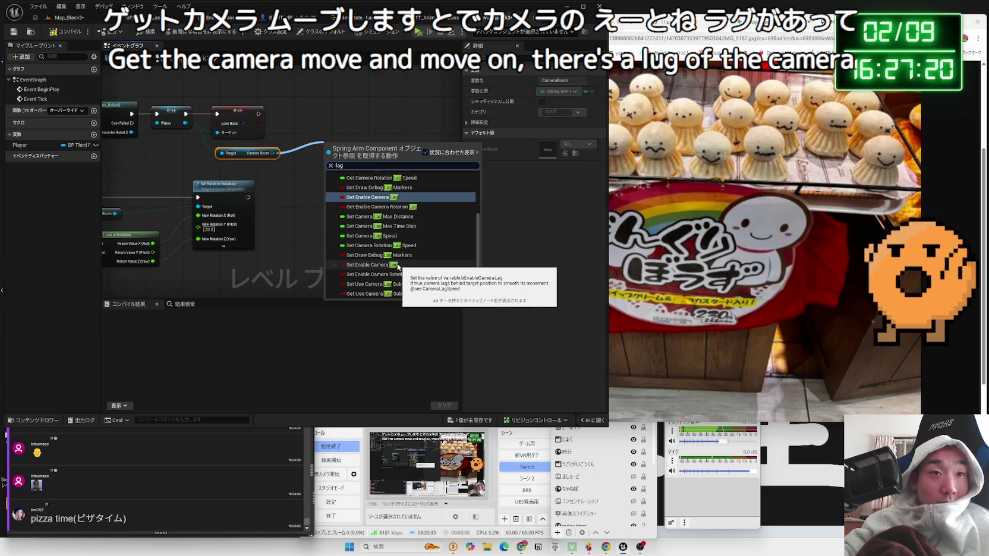
click(393, 267)
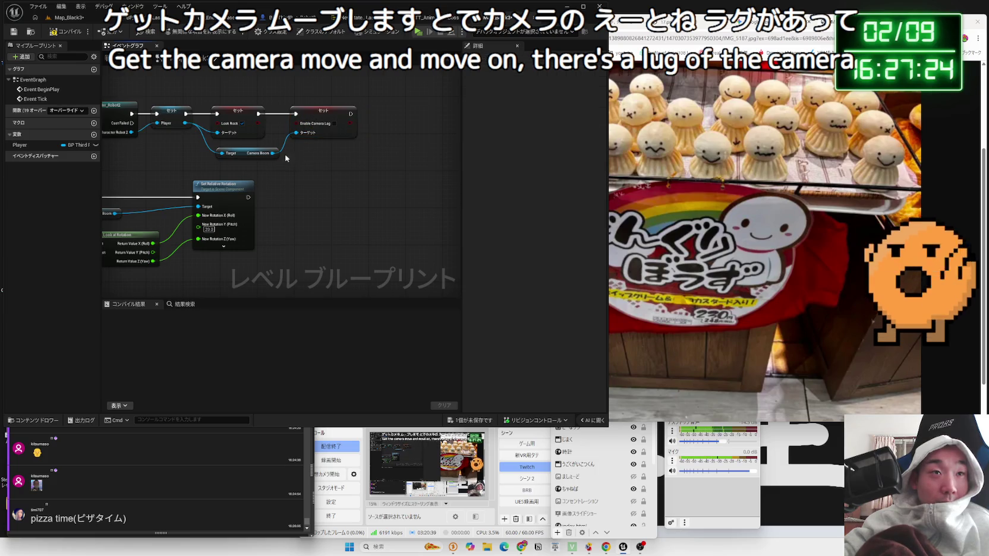
drag(272, 153, 346, 161)
text(s)
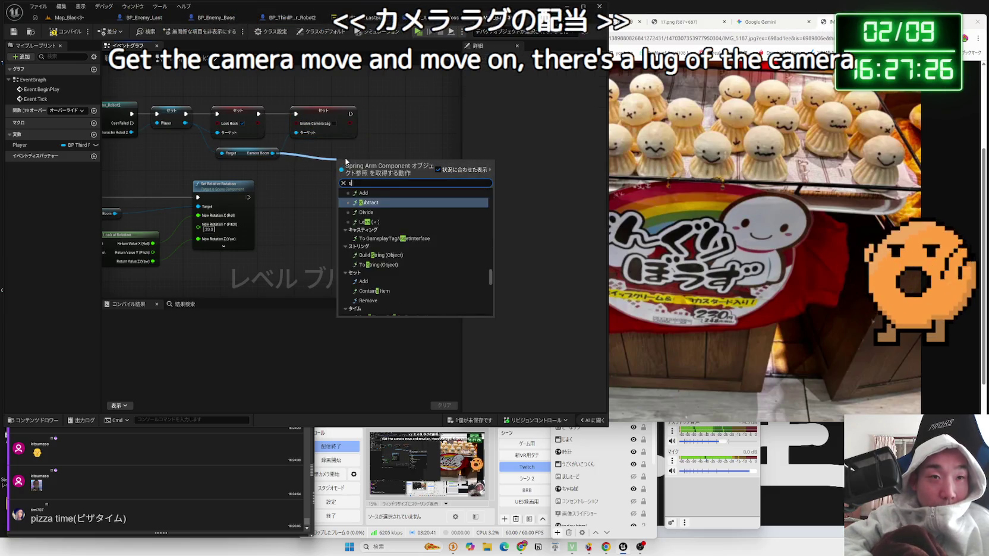
text(t)
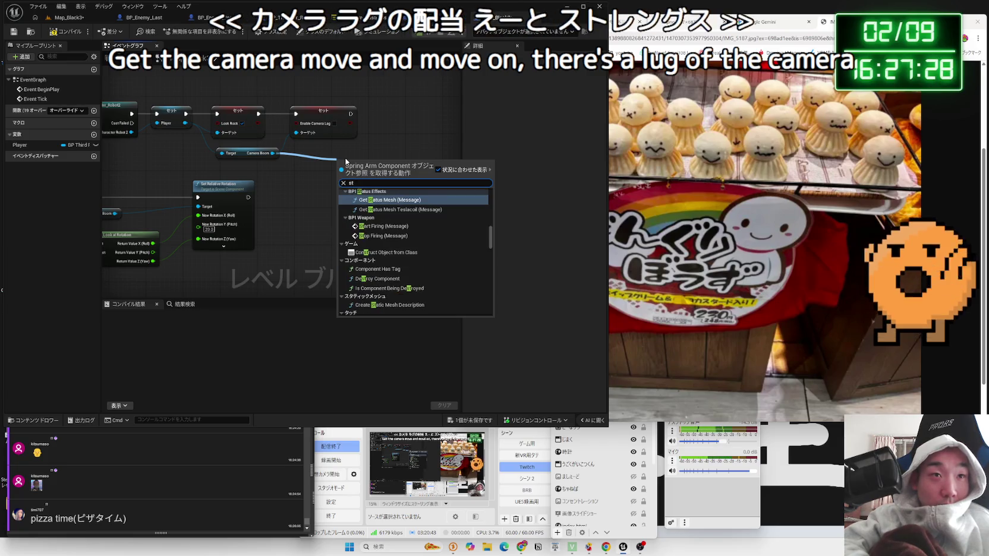
text(re)
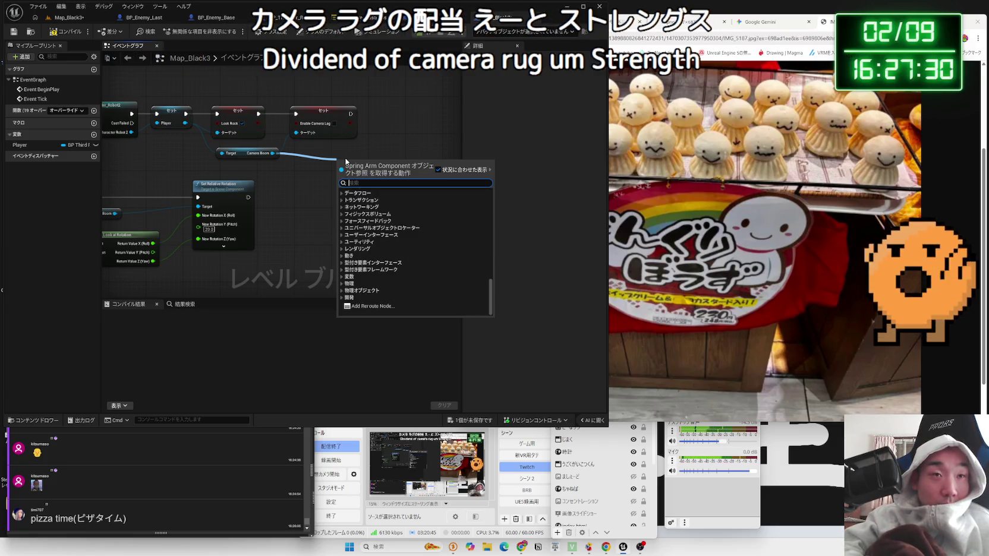
key(Escape)
key(F7)
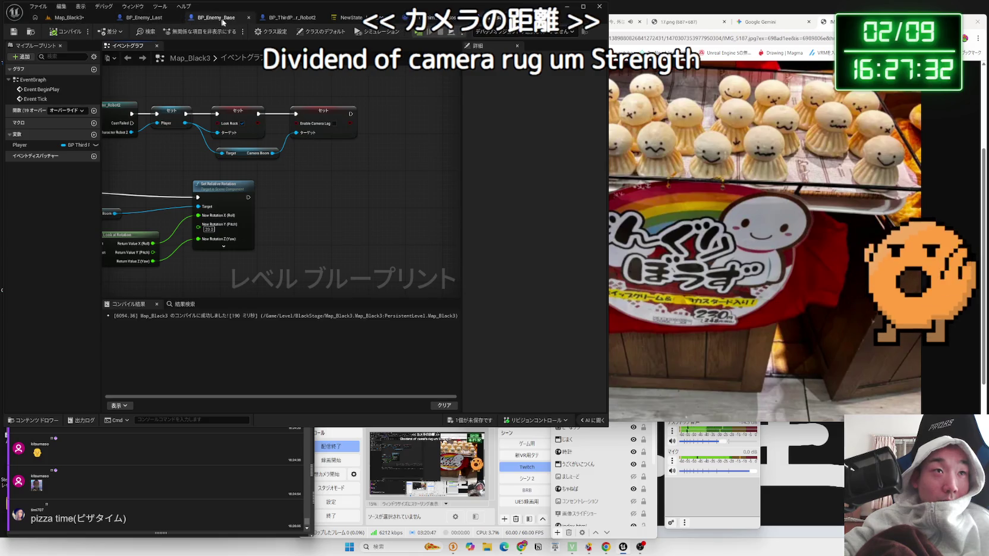
Add a Set Target Arm Length node on the Camera Boom, executed after Enable Camera Lag.
click(267, 18)
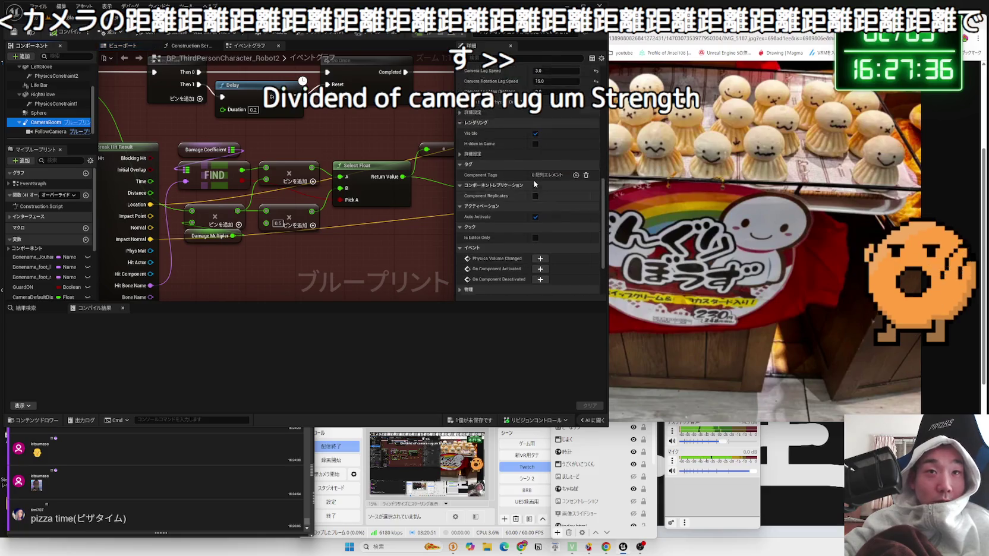
scroll(532, 185, up, 10)
scroll(523, 182, up, 2)
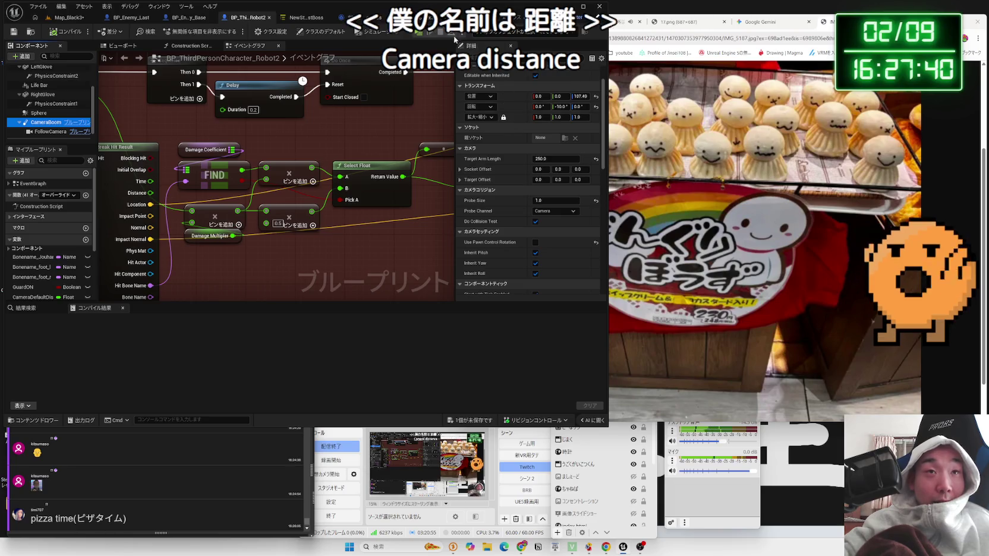
key(ctrl+Tab)
drag(272, 153, 359, 152)
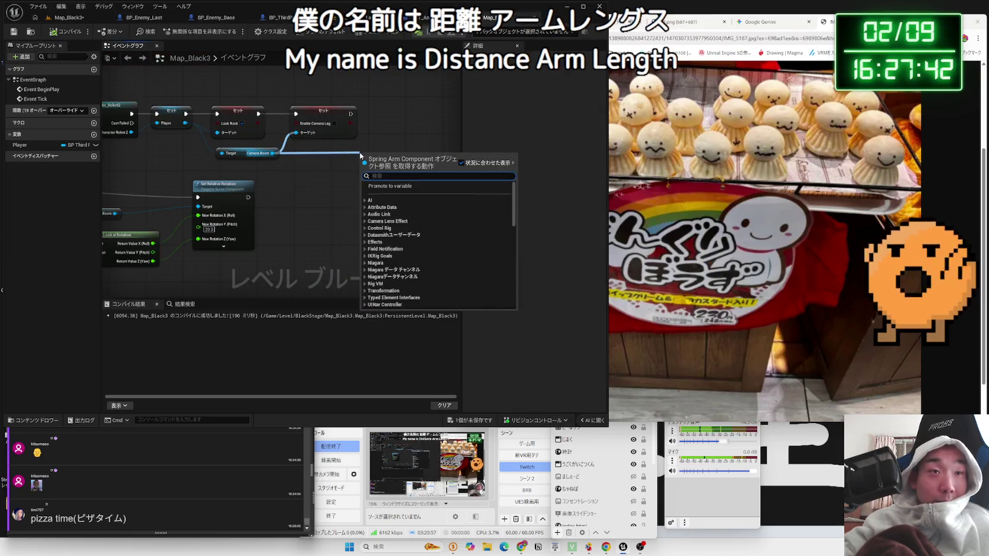
text(arm leng)
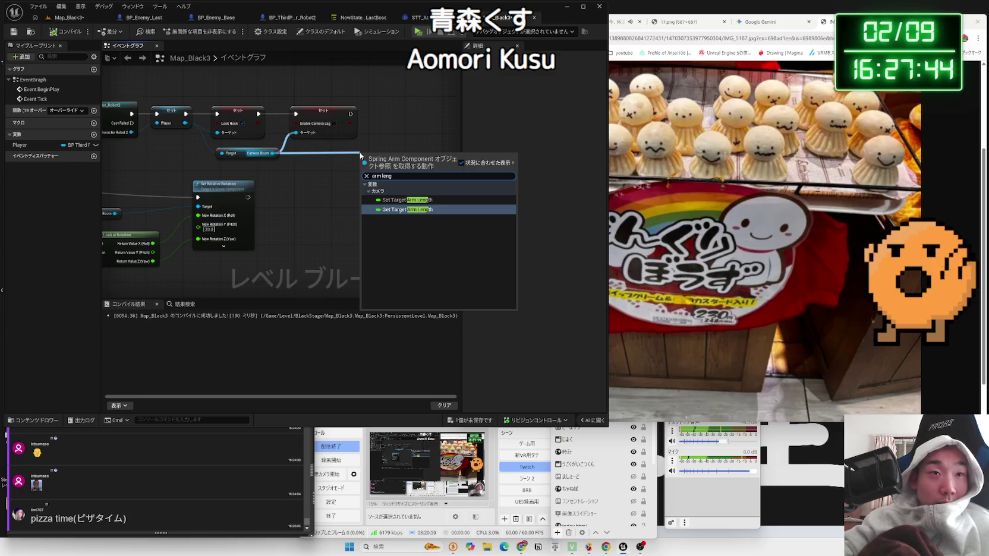
click(407, 199)
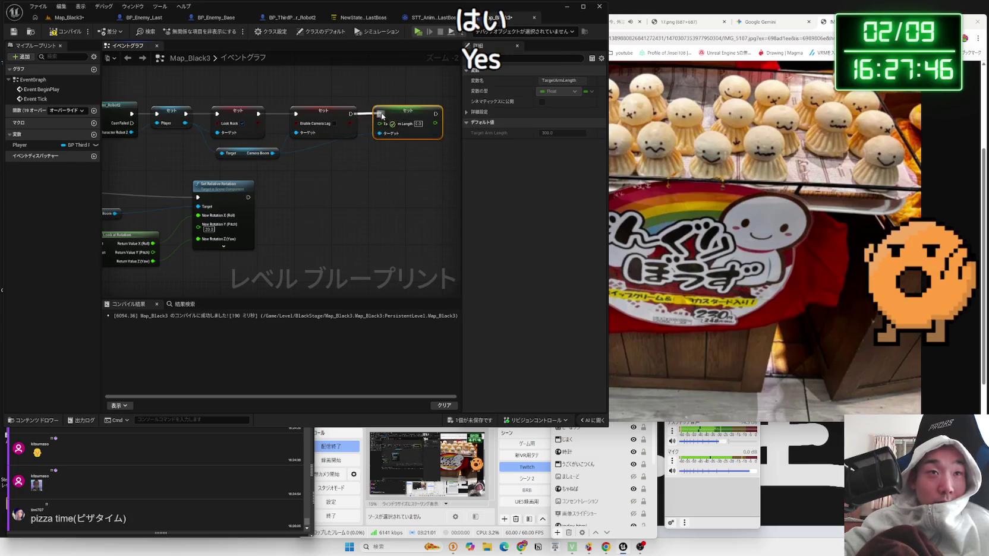
drag(382, 117, 380, 114)
Check the robot character's boom length, then set Target Arm Length to 400 and return to Map_Black3.
click(352, 18)
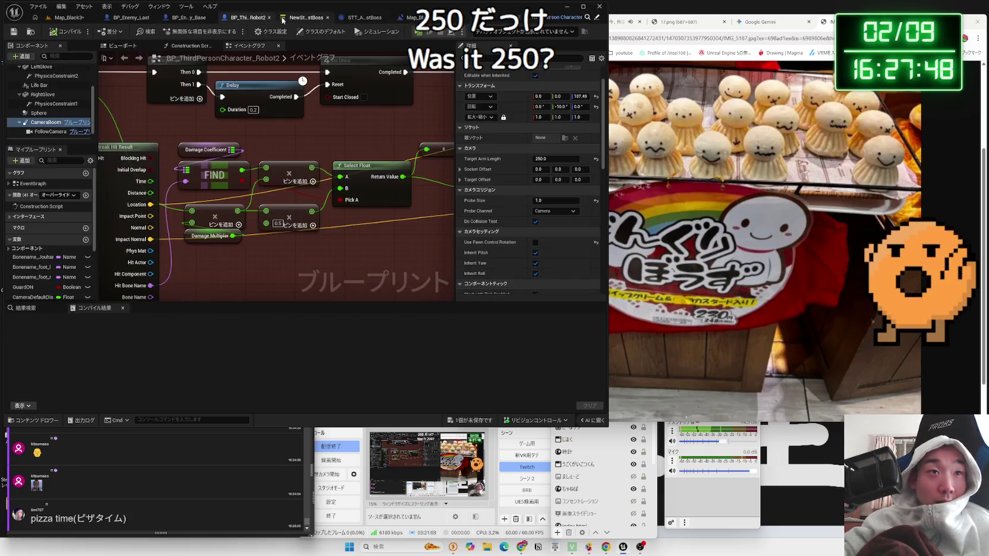
click(131, 18)
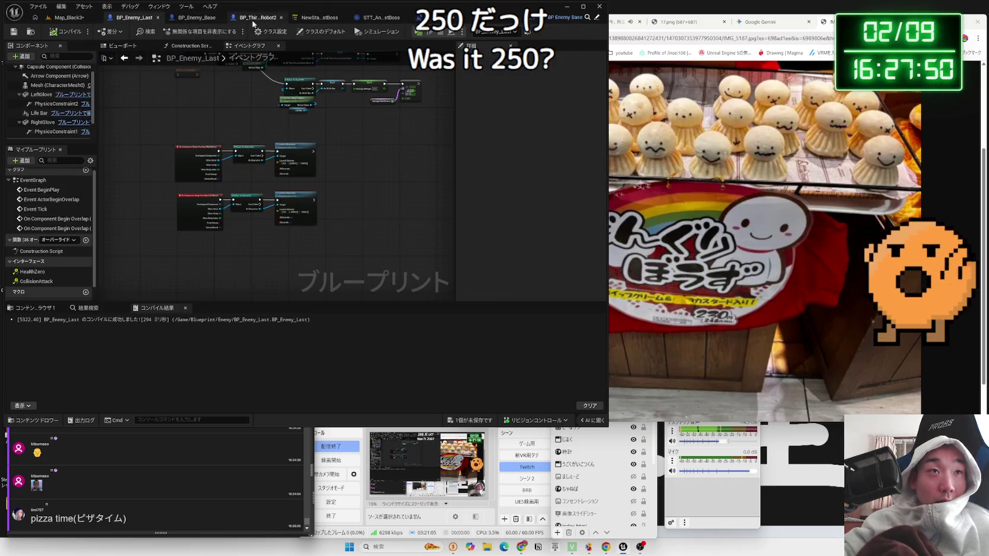
click(255, 19)
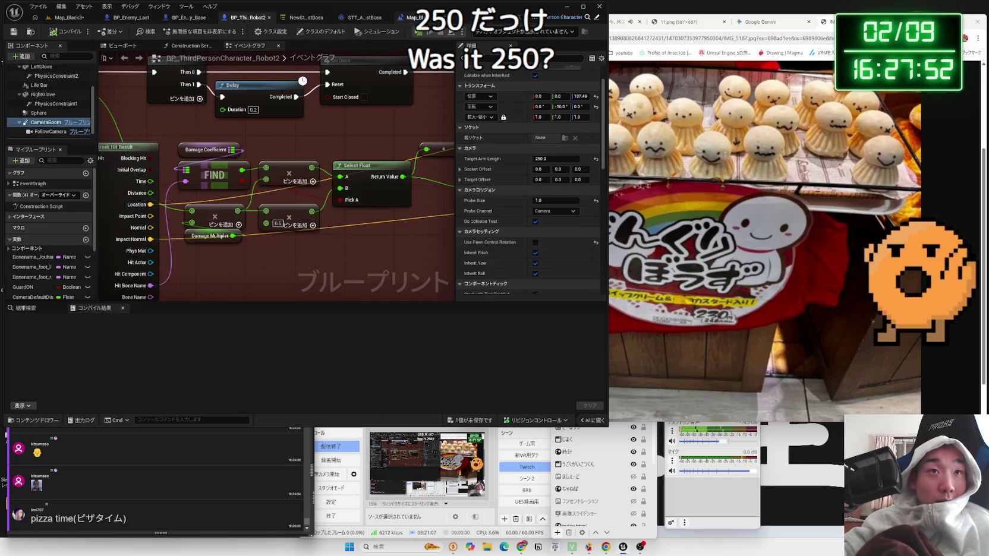
click(416, 17)
key(BackSpace)
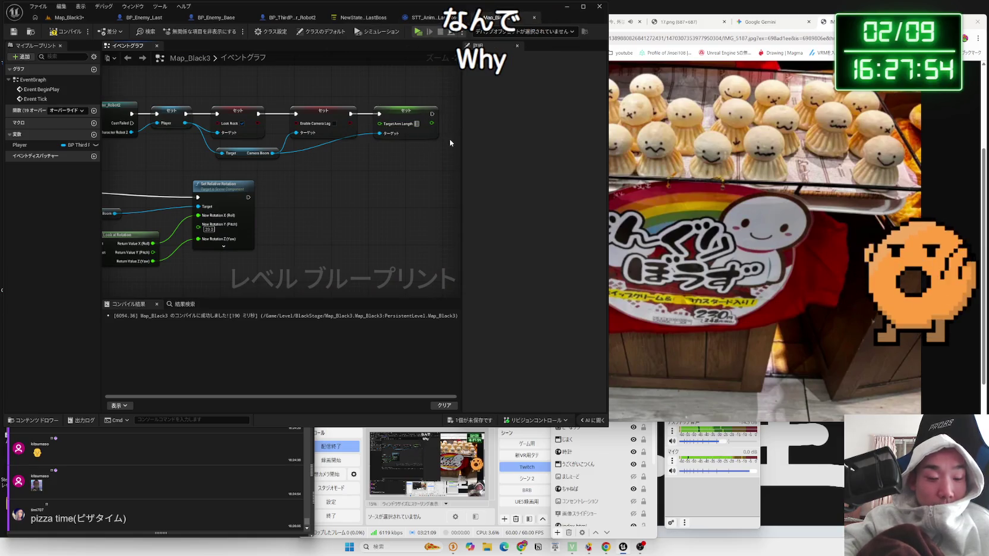
text(400)
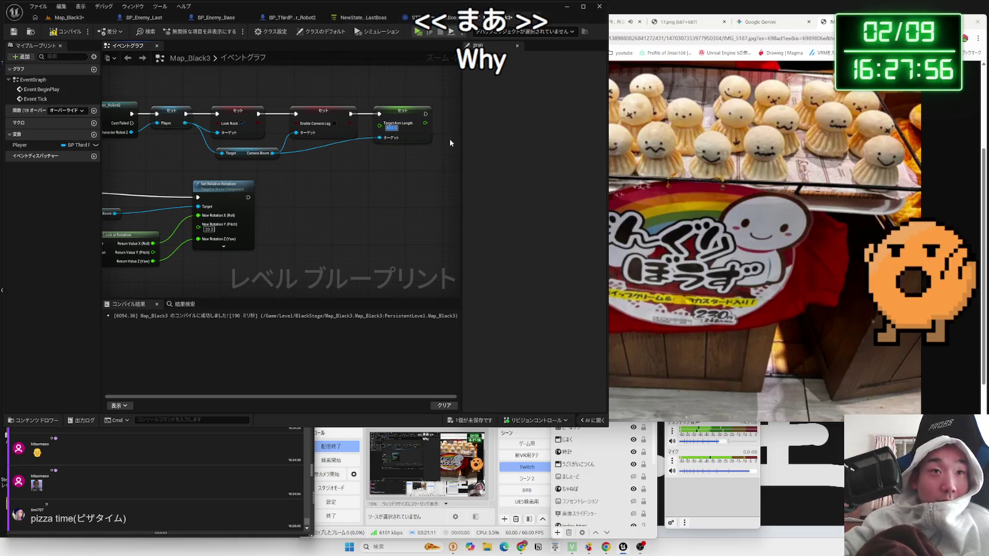
key(Return)
click(68, 17)
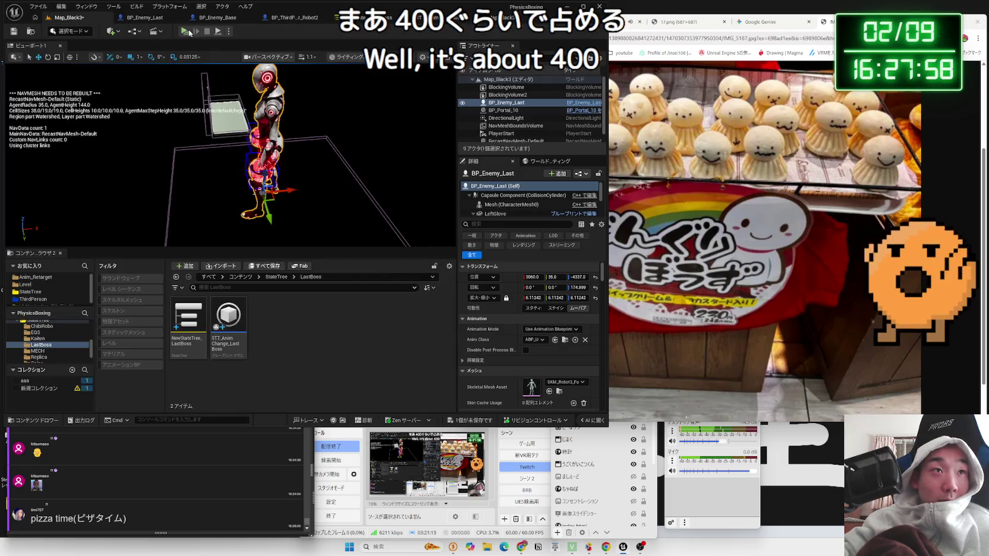
Play-test with the 400 arm-length camera, inspect STT_AnimChange_LastBoss's Play Montage node, then reopen the level blueprint.
key(alt+p)
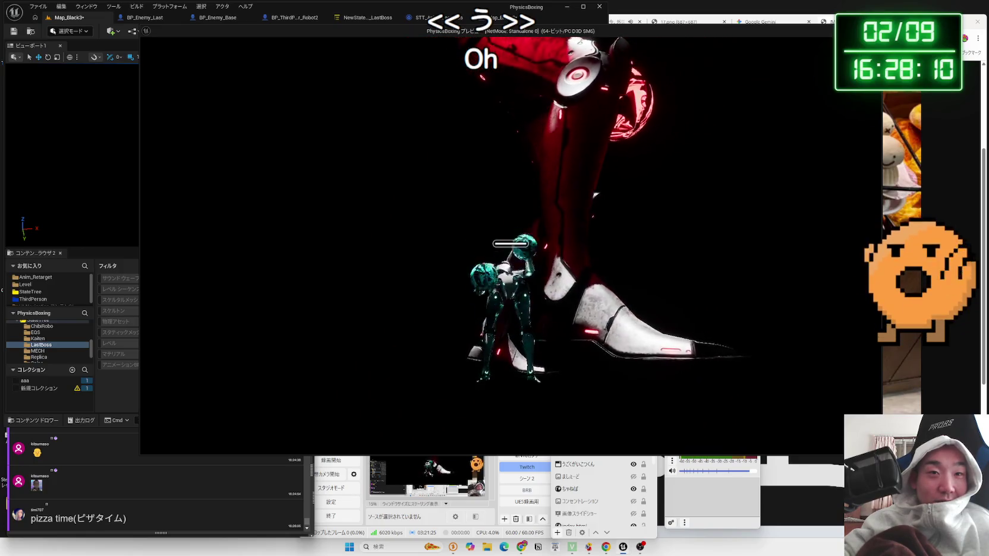
key(Escape)
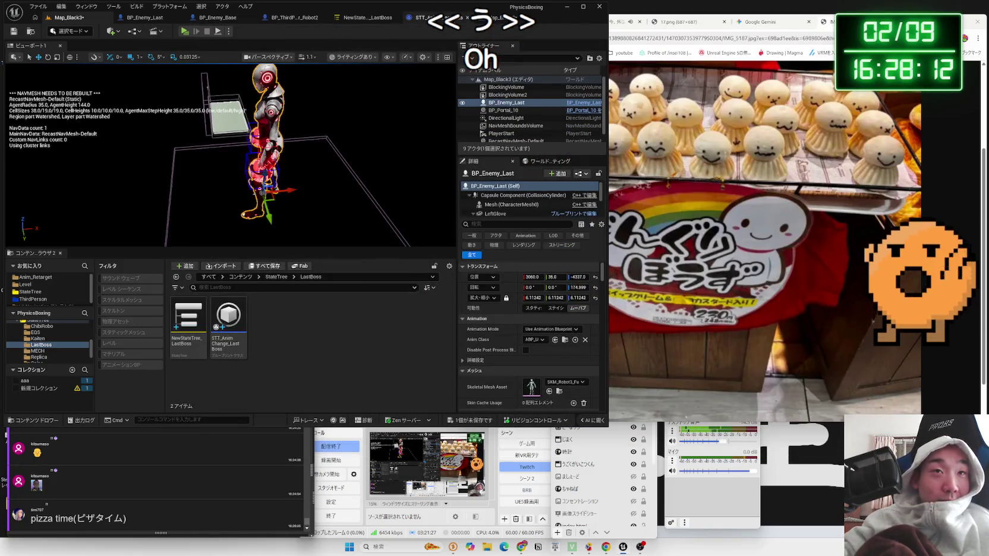
click(423, 17)
drag(317, 268, 230, 257)
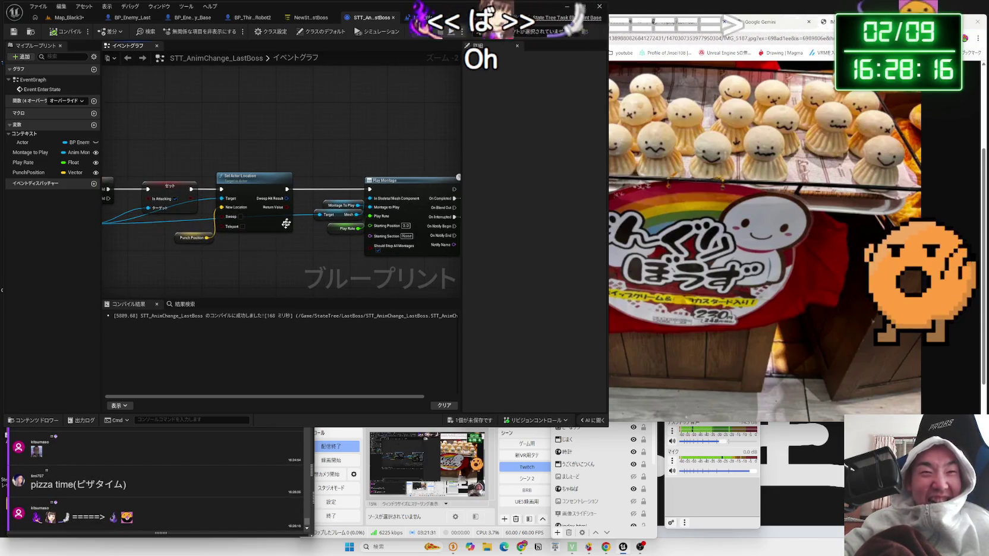
click(428, 18)
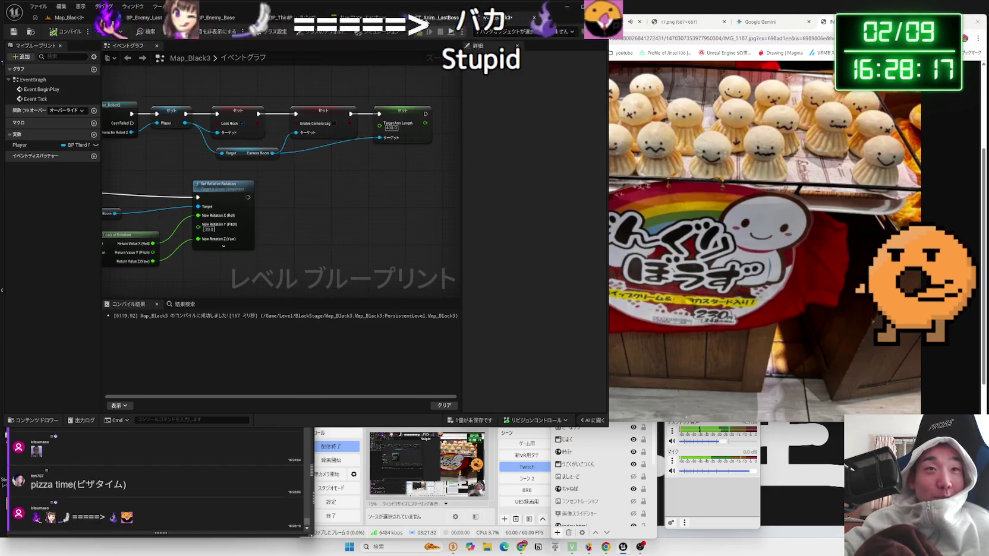
Save all unsaved assets and delete the Set Enable Camera Lag node.
click(483, 414)
click(538, 357)
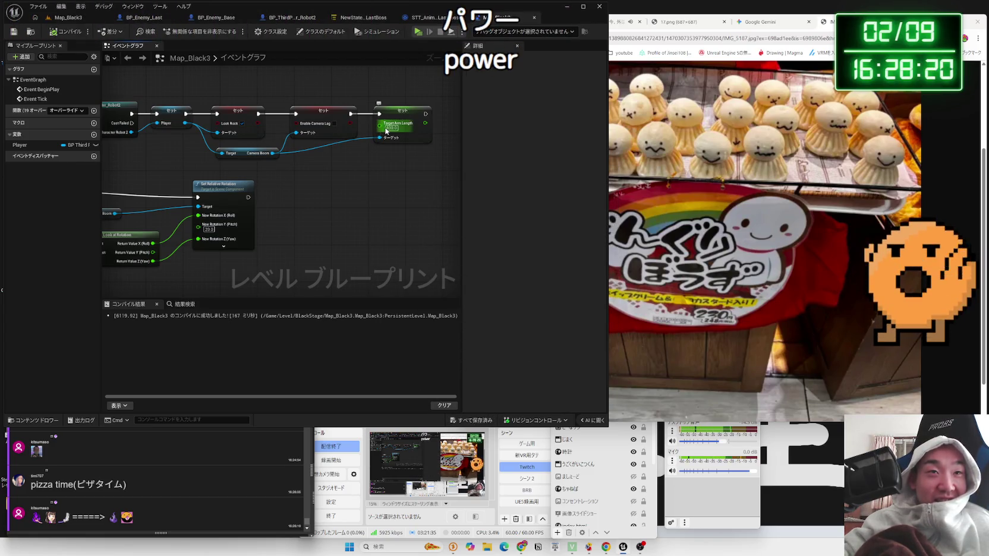
drag(379, 187, 351, 173)
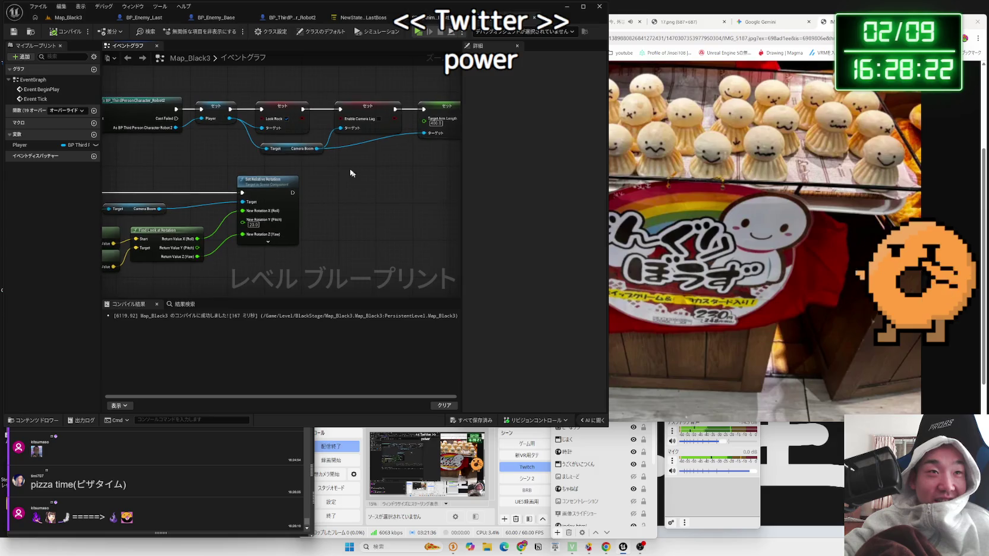
click(361, 109)
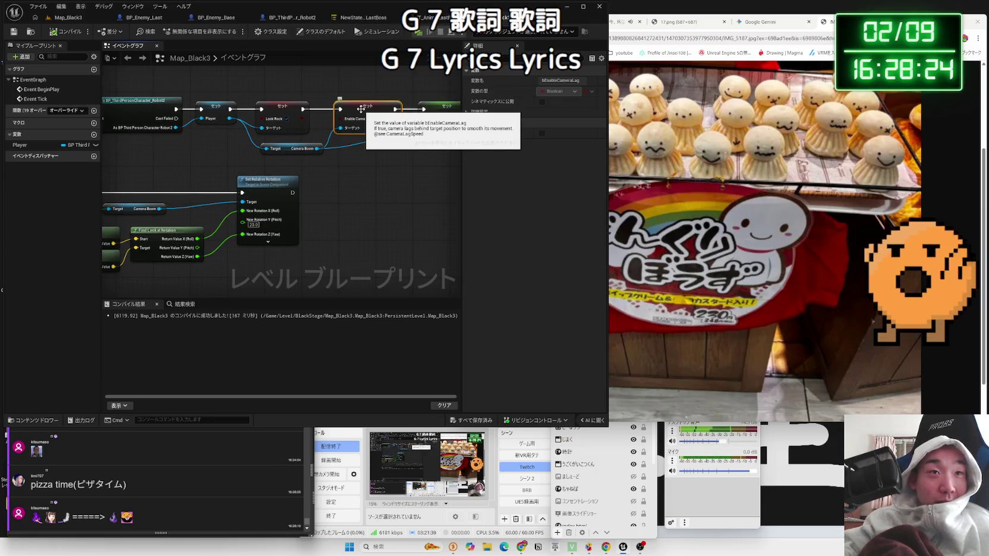
key(Delete)
Add a Set Camera Lag Speed node from the Camera Boom, checking the character blueprint for its value.
drag(337, 117, 336, 118)
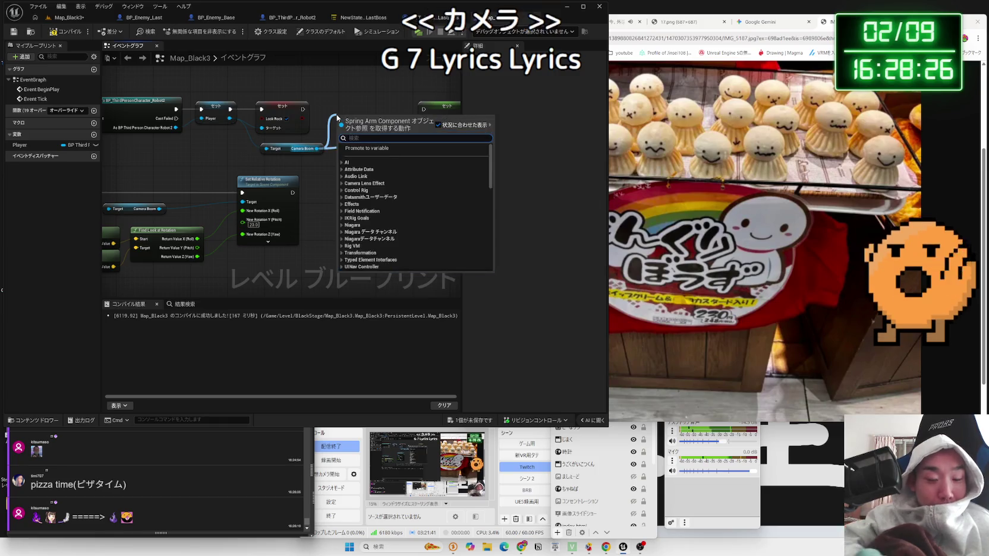
text(lag set)
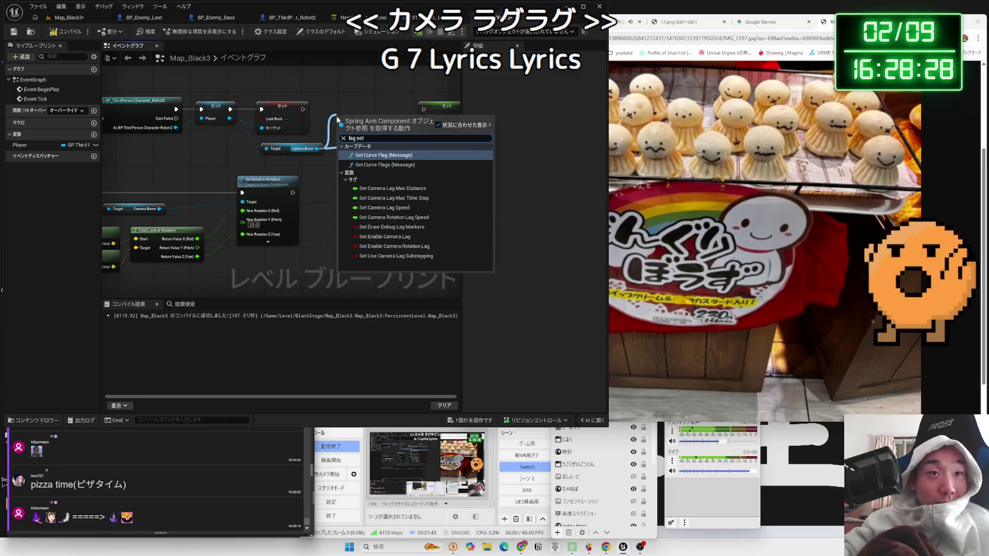
click(410, 207)
drag(308, 111, 422, 114)
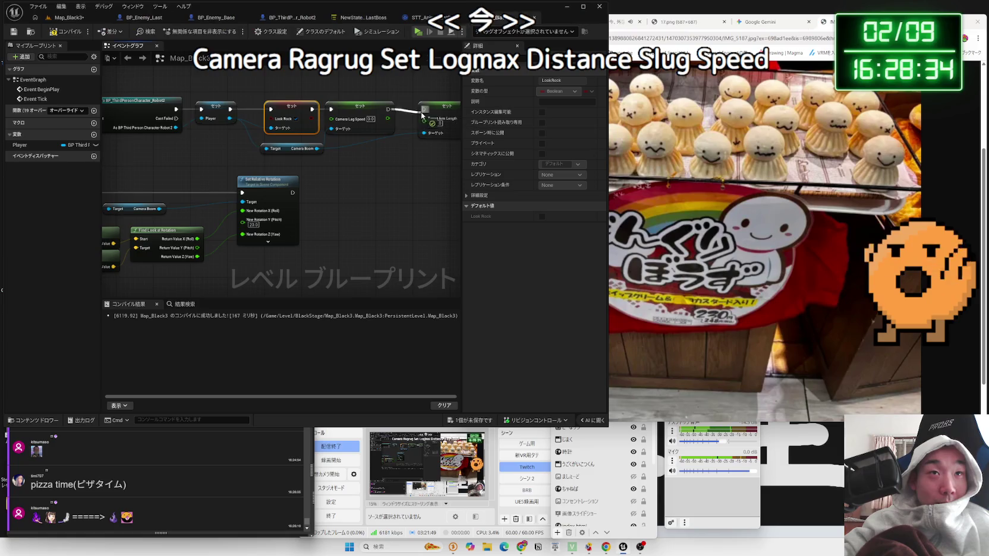
click(285, 17)
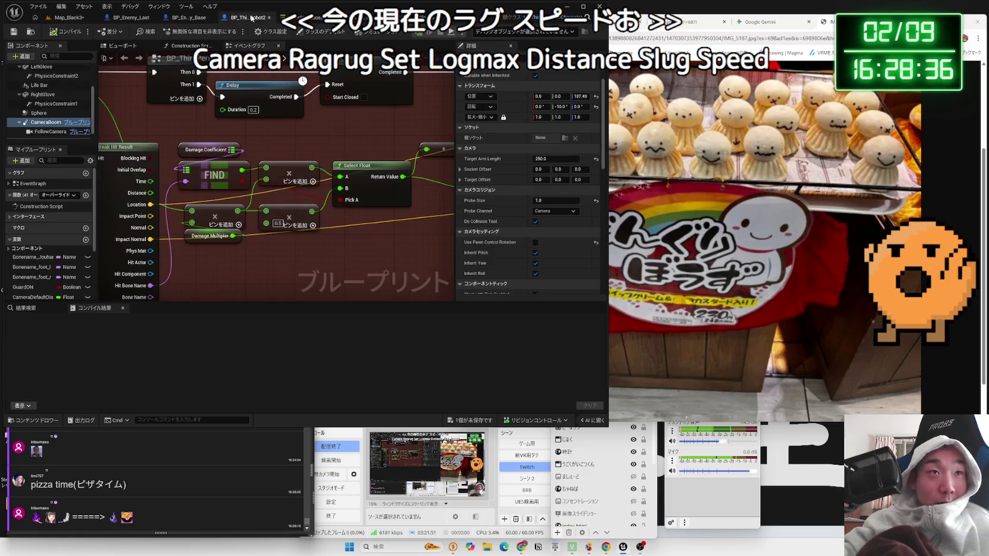
scroll(547, 244, down, 5)
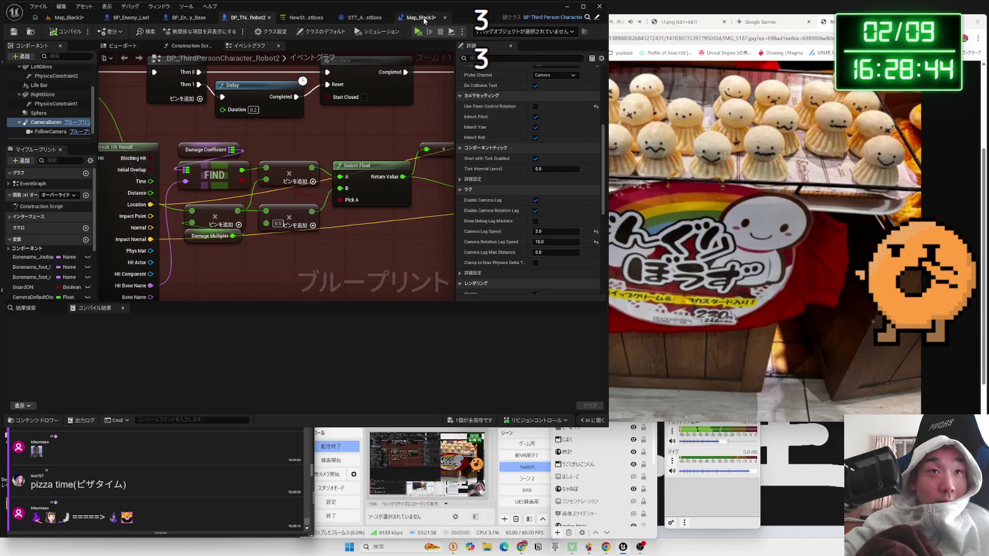
click(424, 18)
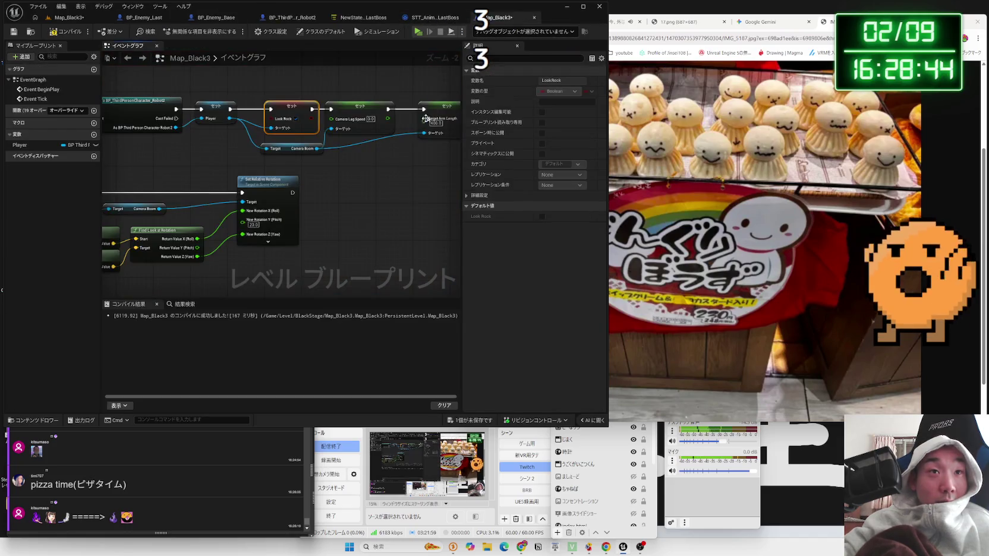
click(365, 113)
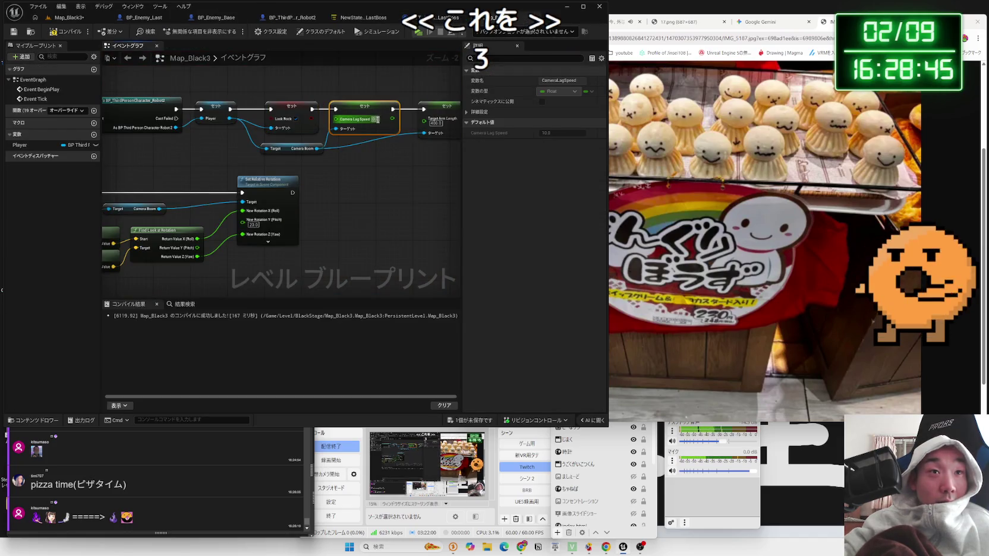
click(404, 153)
click(69, 18)
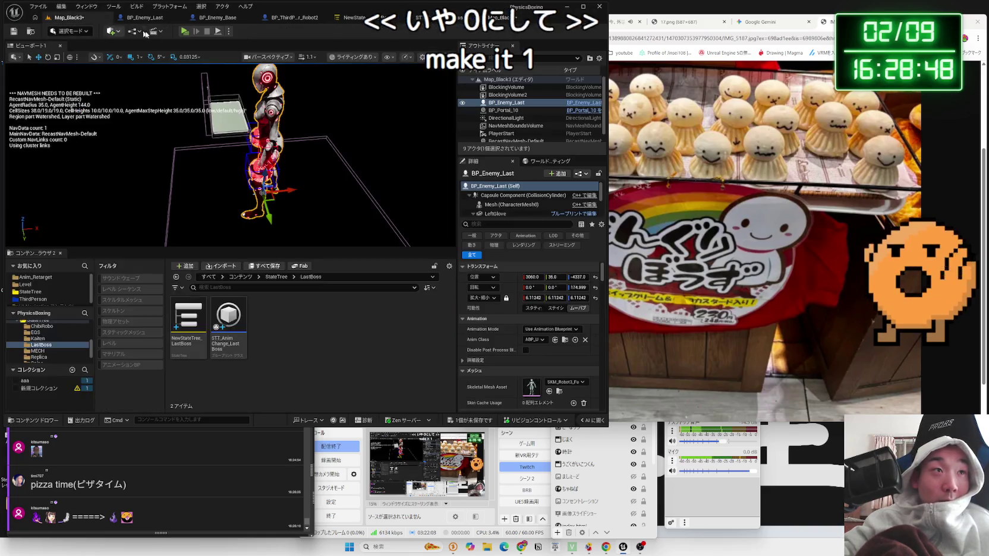
key(alt+p)
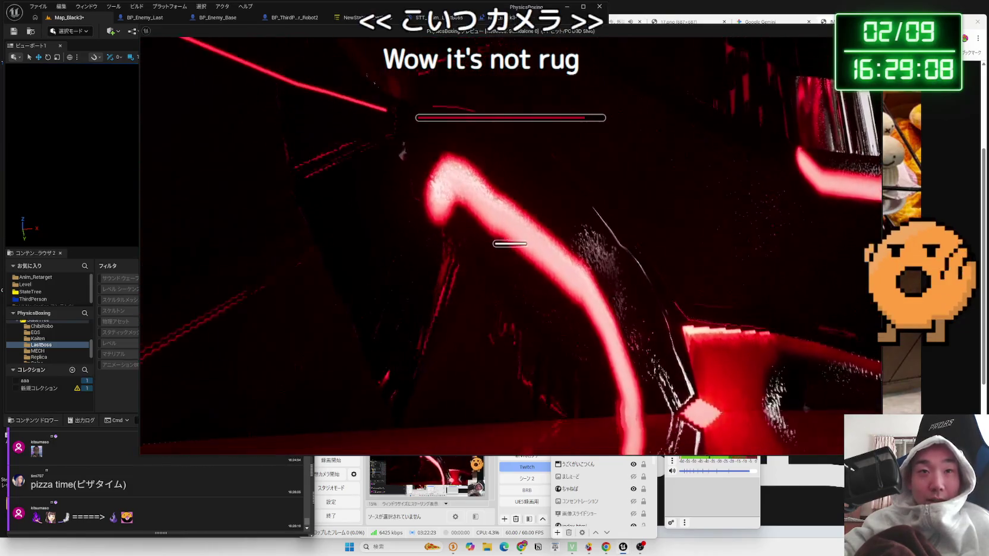
key(Escape)
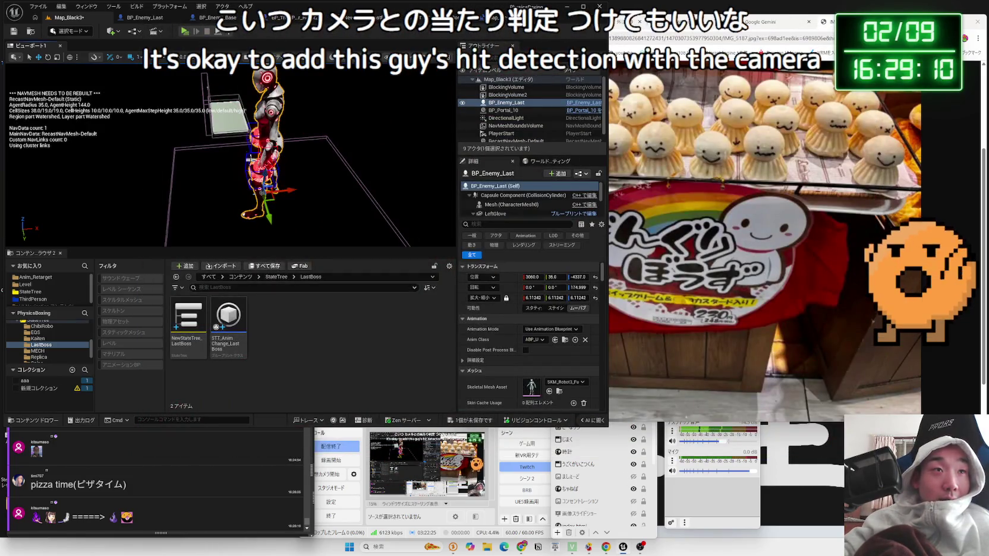
click(147, 20)
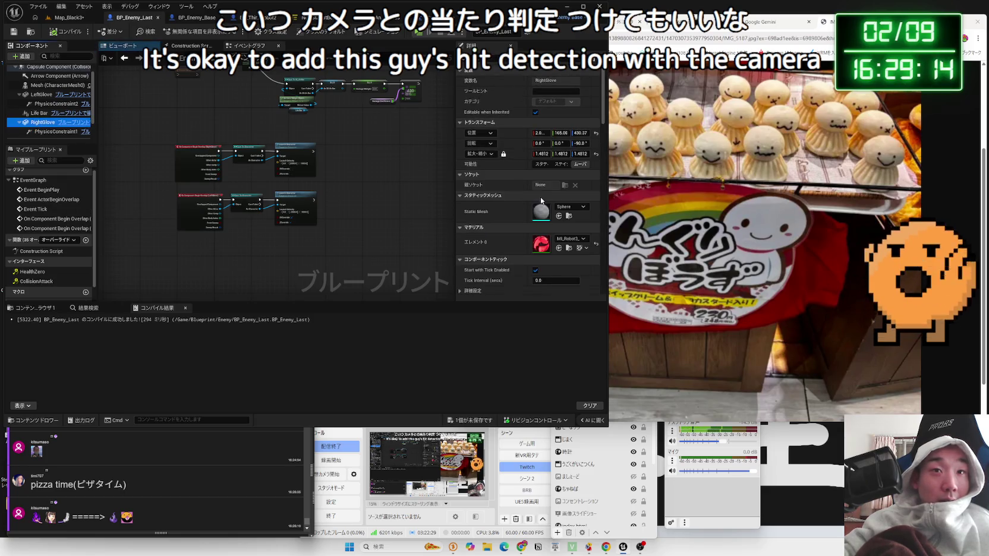
Save the BP_Enemy_Last collision changes, then drag the boss further along X in Map_Black3.
scroll(540, 202, down, 8)
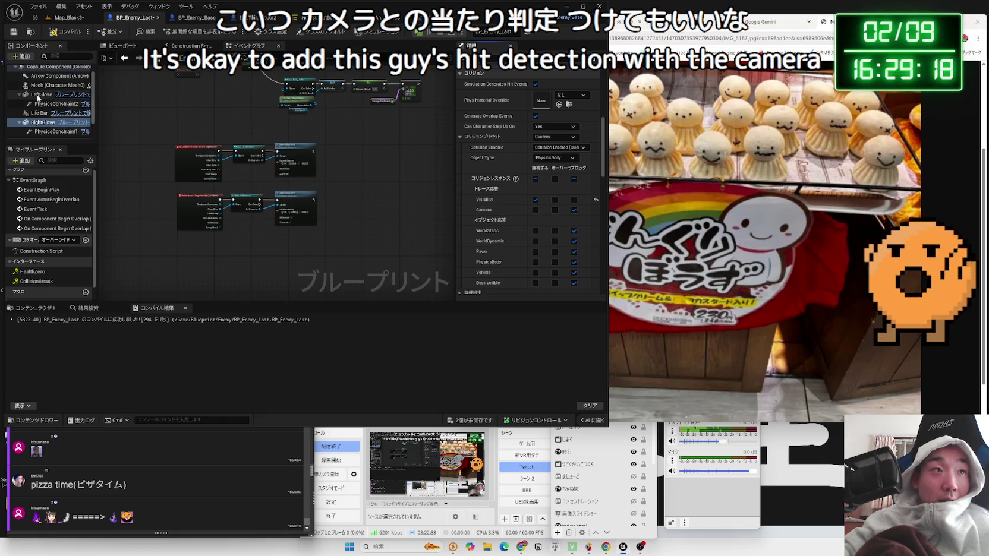
click(485, 421)
click(81, 52)
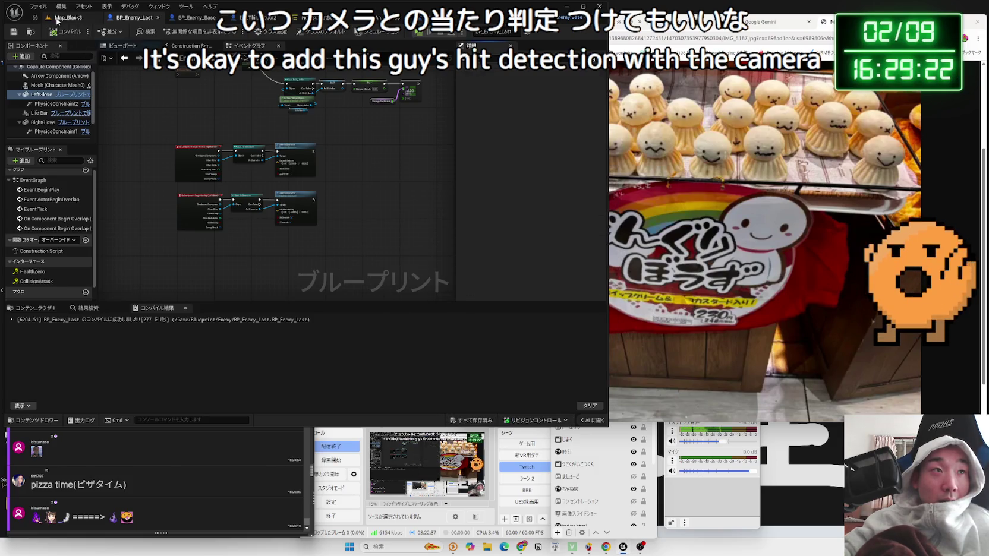
click(68, 17)
drag(292, 191, 302, 189)
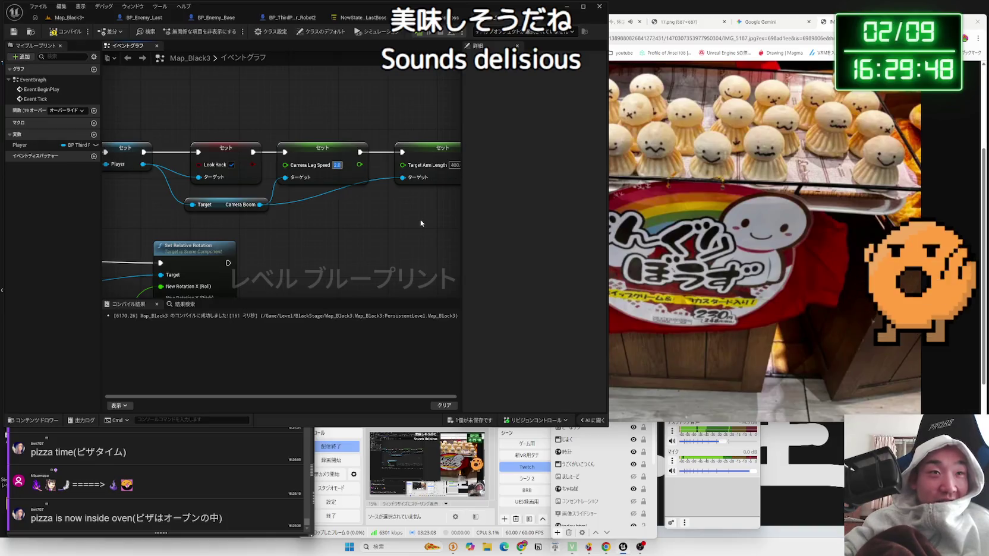
Play-test the boss fight twice, stopping each session.
click(72, 25)
click(204, 40)
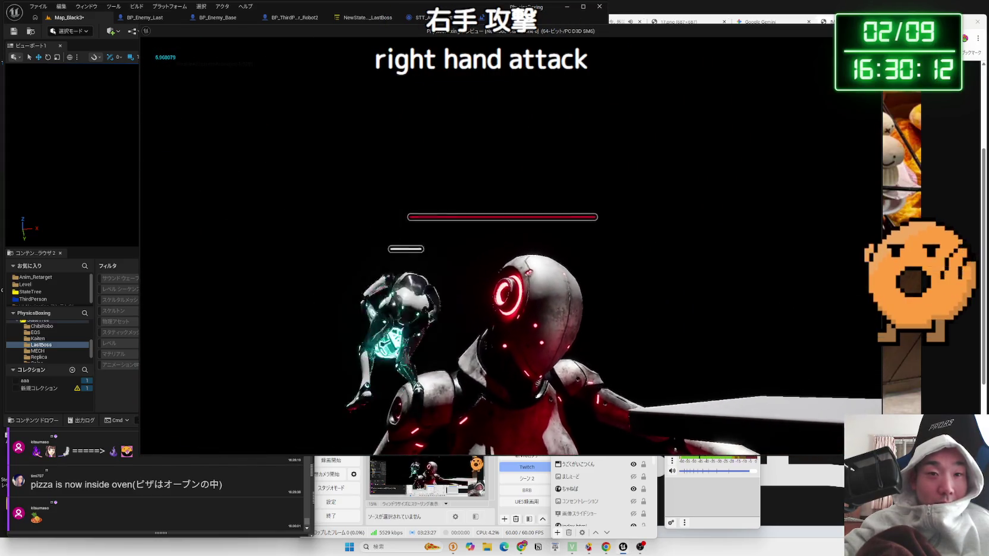
key(Escape)
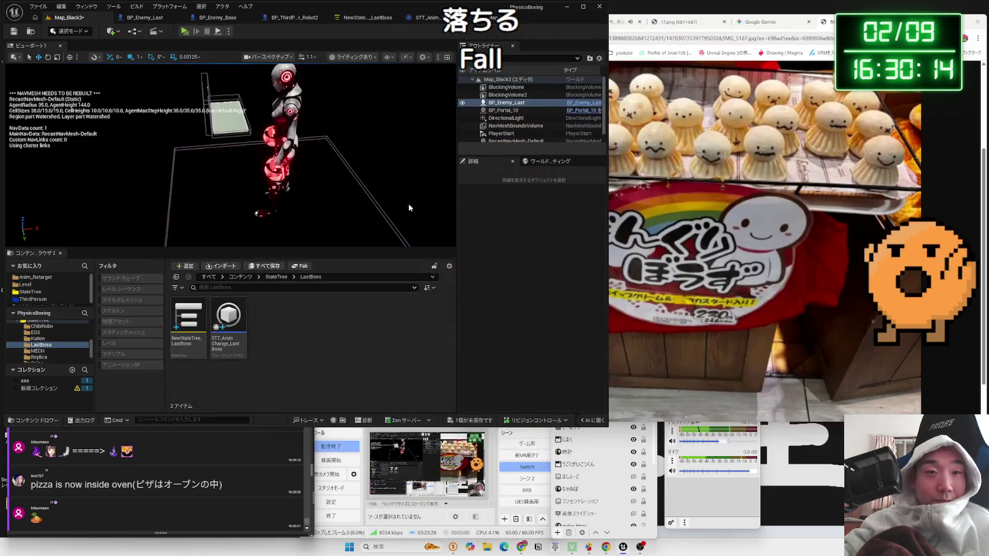
click(185, 33)
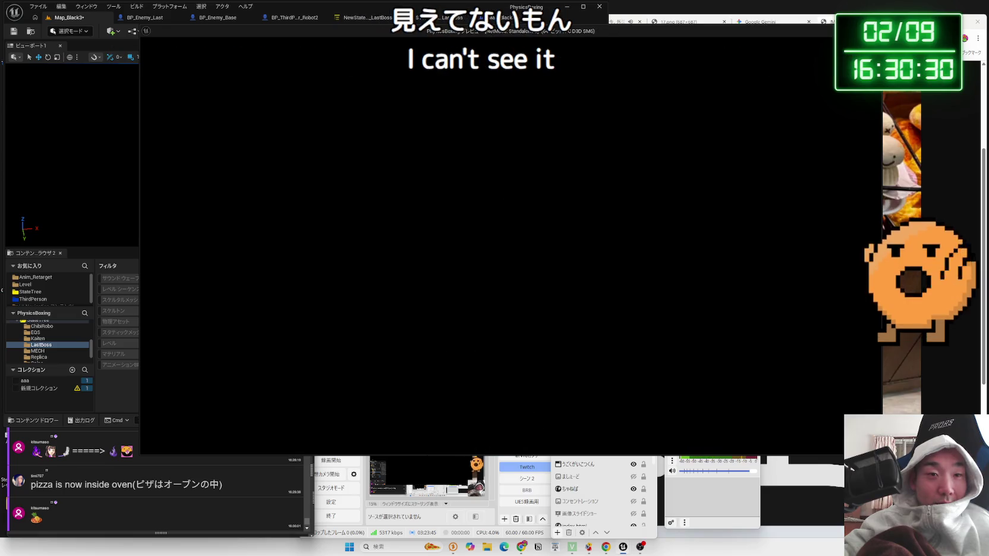
key(Escape)
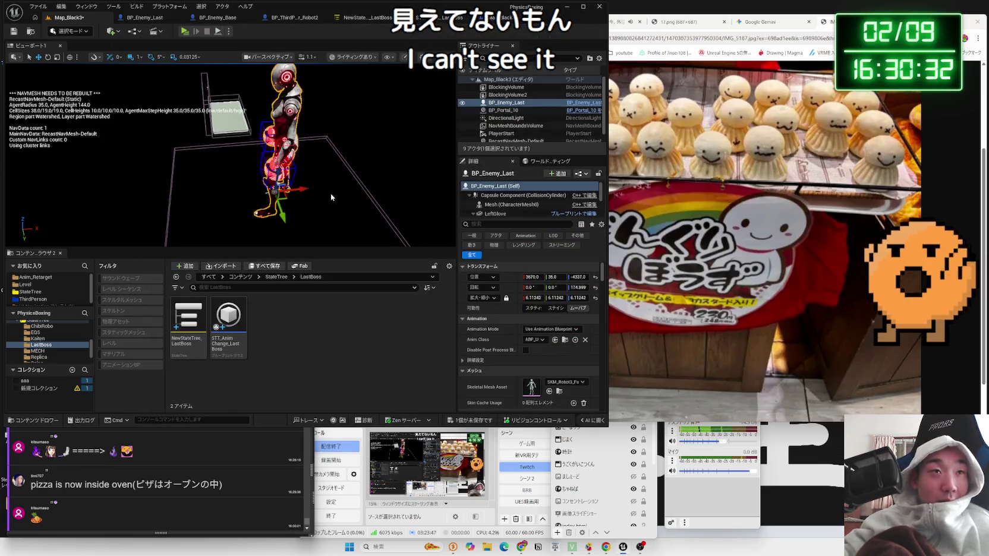
Save Map_Black3 and open the STT_AnimChange_LastBoss graph.
click(475, 420)
key(Return)
click(332, 21)
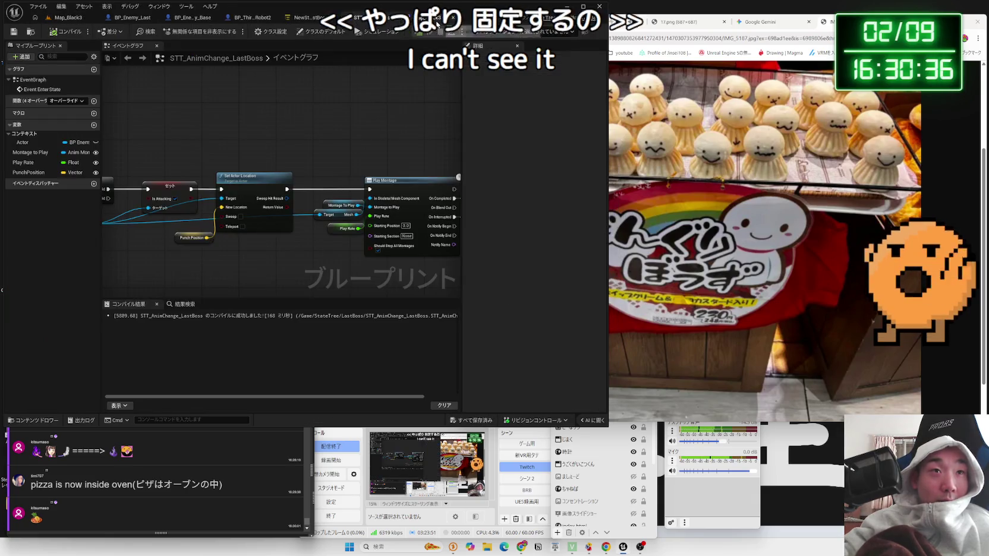
Close STT_AnimChange_LastBoss, nudge the Look Rock node, and start a play-test of the level.
click(393, 17)
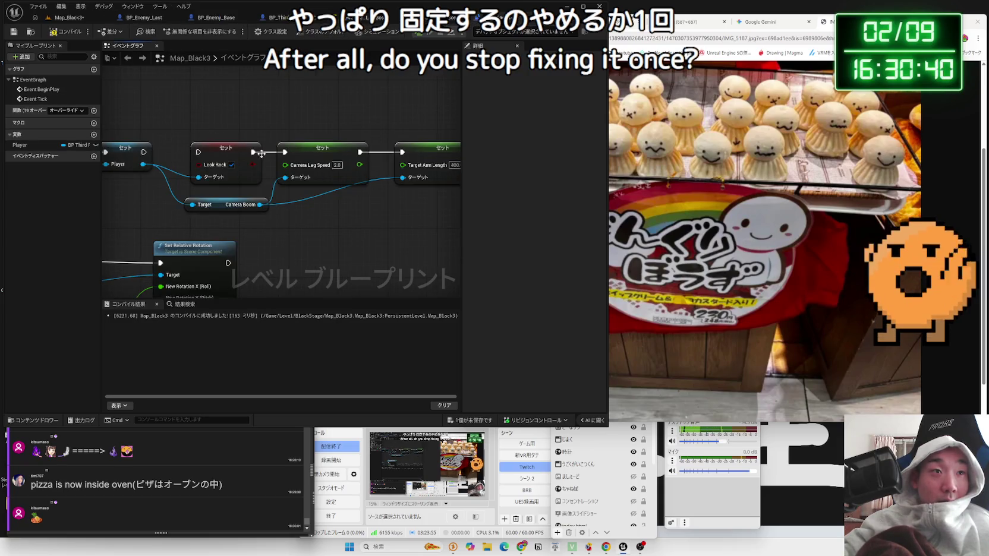
drag(225, 148, 212, 118)
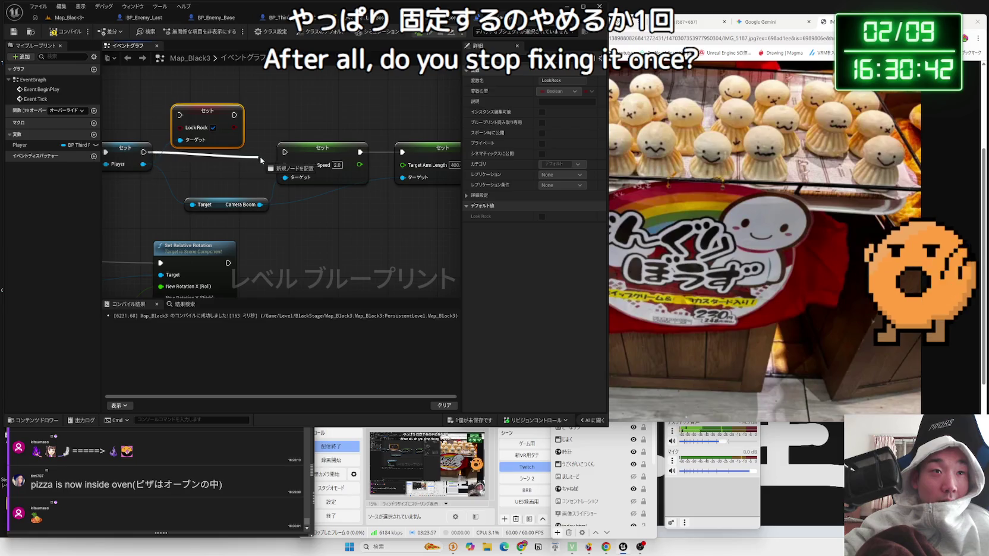
click(67, 18)
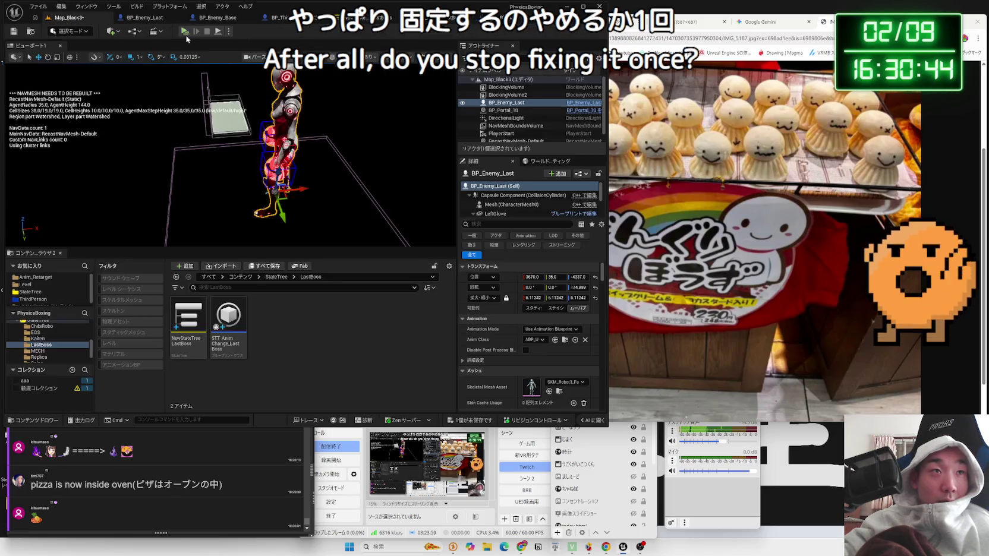
click(185, 31)
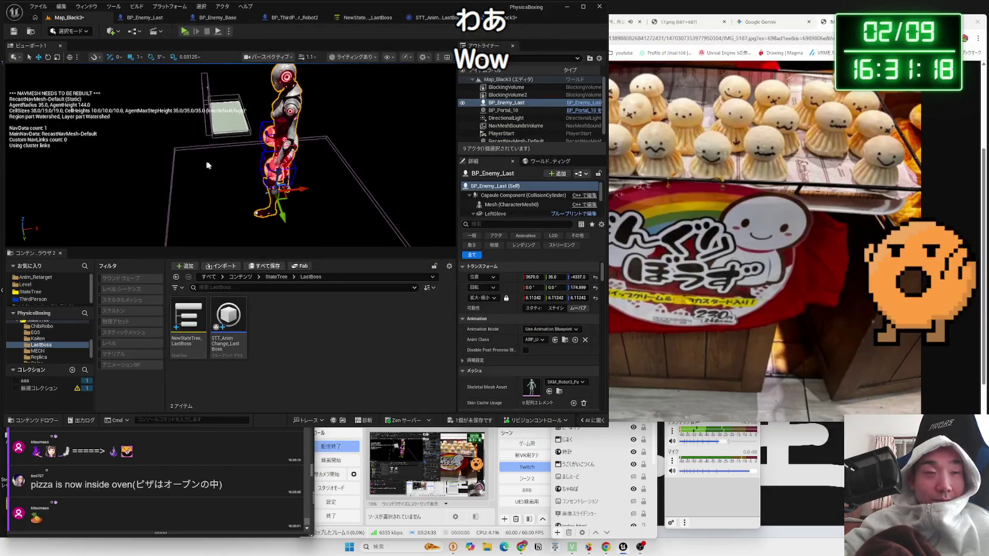
Save the Map_Black3 level and play-test the boss fight once more.
click(480, 421)
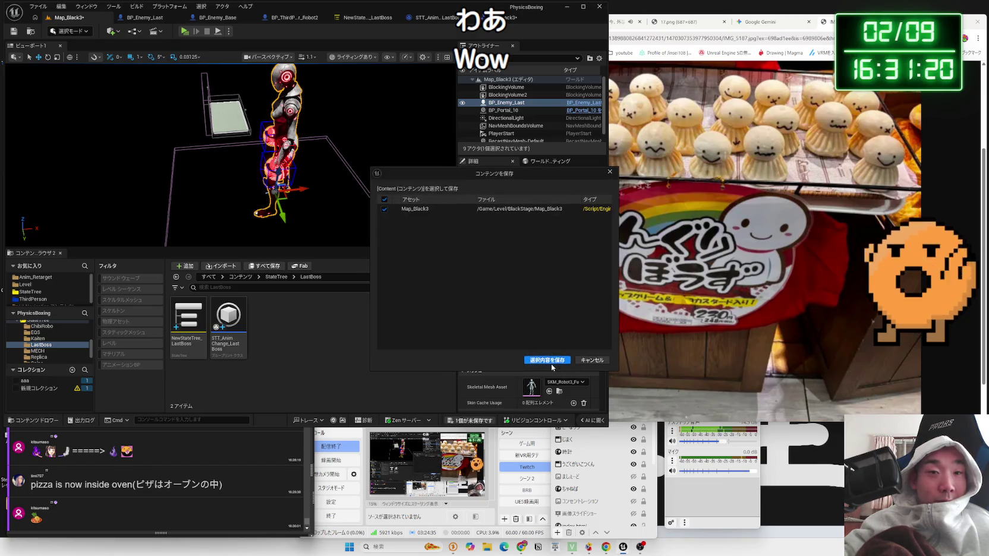
click(551, 361)
click(185, 31)
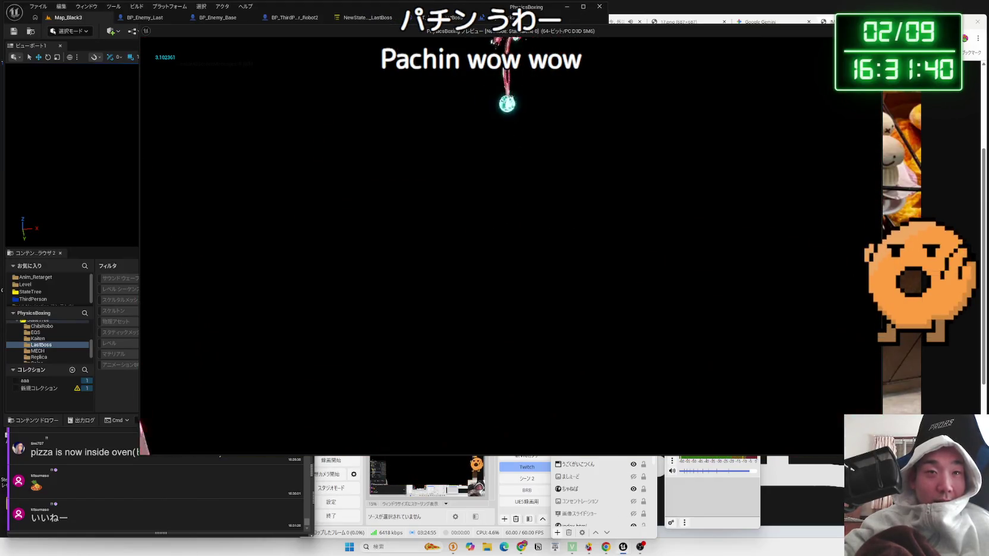
key(Escape)
Bring up the Map_Black3 level blueprint graph among the open asset editors.
click(419, 17)
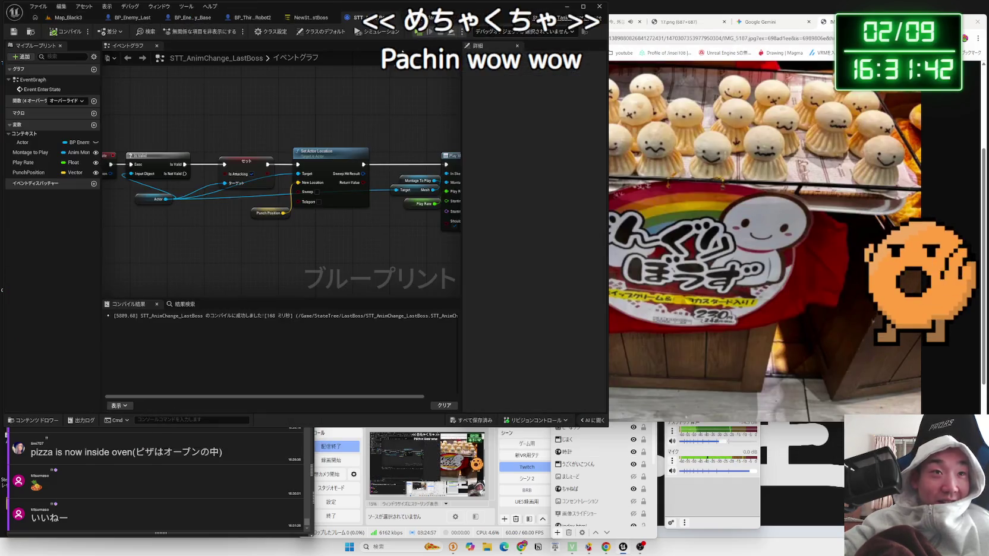
click(363, 18)
click(288, 20)
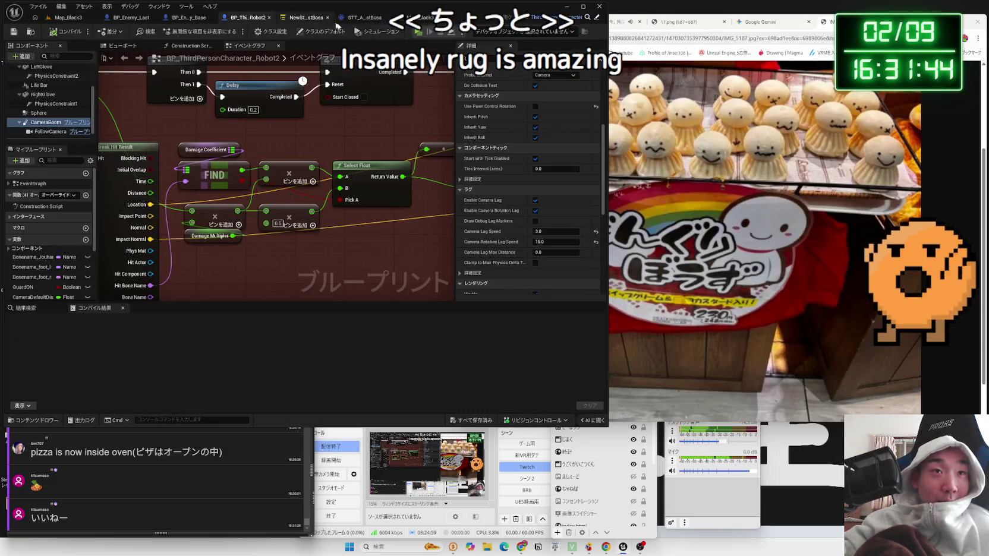
click(67, 18)
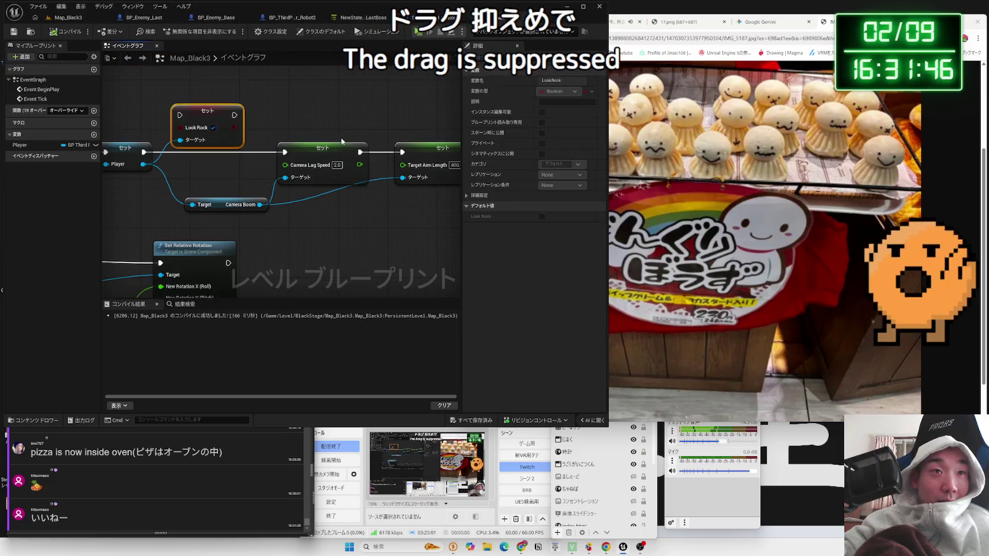
Set the Set node's Camera Lag Speed to 0.1 and play-test from the Map_Black3 level.
key(BackSpace)
text(0.1)
click(412, 210)
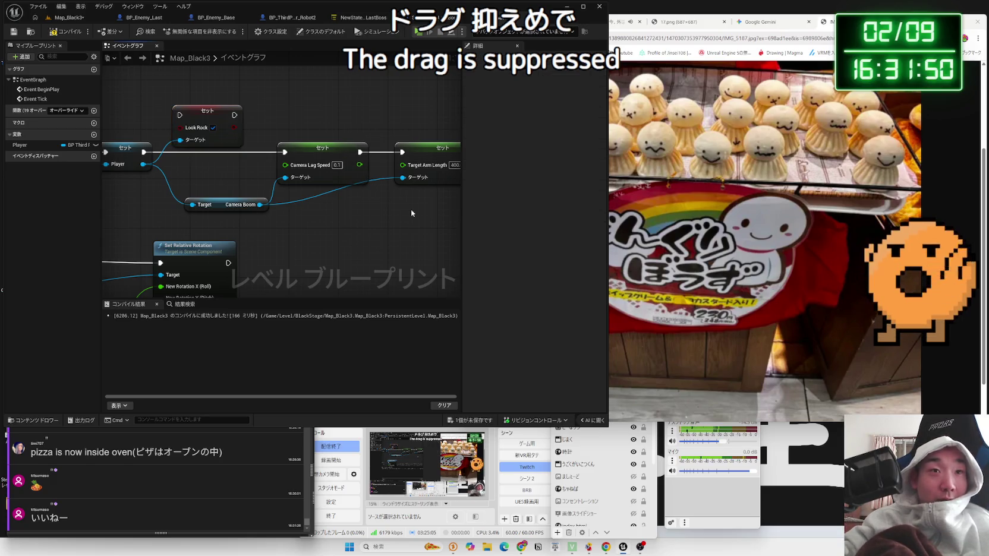
click(72, 19)
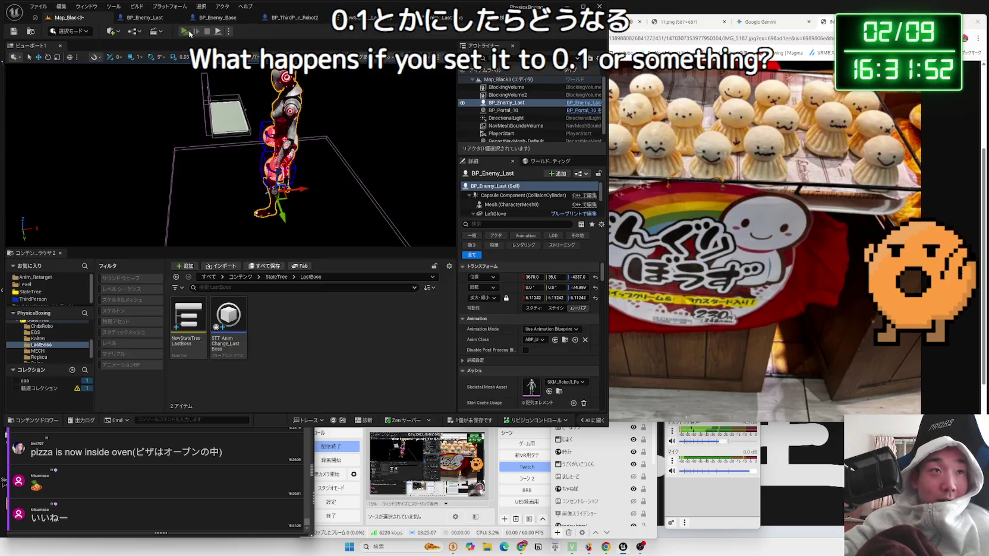
click(189, 33)
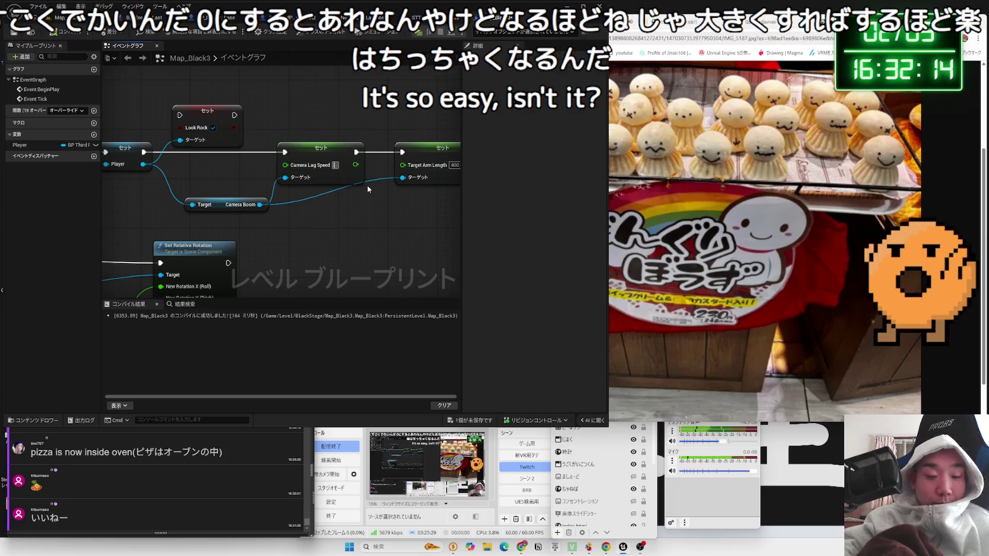
Enter 10.0 as the Camera Lag Speed and run two boss-fight play sessions from Map_Black3.
text(10.0)
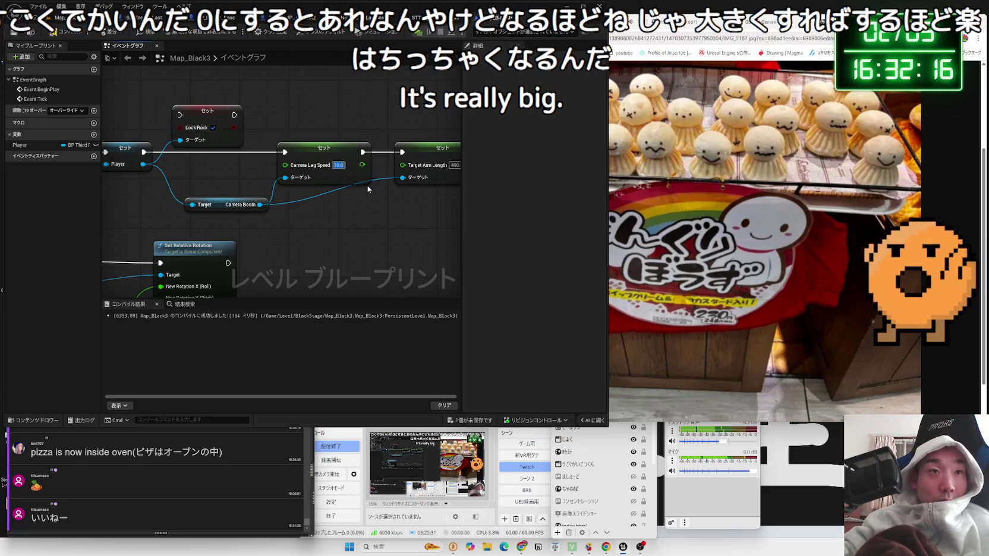
click(95, 19)
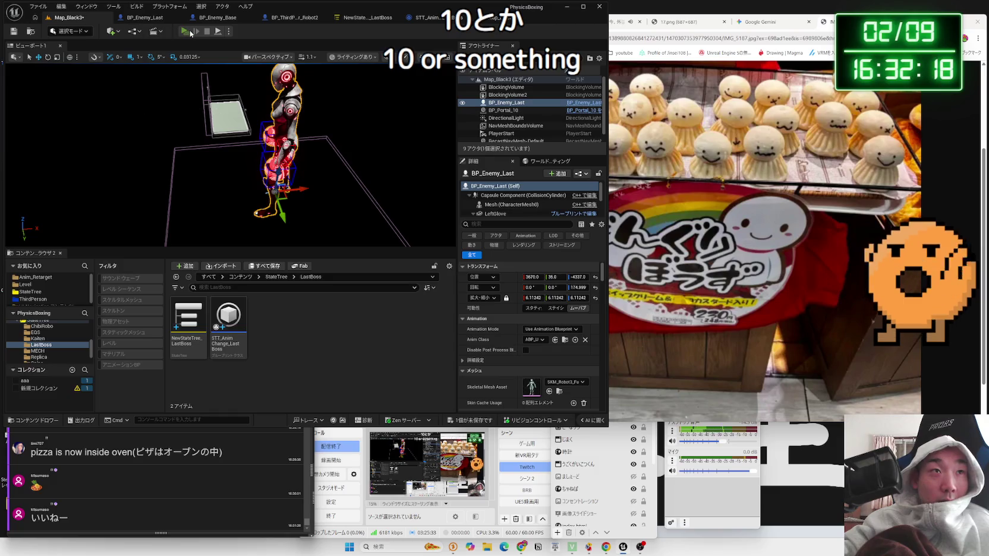
click(190, 34)
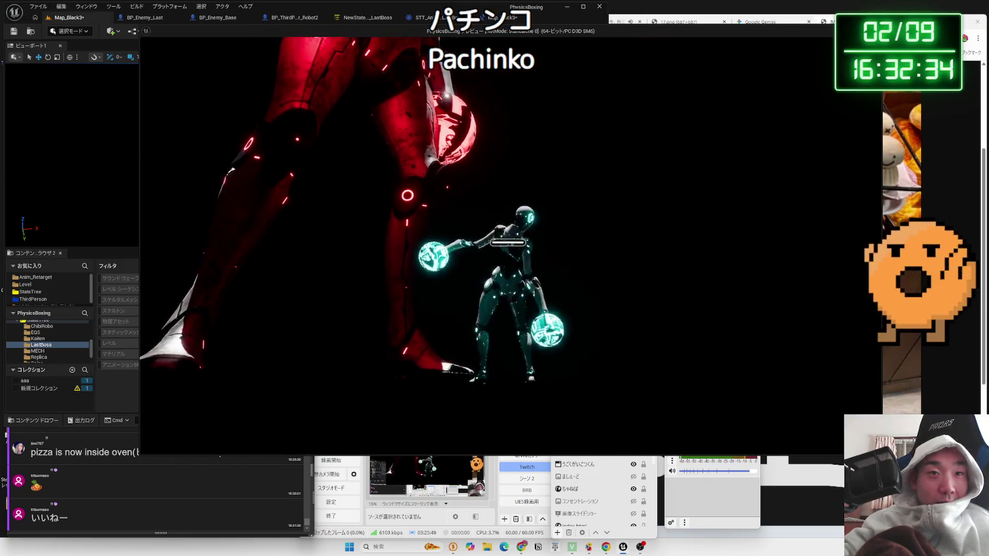
key(Escape)
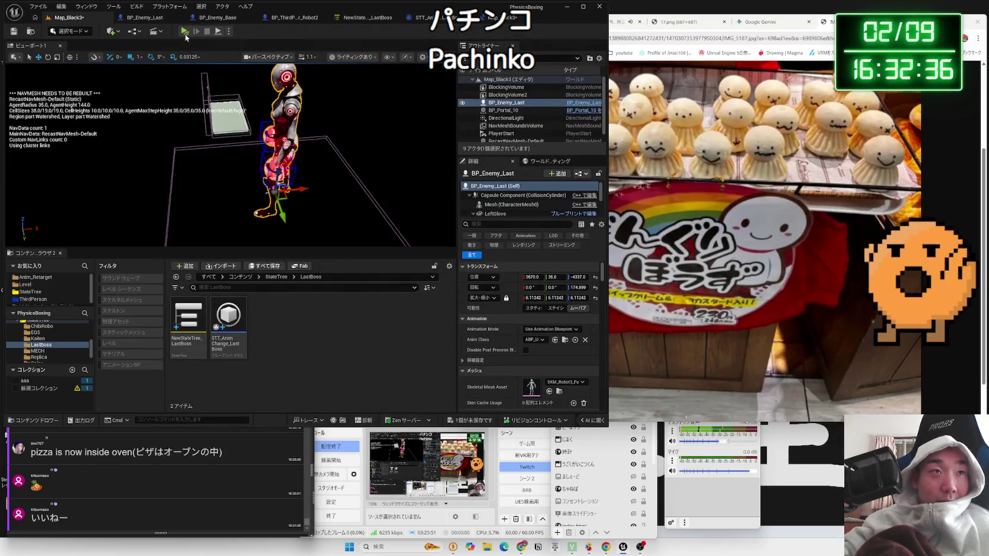
click(185, 34)
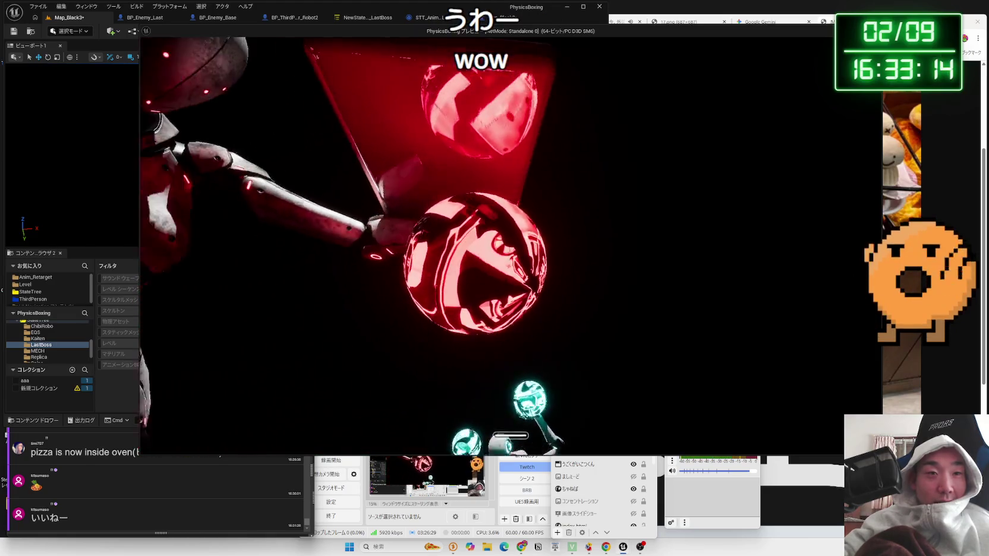
key(Escape)
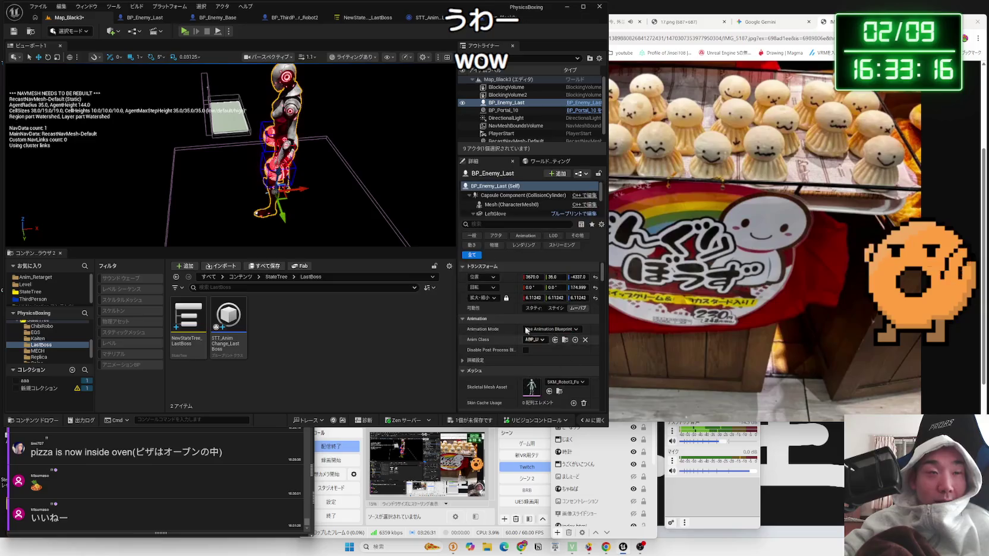
Open NewStateTree_LastBoss and inspect the RightHook state's punch settings.
click(429, 20)
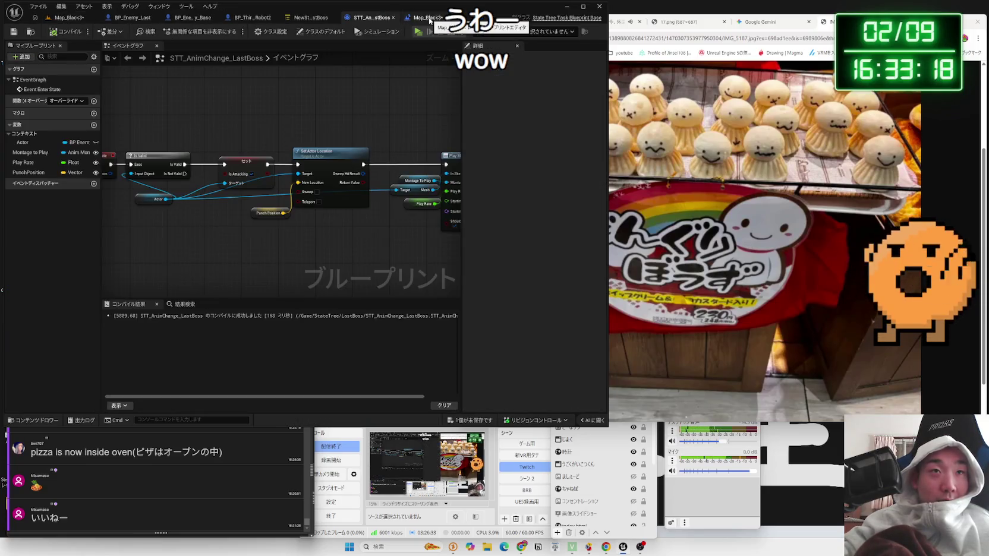
click(469, 17)
click(357, 17)
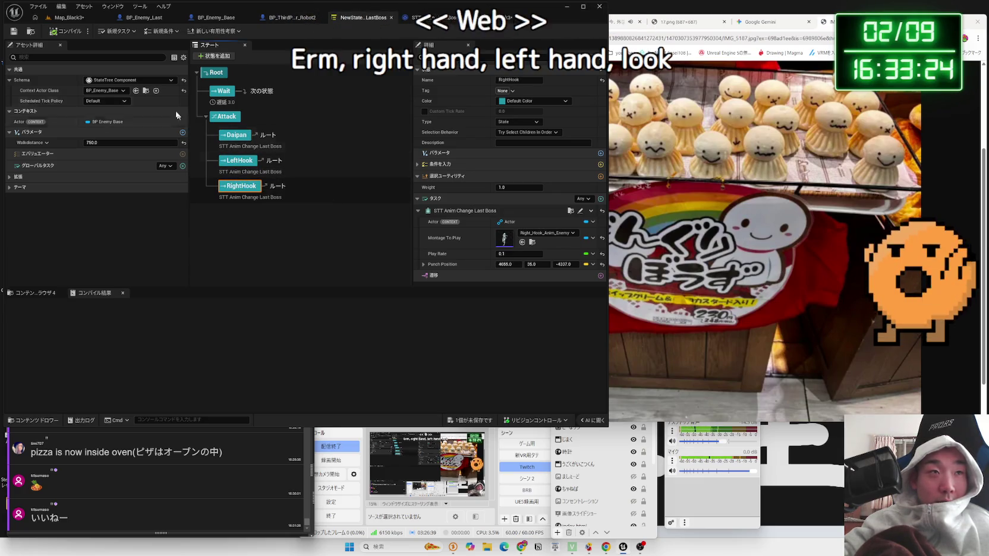
click(69, 20)
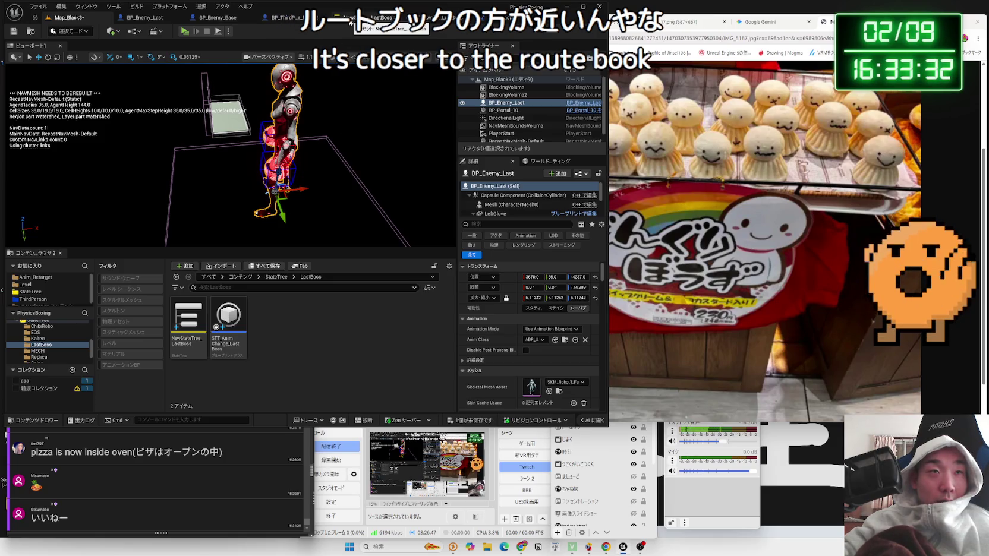
click(350, 21)
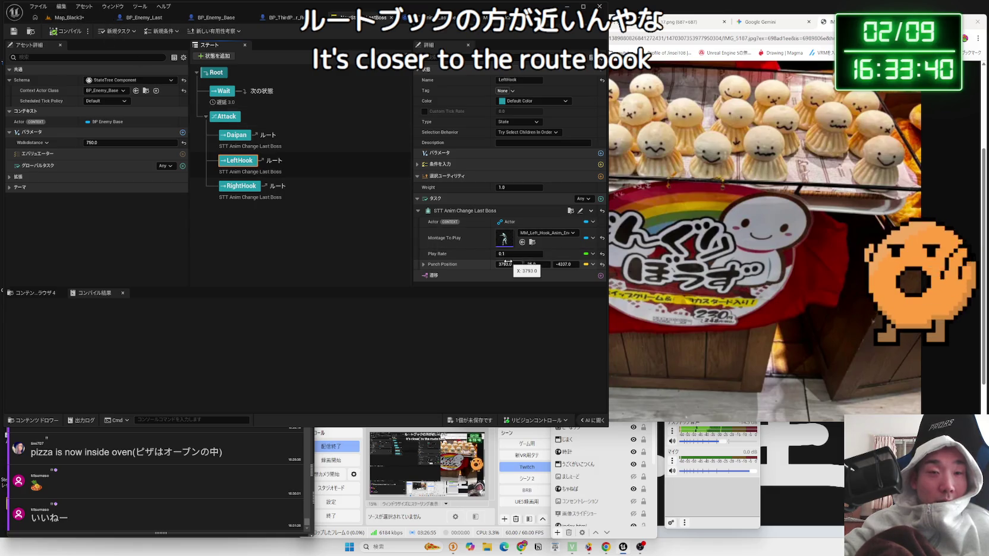
click(237, 187)
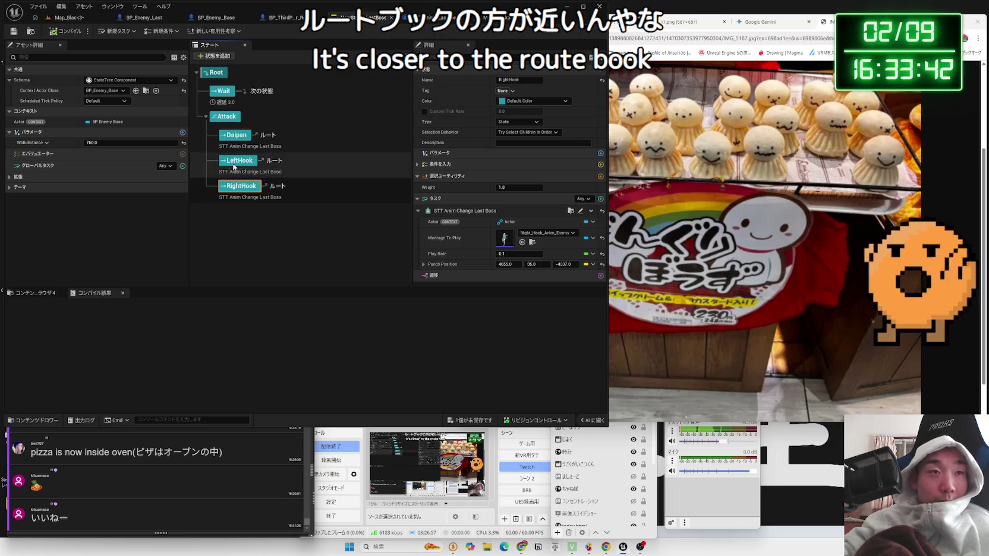
Slide BP_Enemy_Last along X, set LeftHook Punch Position X to 4939.0, and play-test.
click(64, 21)
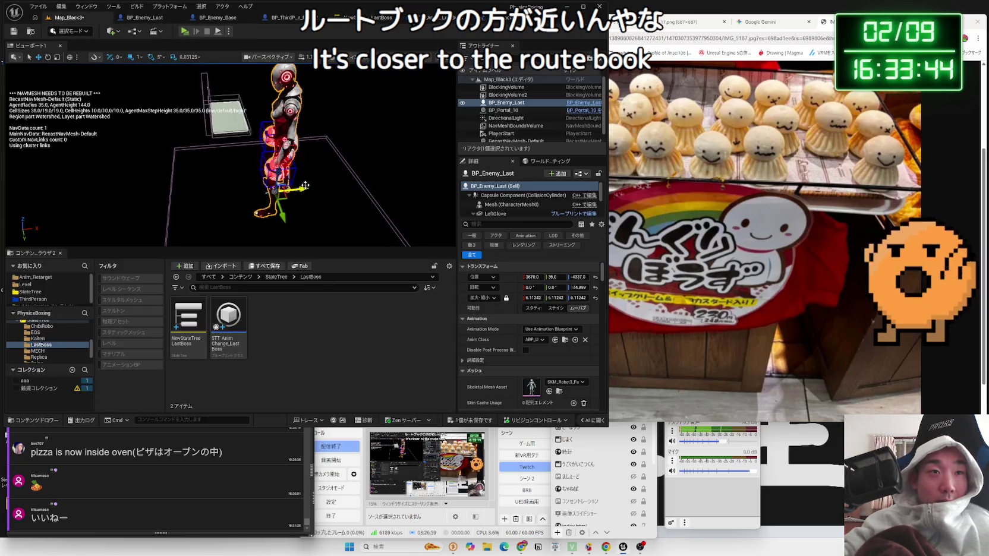
drag(309, 187, 326, 187)
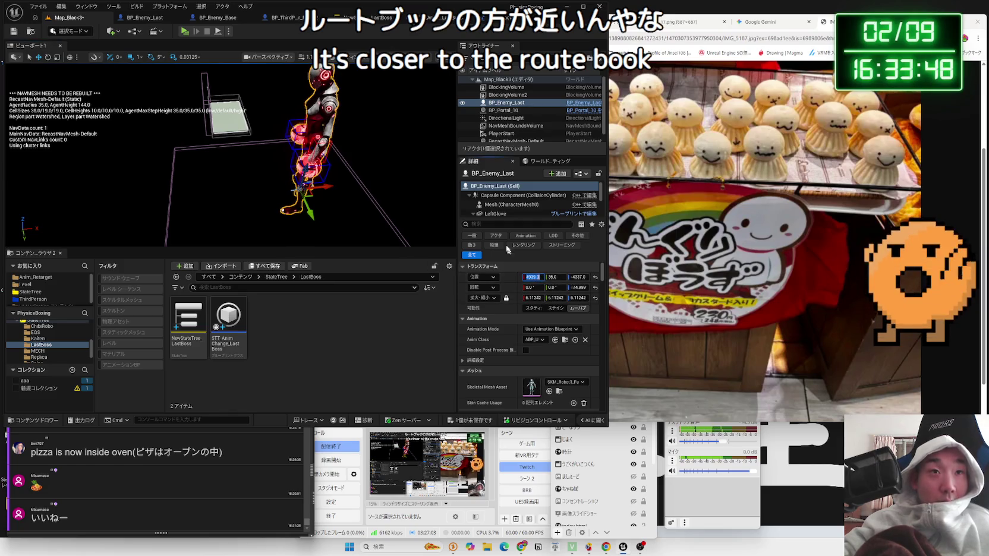
click(427, 18)
click(427, 18)
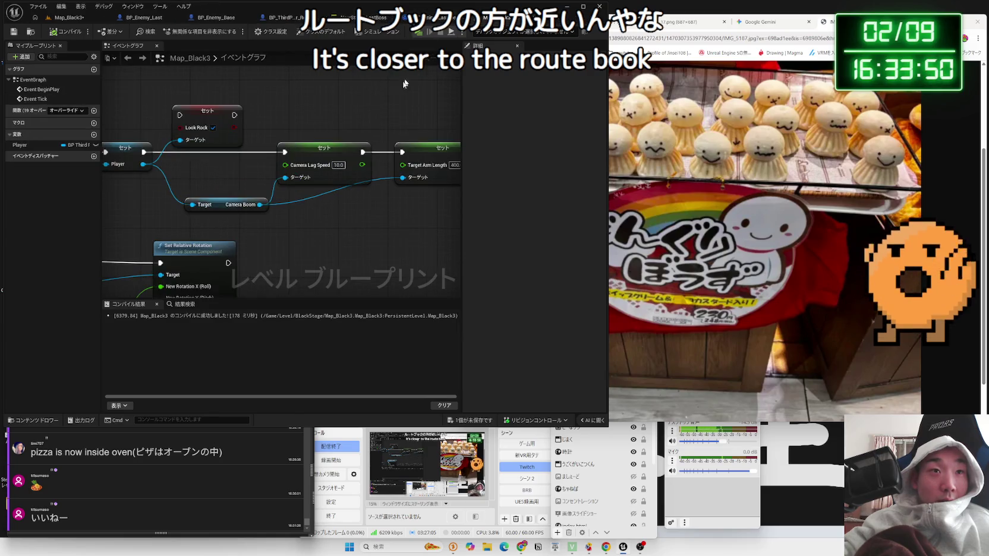
click(284, 18)
click(321, 18)
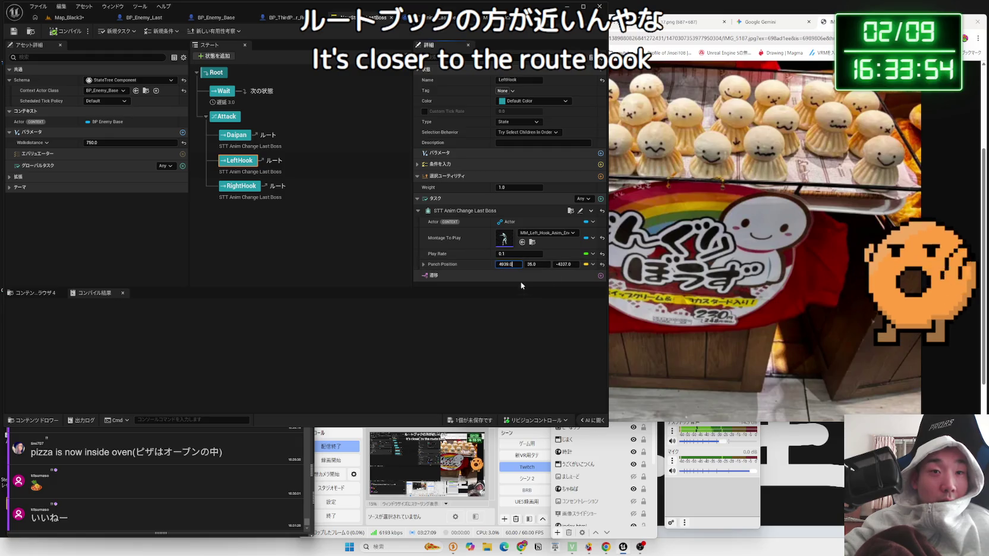
click(69, 22)
click(186, 31)
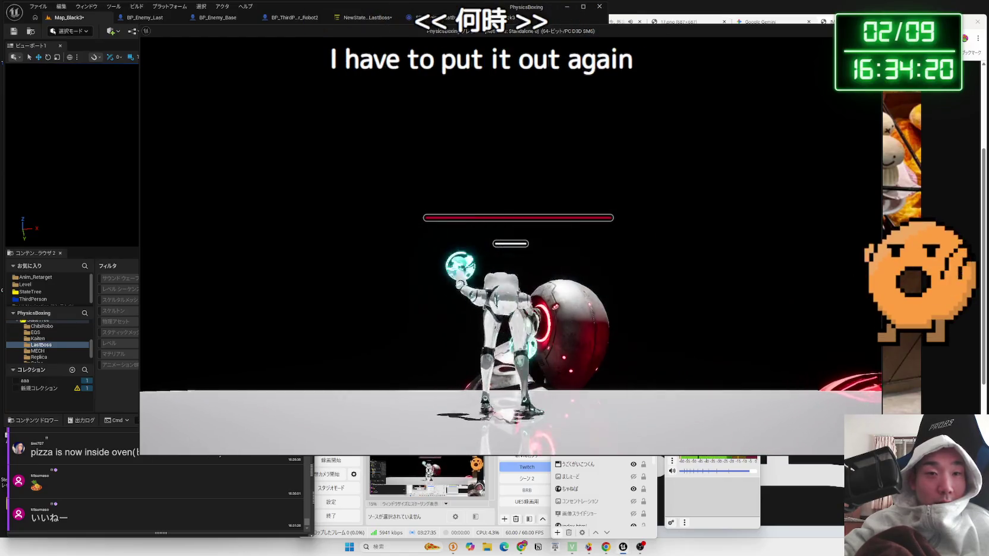
End the play session and move the boss enemy back along X to 4666.0.
key(Escape)
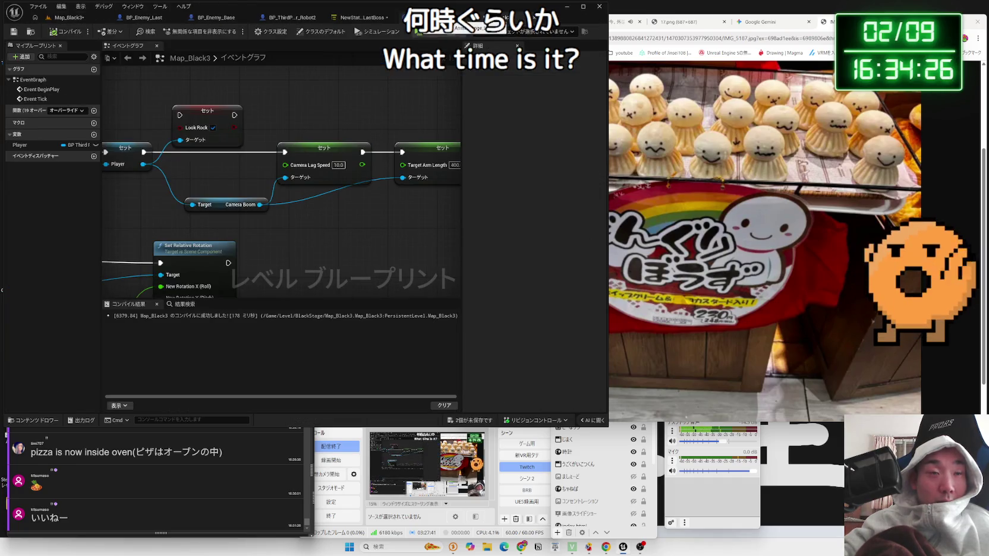
click(63, 18)
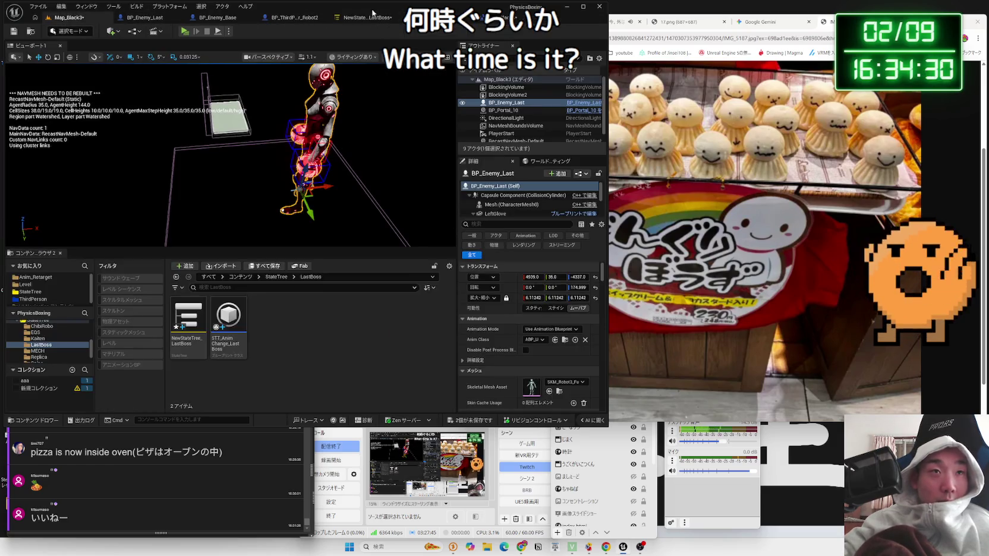
click(373, 14)
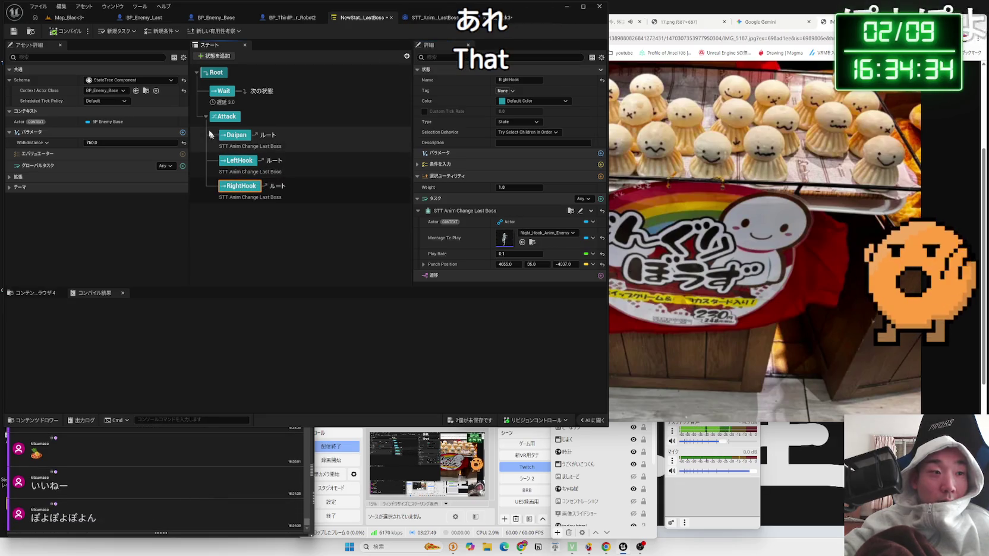
click(64, 18)
drag(335, 186, 324, 185)
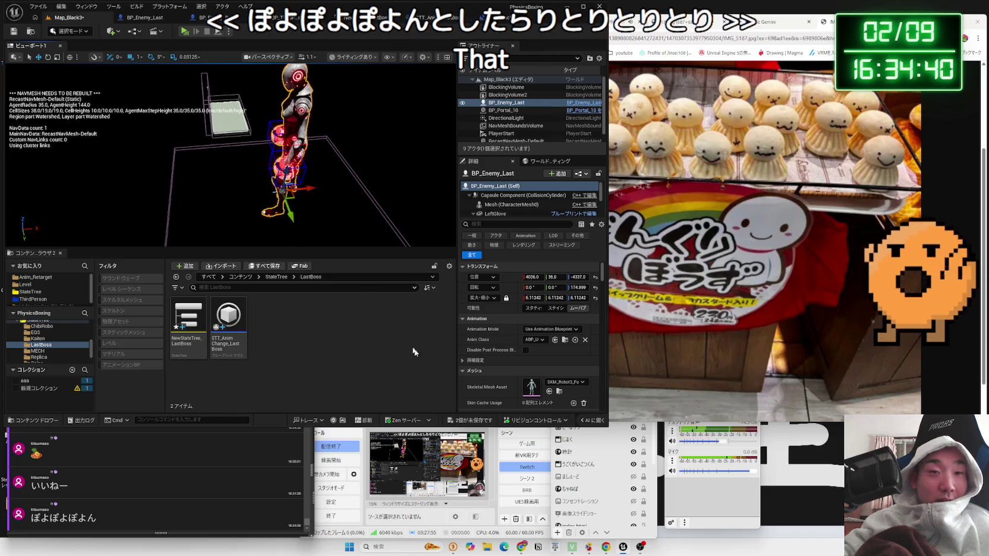
Review the unsaved assets, deselect LeftHook in the StateTree, and run a quick play-test.
click(477, 421)
click(374, 338)
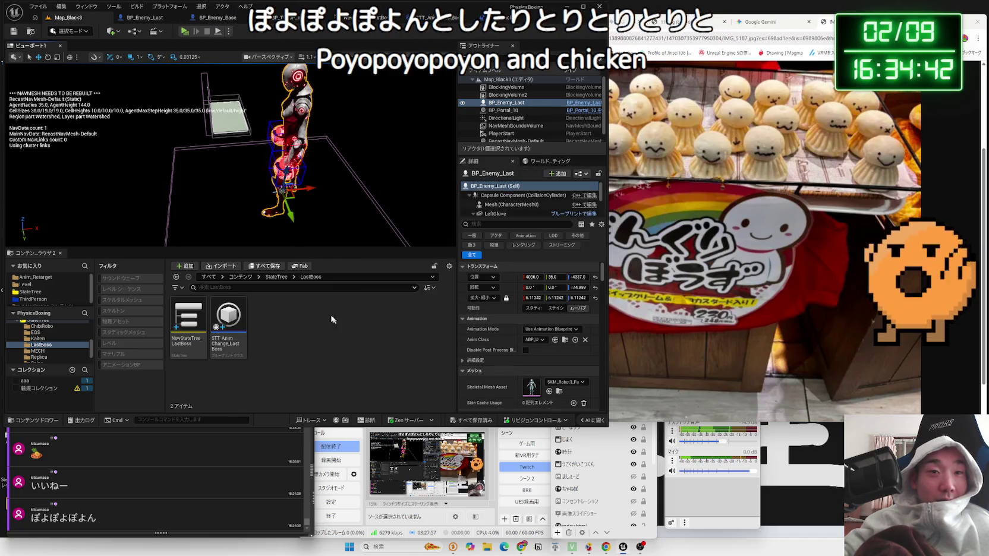
click(342, 22)
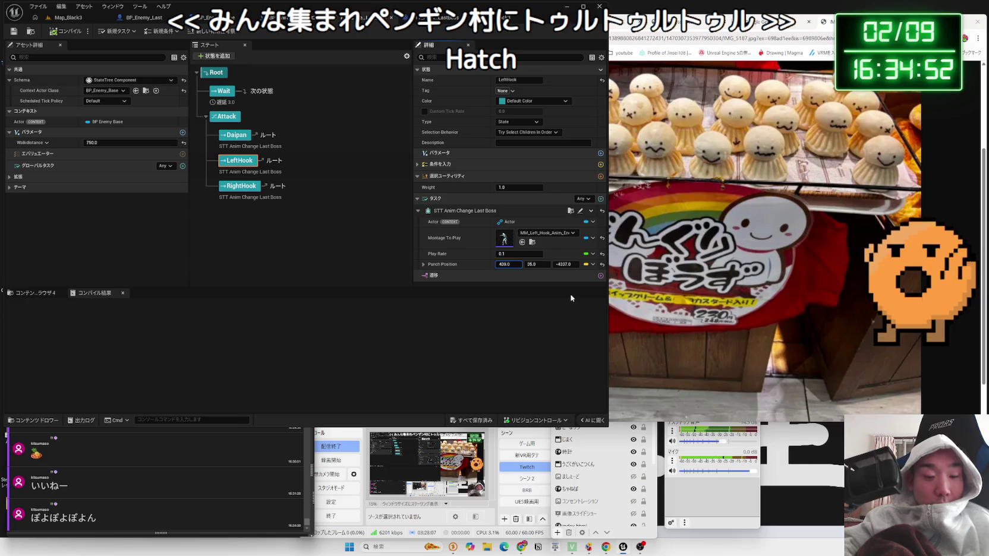
click(353, 251)
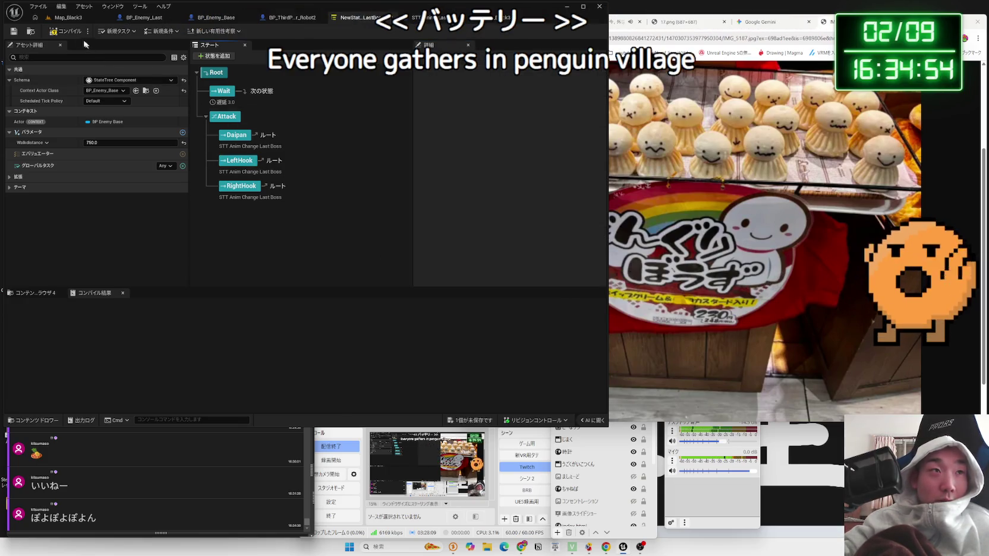
click(67, 20)
key(alt+p)
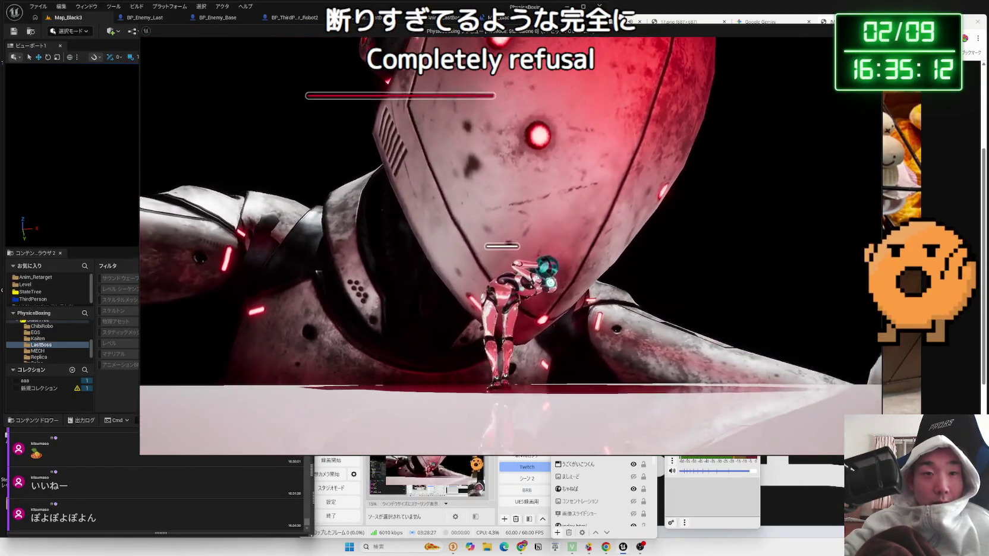
key(Escape)
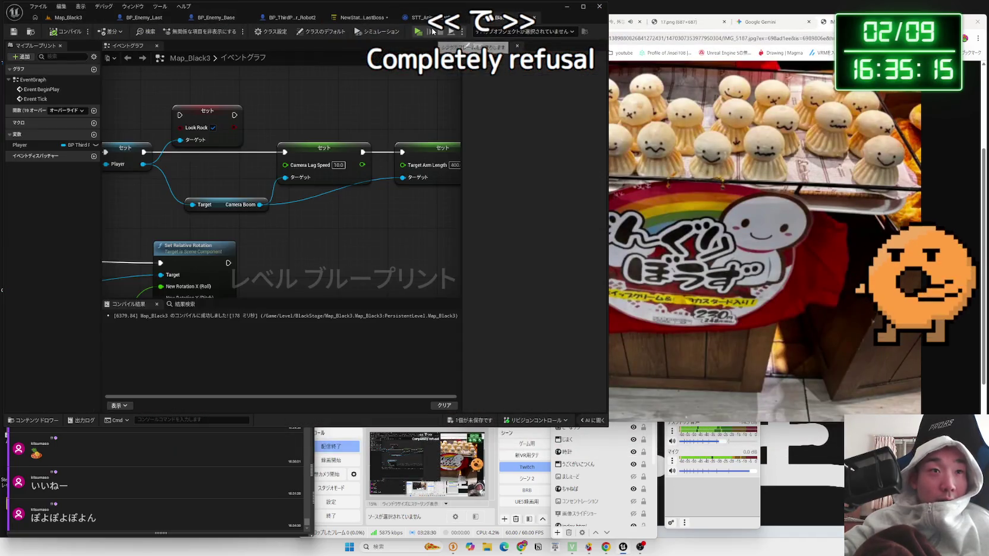
Change the Set Relative Rotation pitch from 20.0 to 15.0 and play-test the new camera angle.
mouse_move(149, 255)
mouse_down()
mouse_move(196, 238)
mouse_move(315, 156)
mouse_move(301, 140)
mouse_up()
click(390, 183)
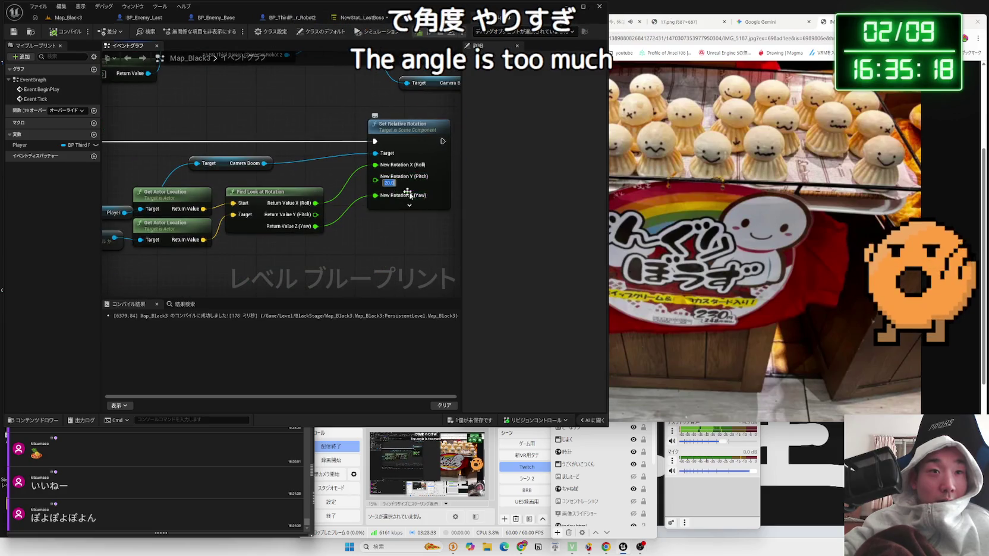
key(BackSpace)
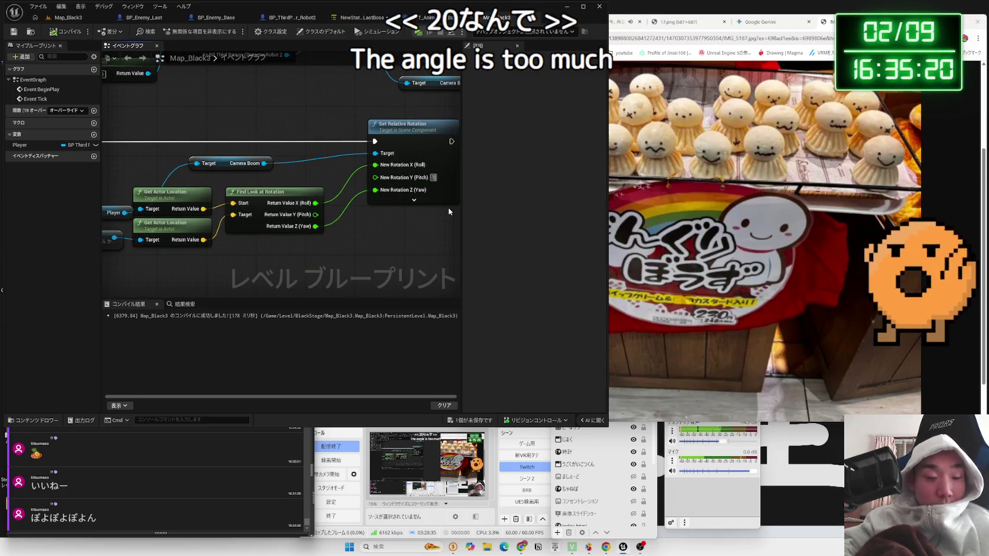
text(5)
key(Return)
click(72, 18)
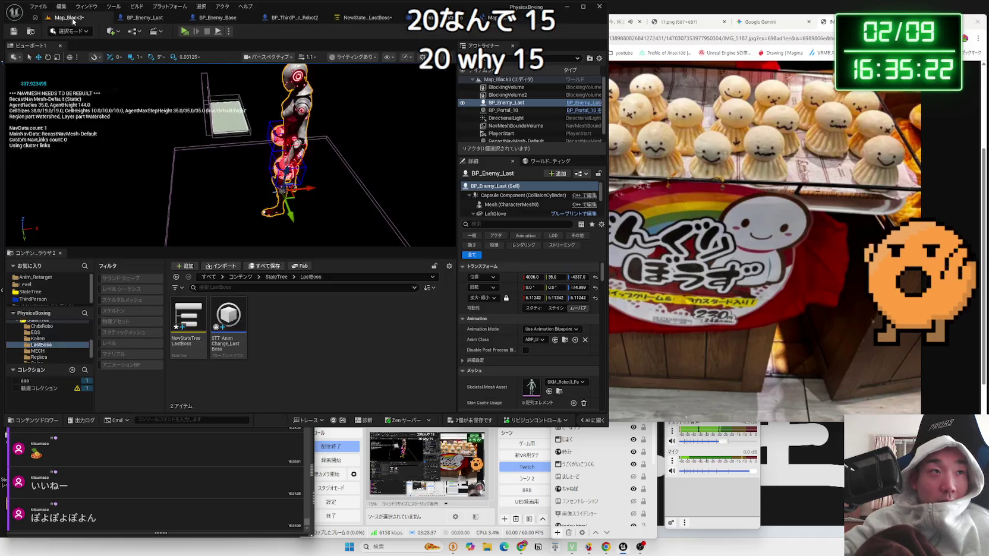
click(184, 32)
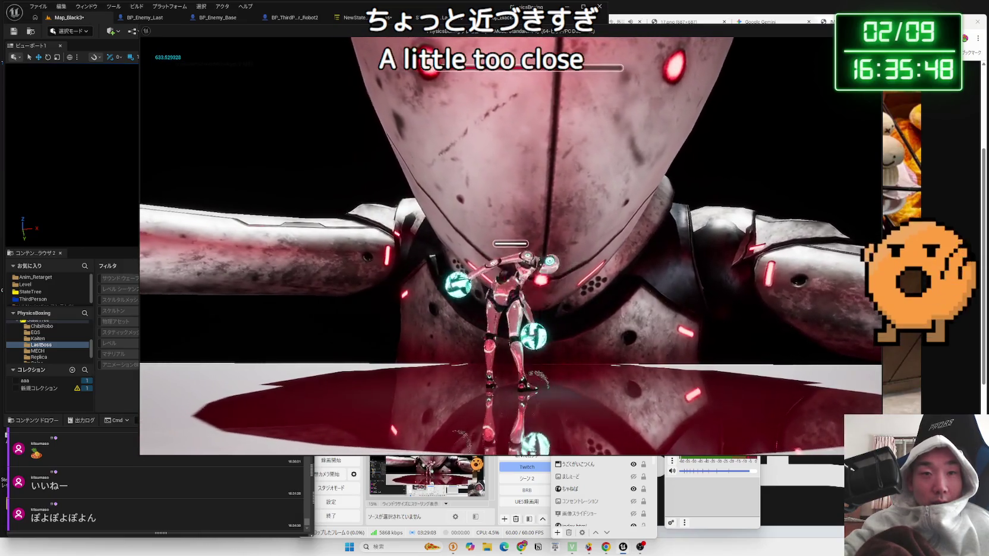
key(Escape)
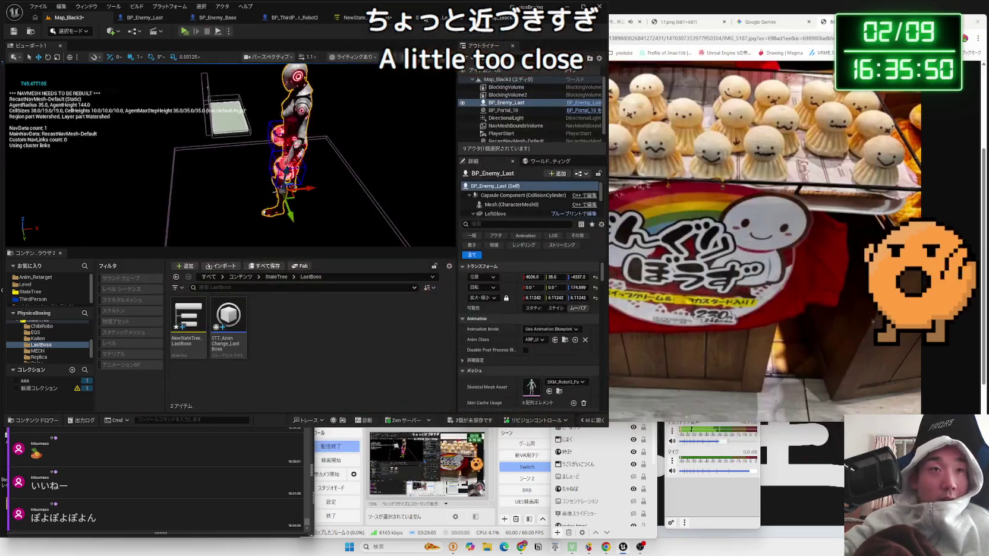
Save the two unsaved assets with Save All and start another play-test from Map_Black3.
click(276, 18)
click(182, 18)
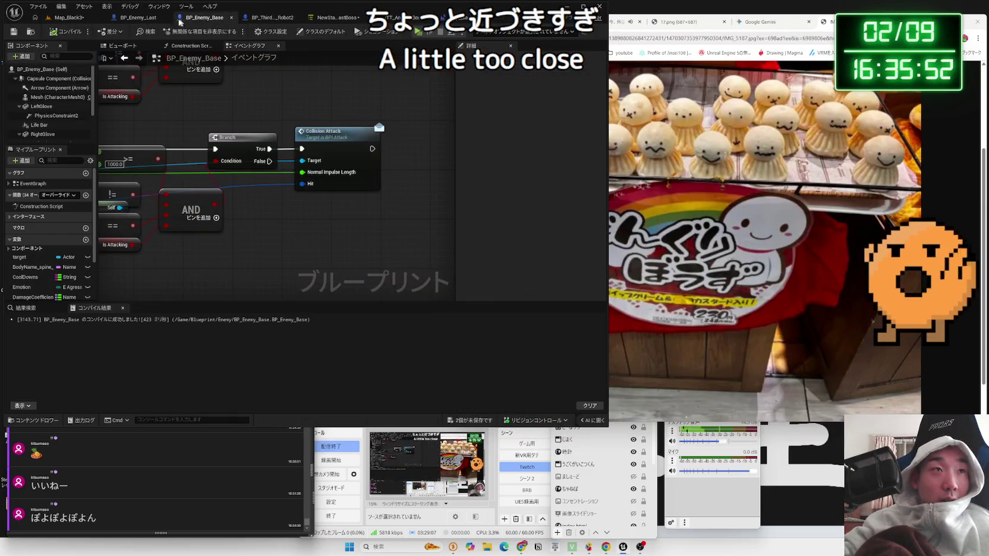
click(145, 22)
click(312, 19)
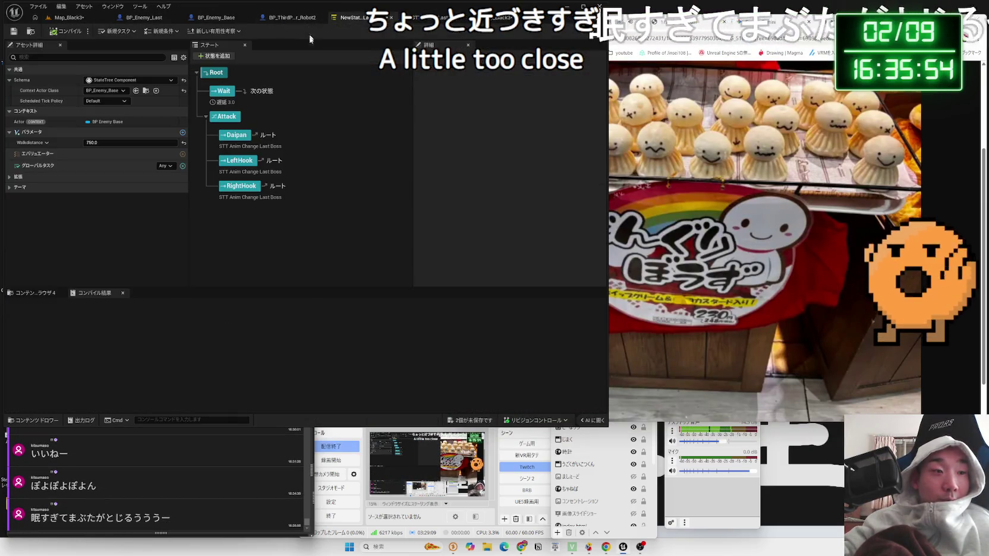
key(ctrl+shift+s)
click(537, 361)
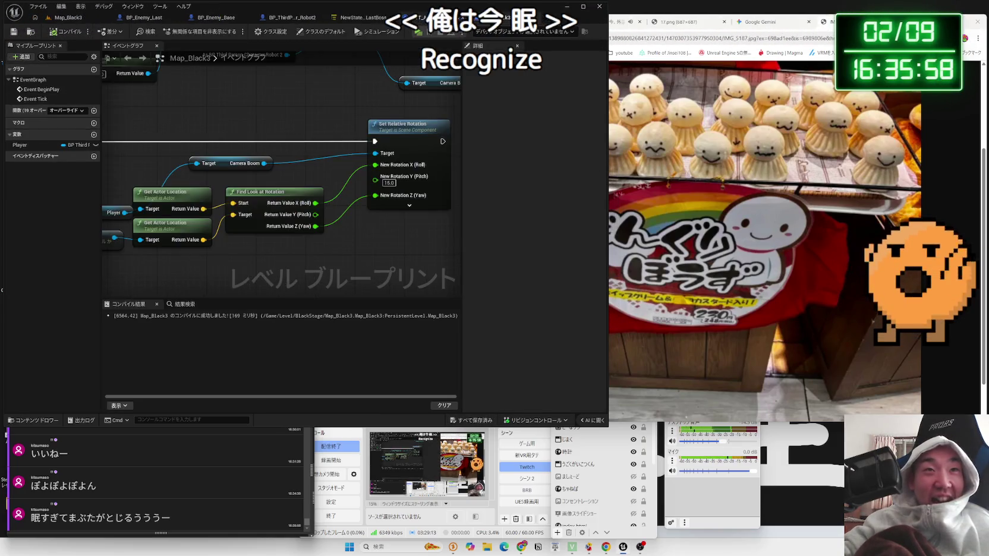
scroll(342, 191, down, 3)
scroll(249, 213, up, 2)
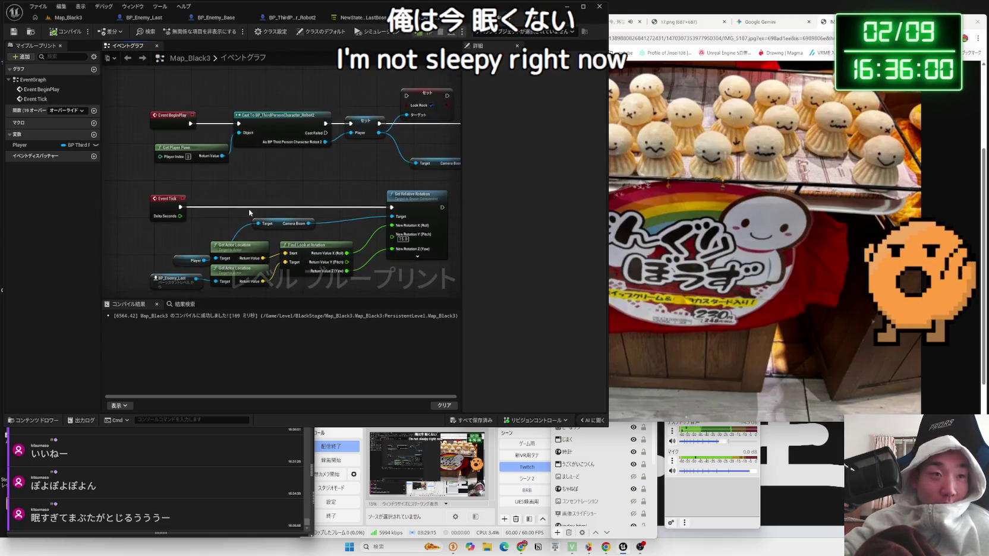
click(69, 18)
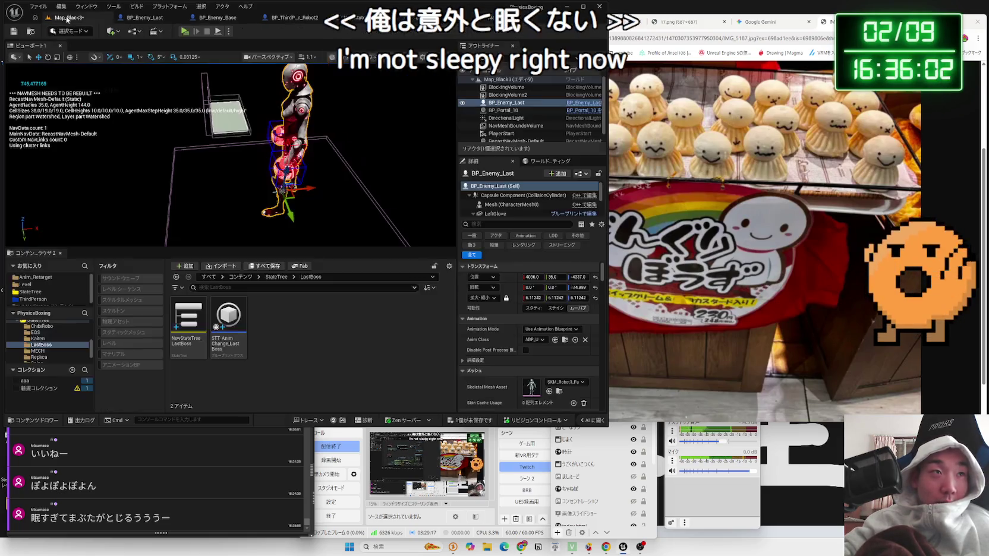
click(188, 34)
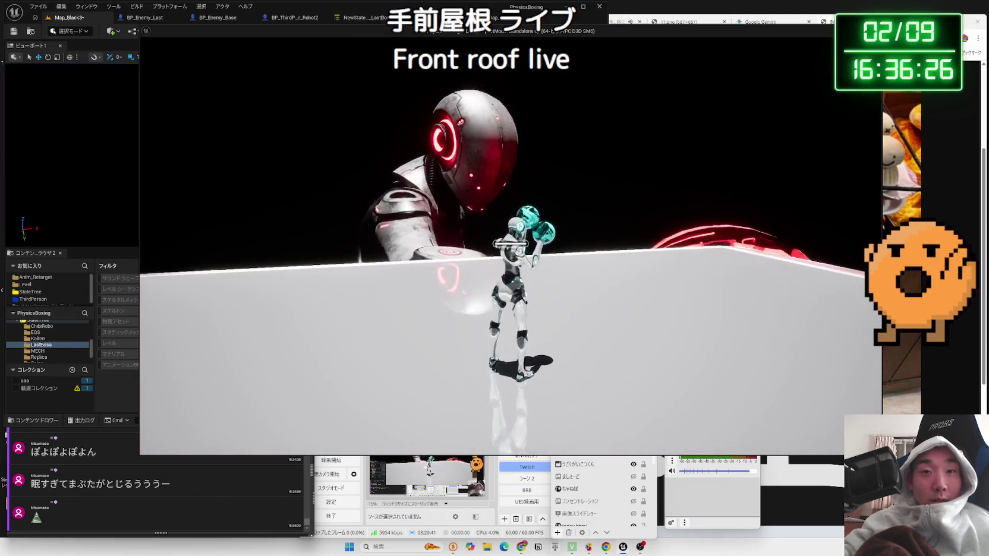
Stop the test, lower LeftHook's Punch Position X from 4739.0, and return to Map_Black3.
key(Escape)
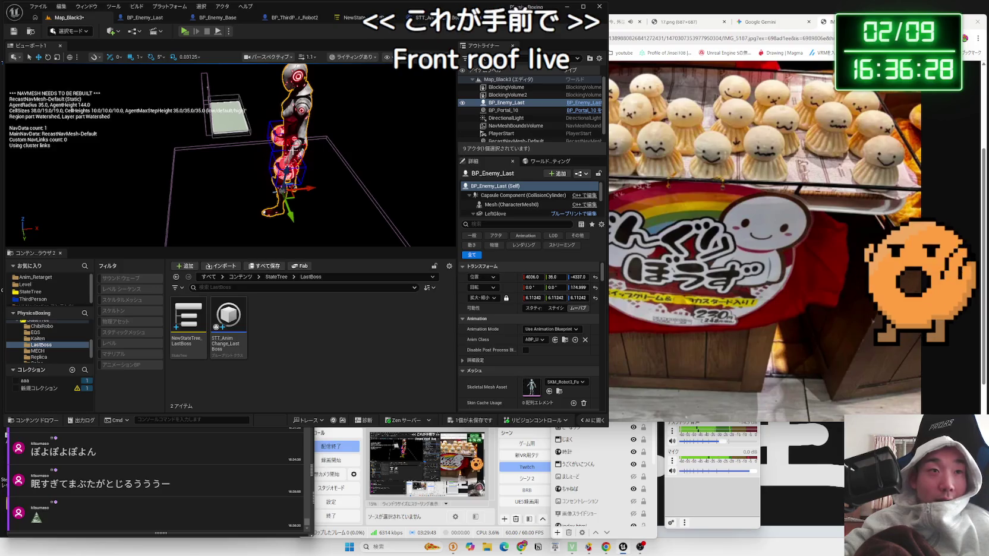
click(371, 22)
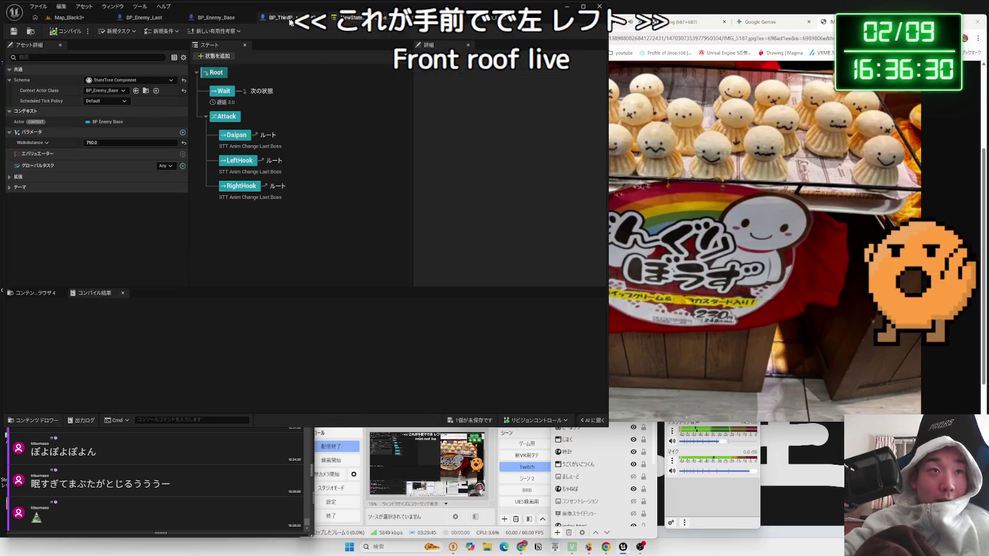
click(238, 160)
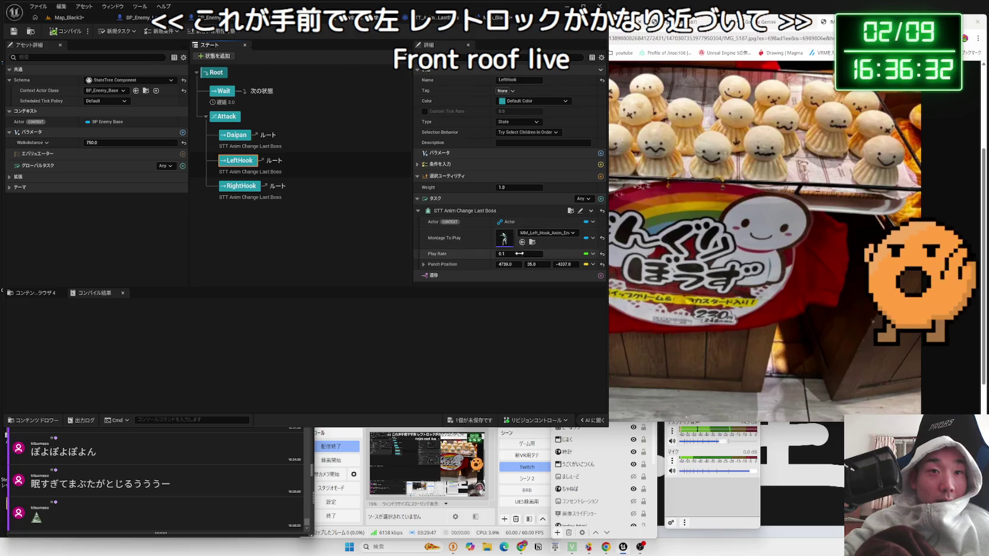
key(BackSpace)
key(BackSpace)
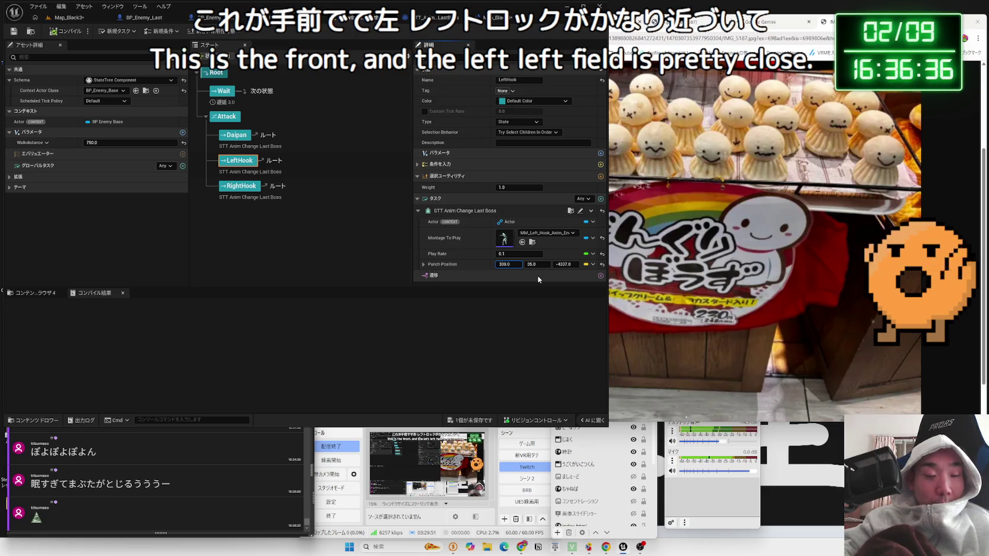
click(397, 265)
click(68, 17)
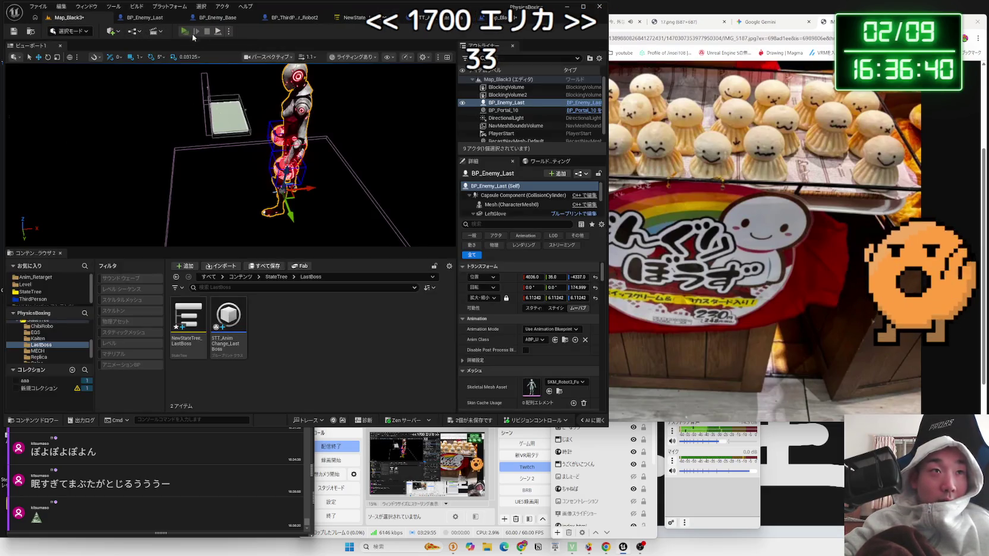
Play-test once, then lower Daipan's Punch Position X, compile the StateTree, and play again.
click(185, 31)
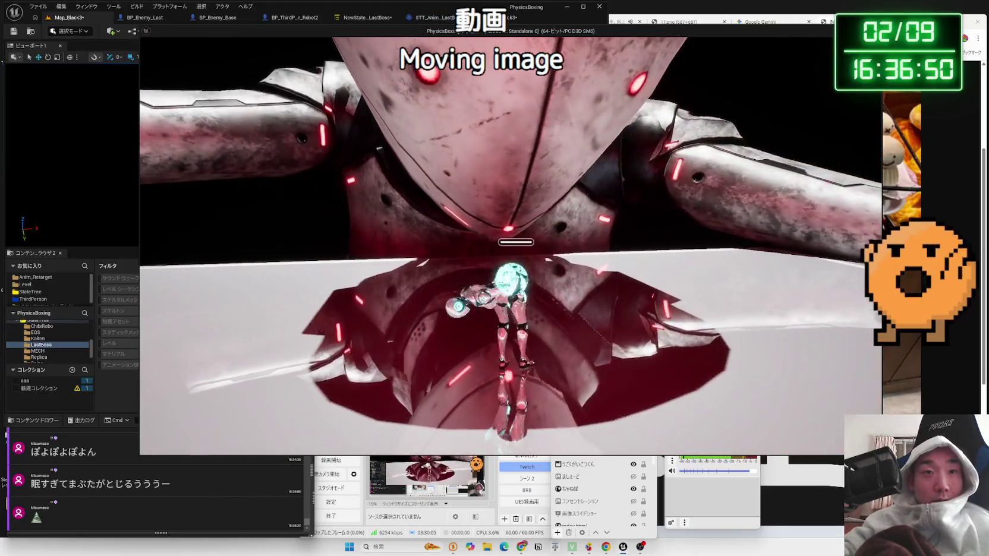
key(Escape)
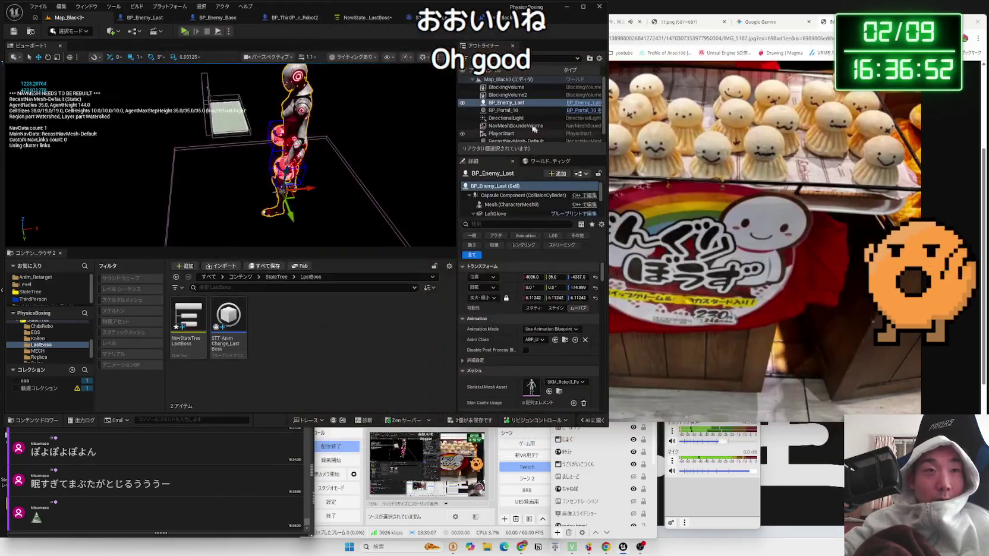
click(358, 17)
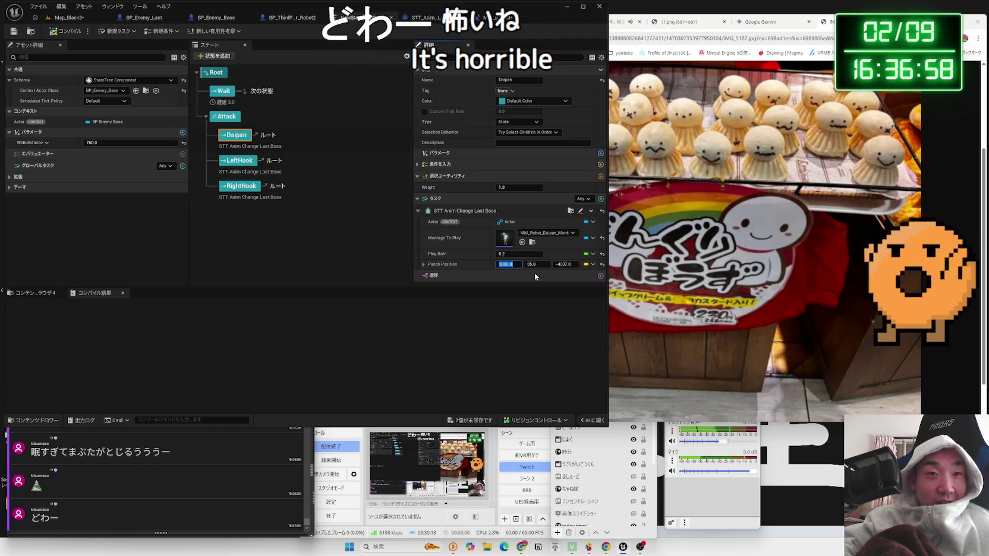
key(Return)
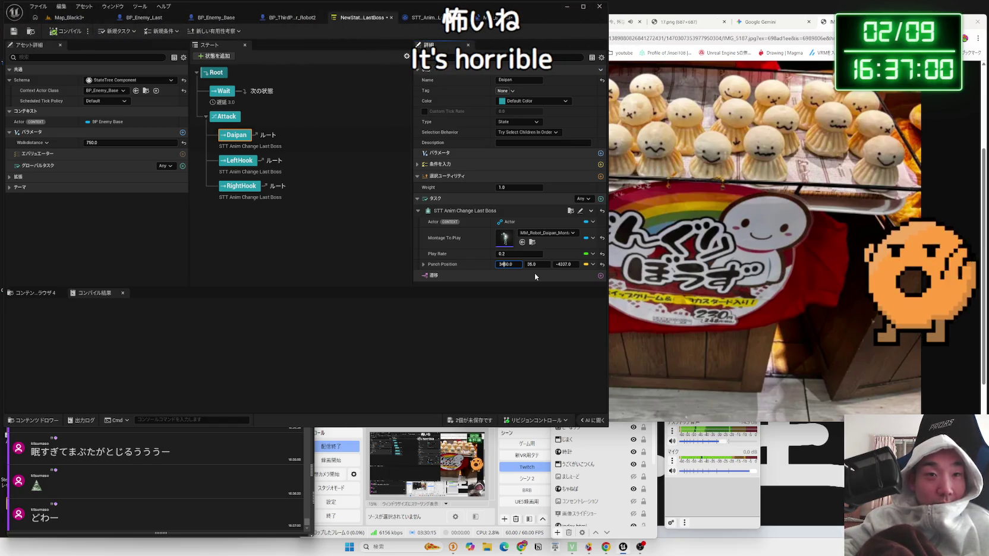
click(70, 31)
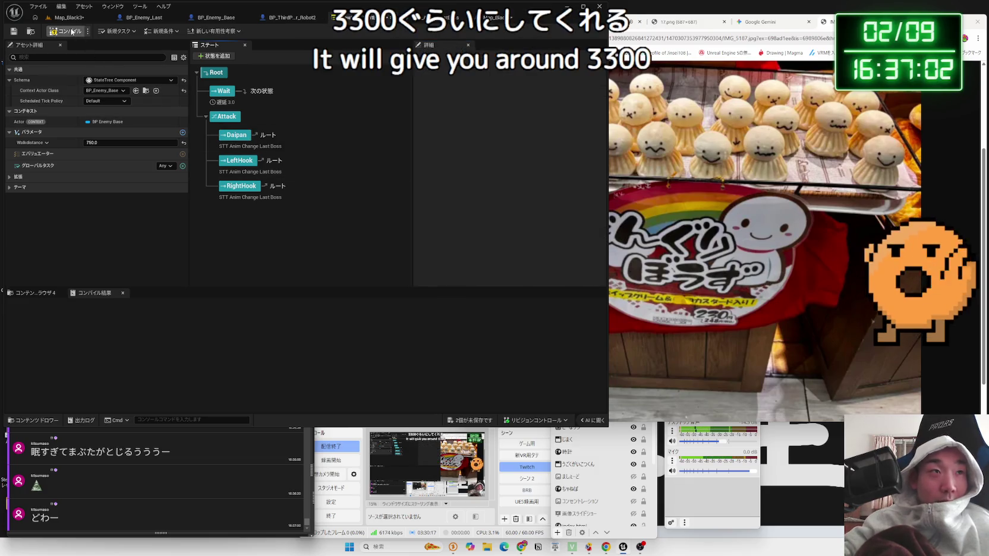
click(68, 22)
click(184, 32)
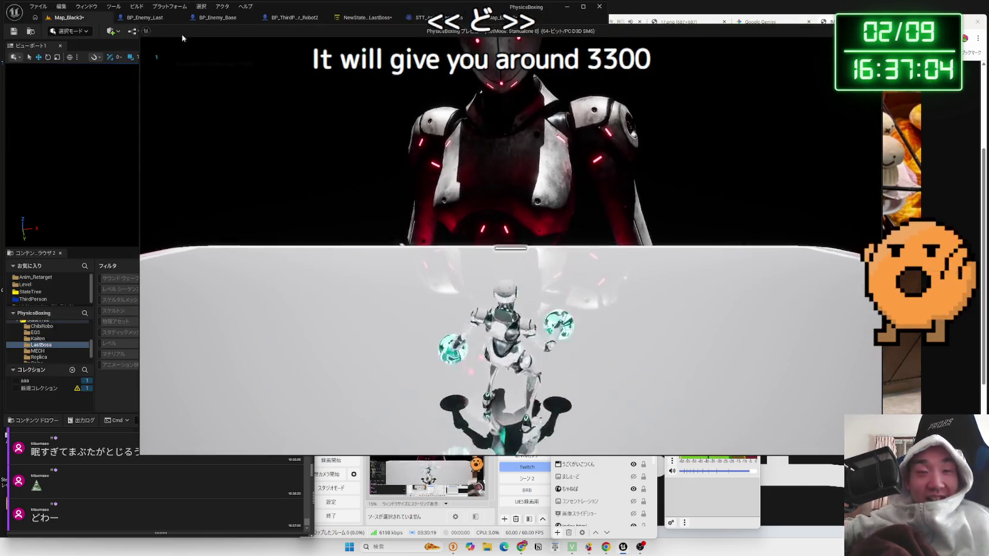
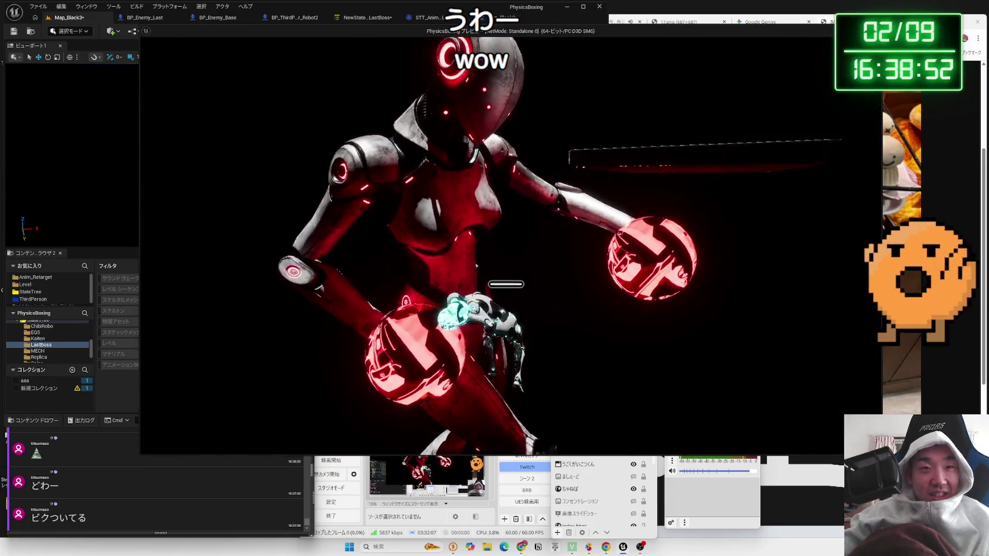
End the boss-fight playtest, run it once more, then stop it to return to the Map_Black3 editor.
key(Escape)
click(185, 31)
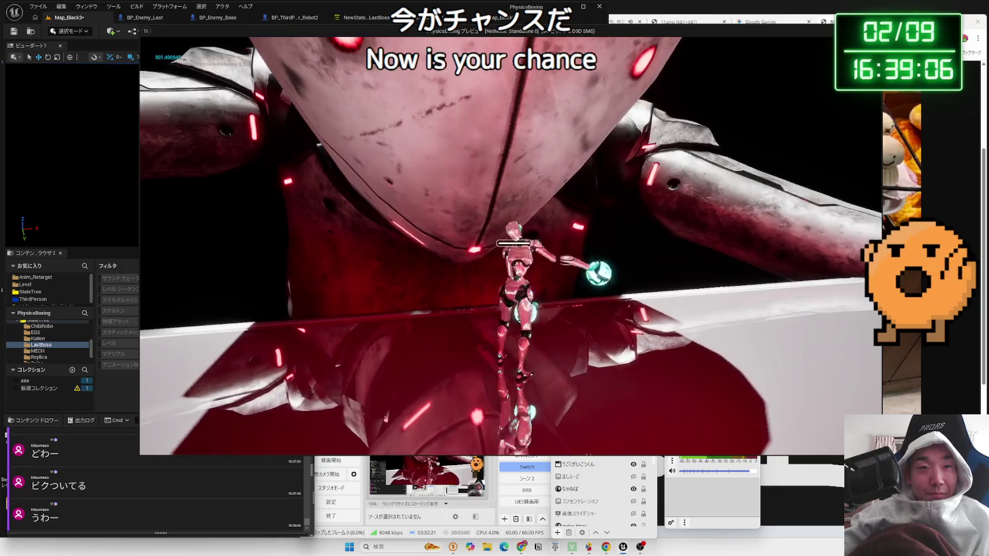
key(Escape)
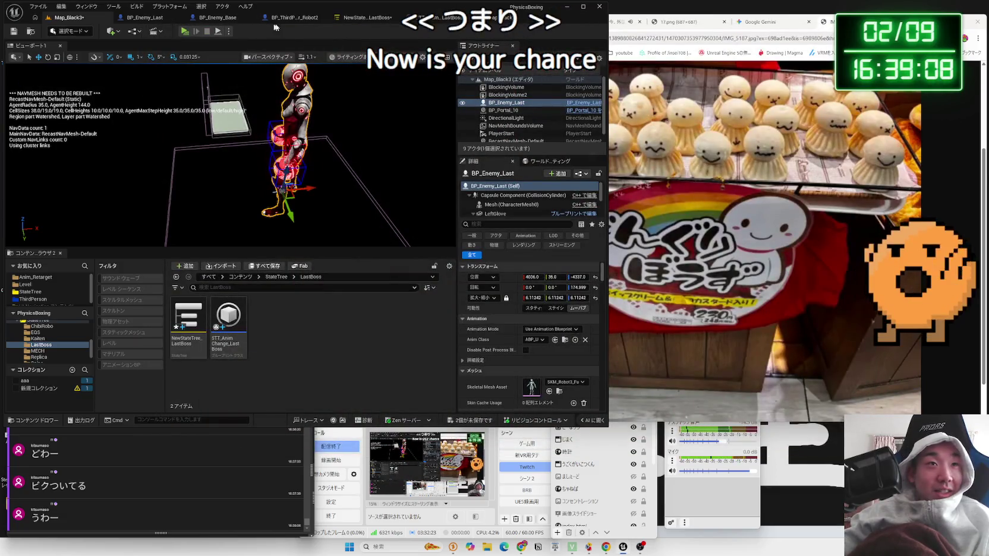
Cycle through the open editor tabs and land on the BP_Enemy_Last blueprint.
click(222, 22)
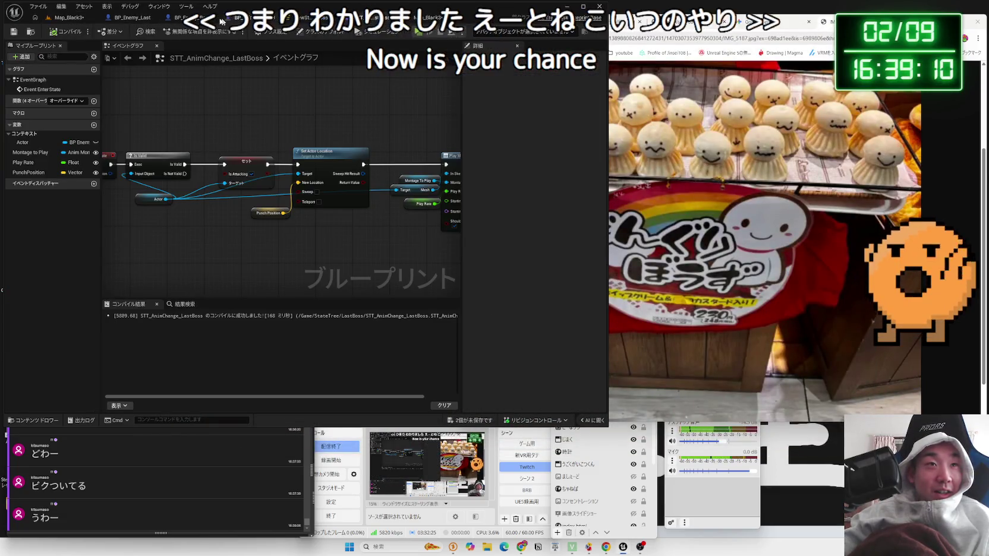
click(132, 17)
click(67, 17)
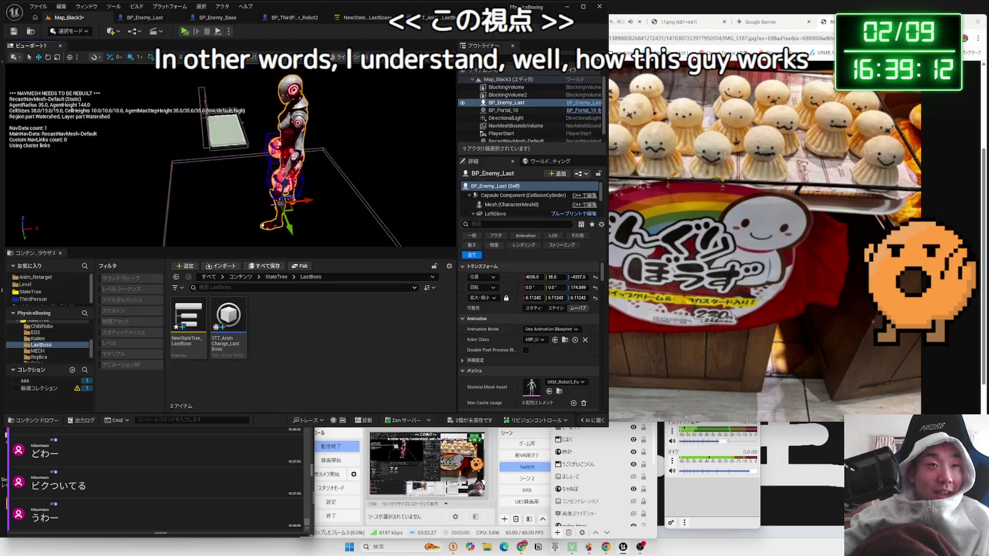
click(291, 18)
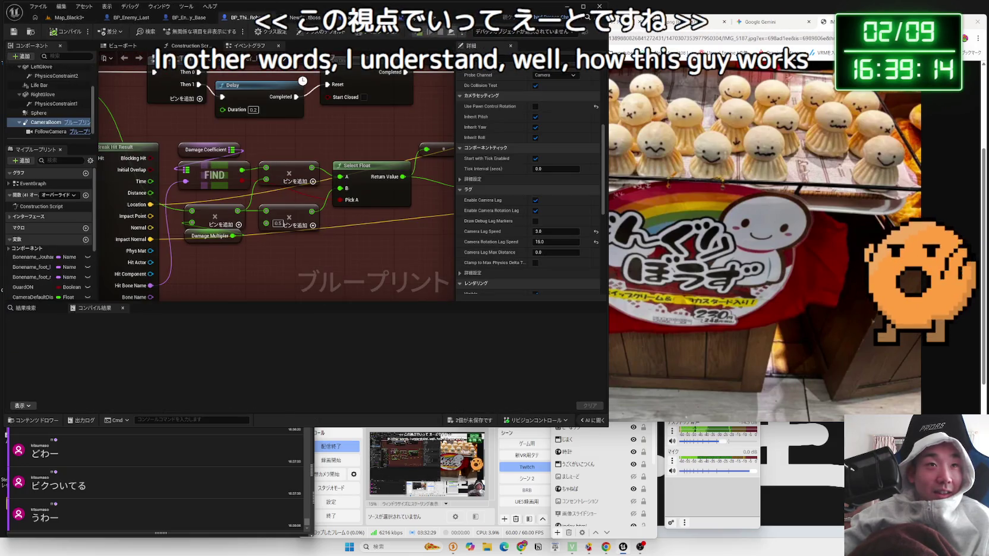
click(414, 20)
click(250, 18)
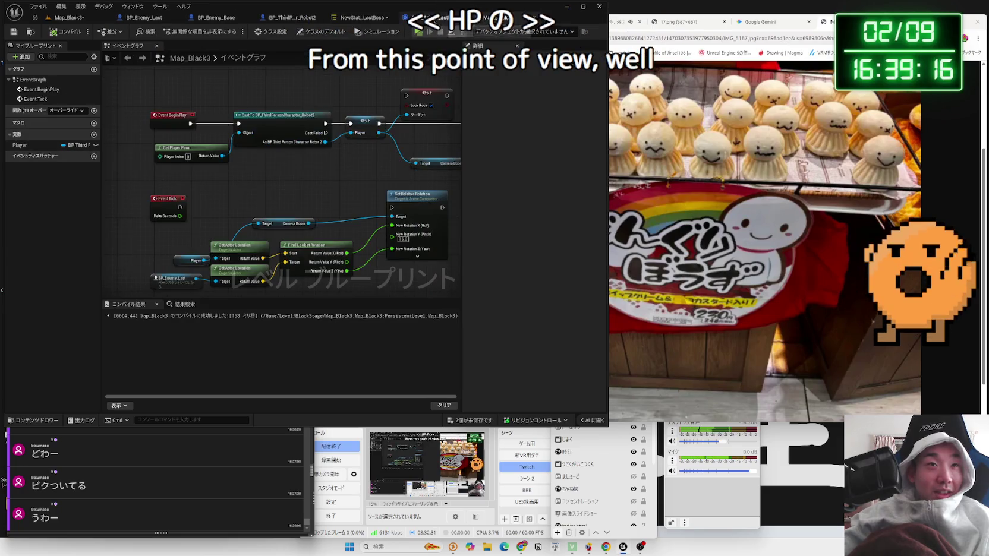
click(143, 20)
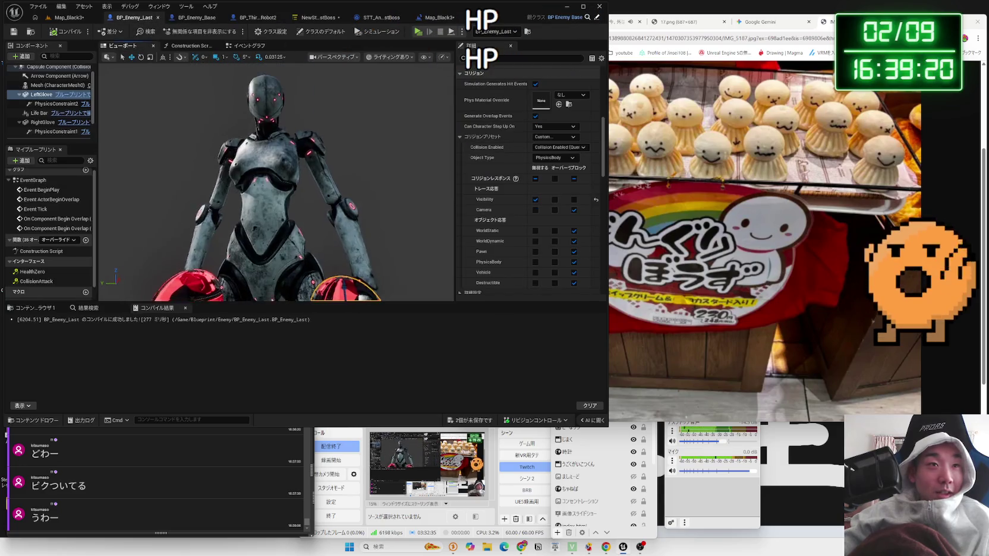
Select the Life Bar component, frame it at the robot's neck, and expand its Constraints settings.
click(39, 113)
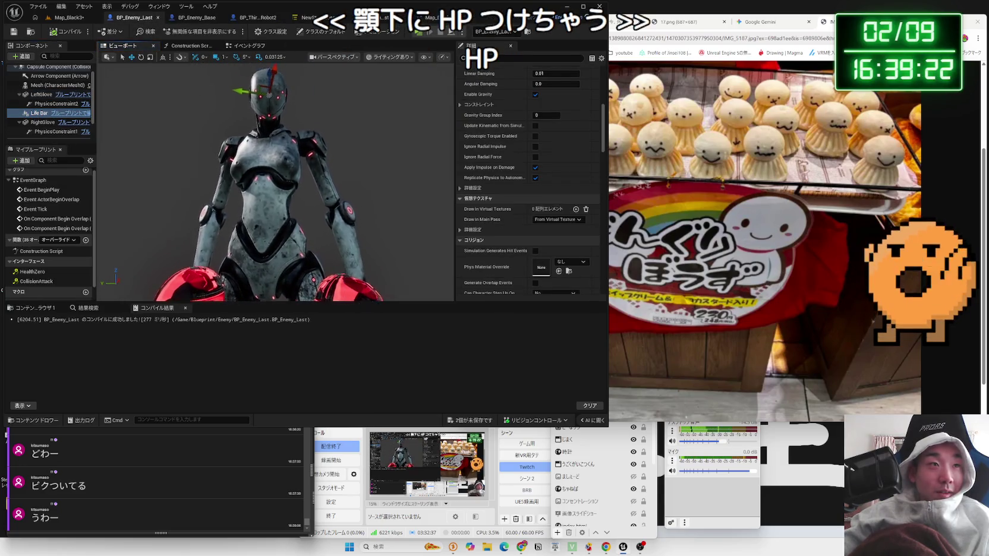
key(f)
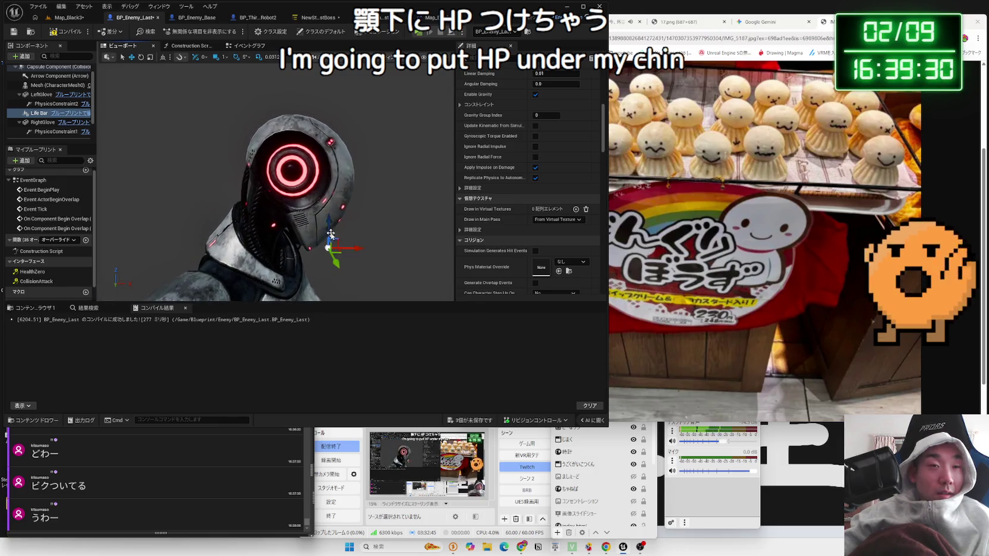
drag(358, 237, 280, 239)
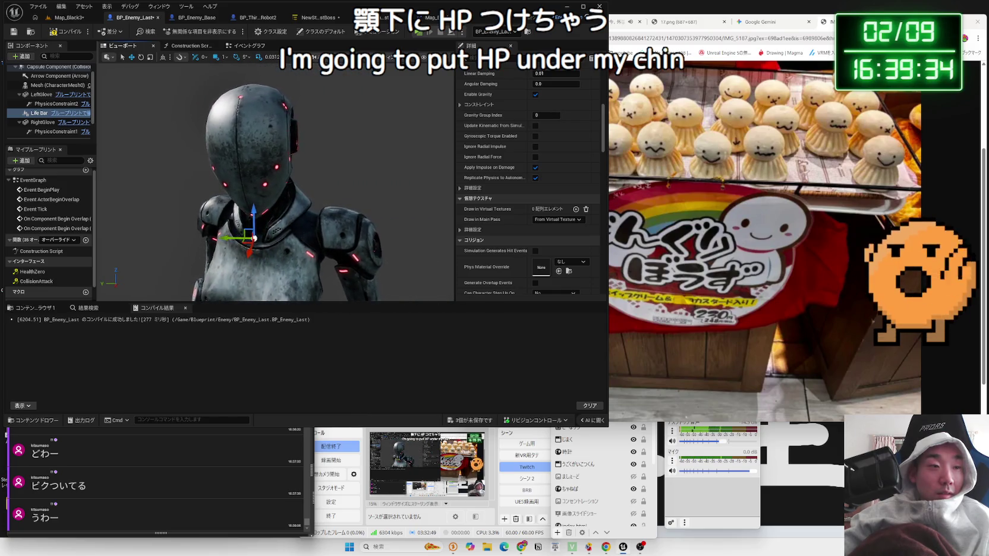
click(379, 215)
click(43, 113)
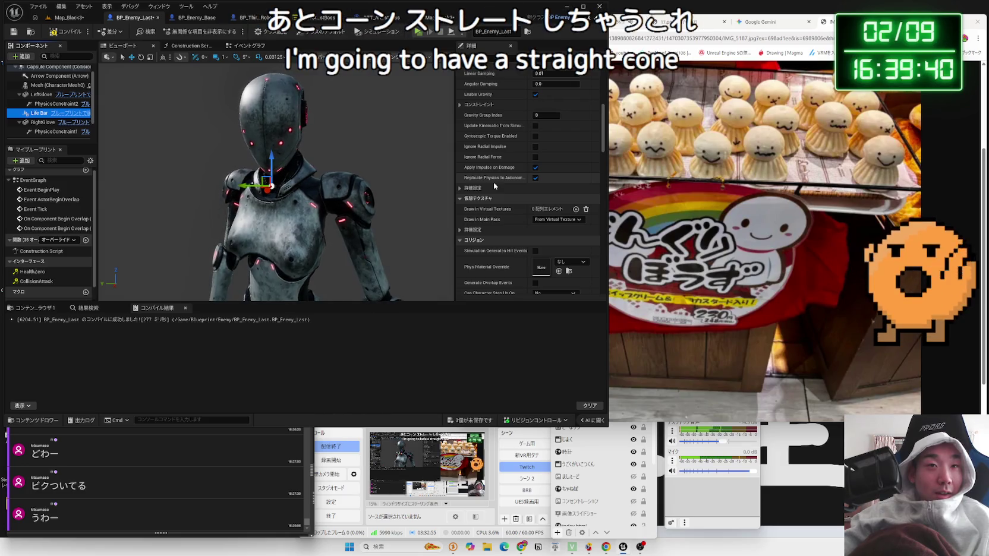
drag(442, 176, 266, 219)
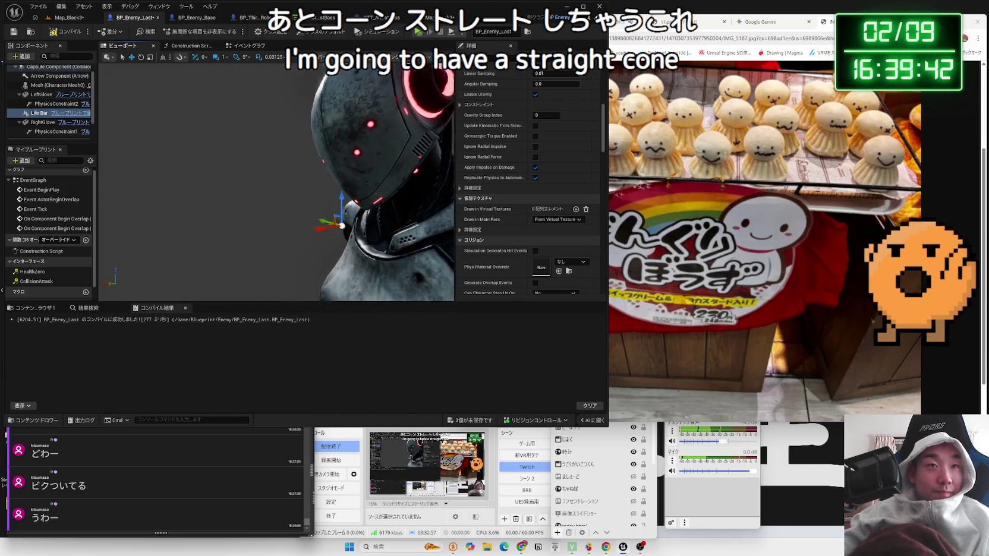
key(f)
scroll(523, 235, down, 5)
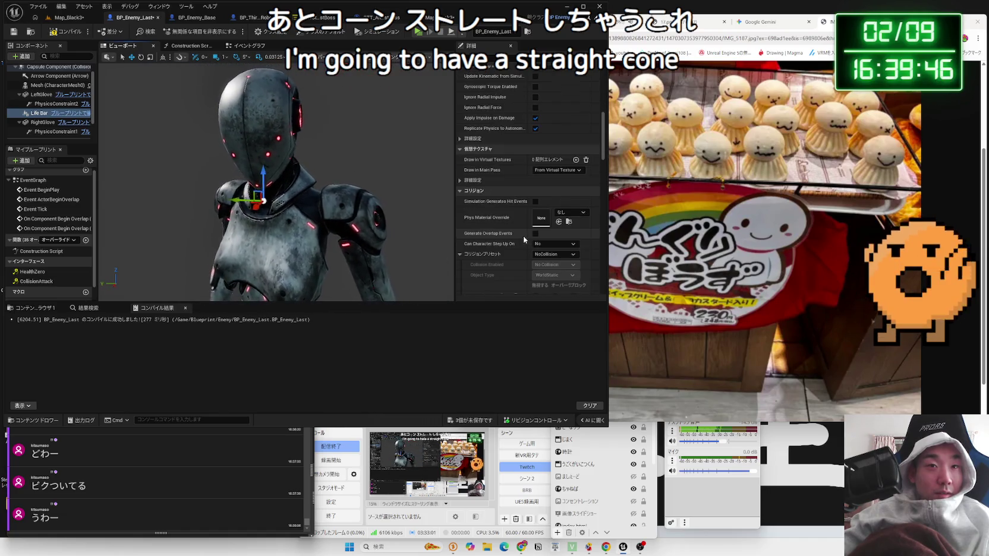
scroll(517, 232, up, 5)
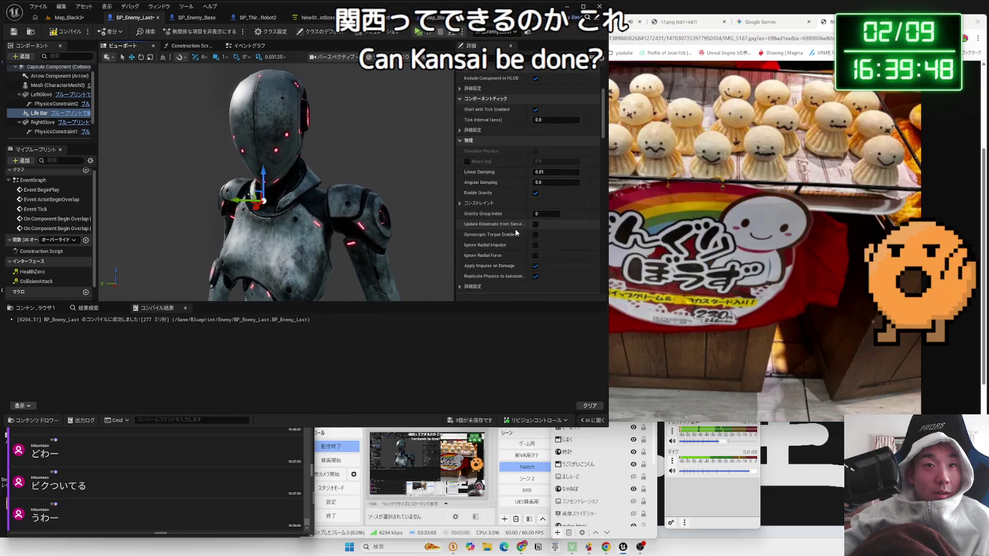
scroll(515, 232, up, 3)
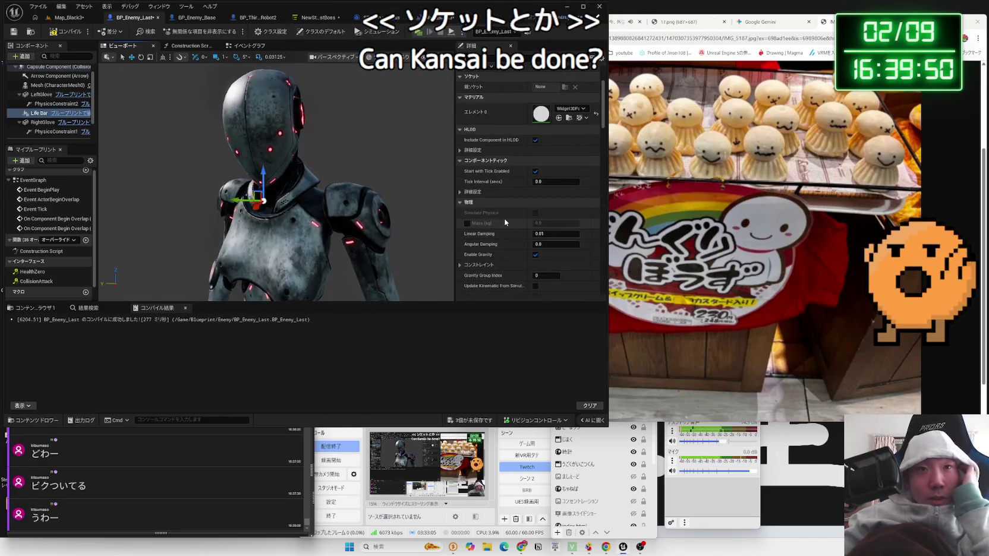
scroll(503, 216, down, 2)
click(497, 214)
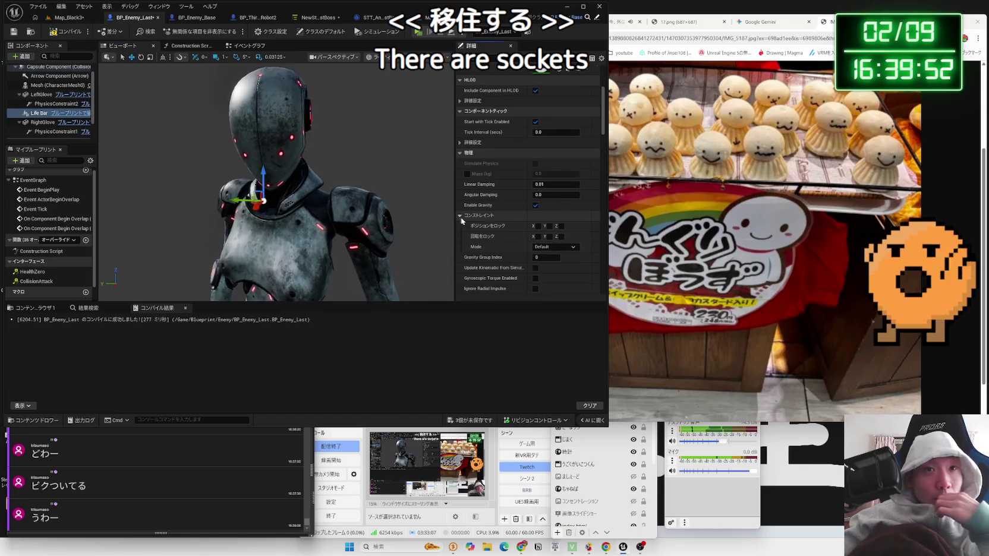
Review the Life Bar's constraint mode list, leaving it on Default, then collapse Constraints.
scroll(532, 241, down, 1)
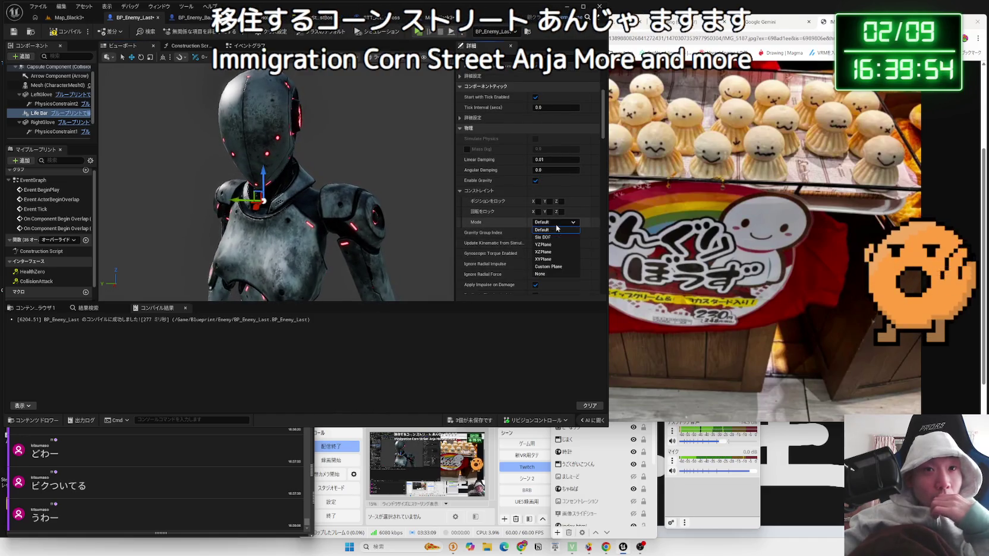
click(565, 225)
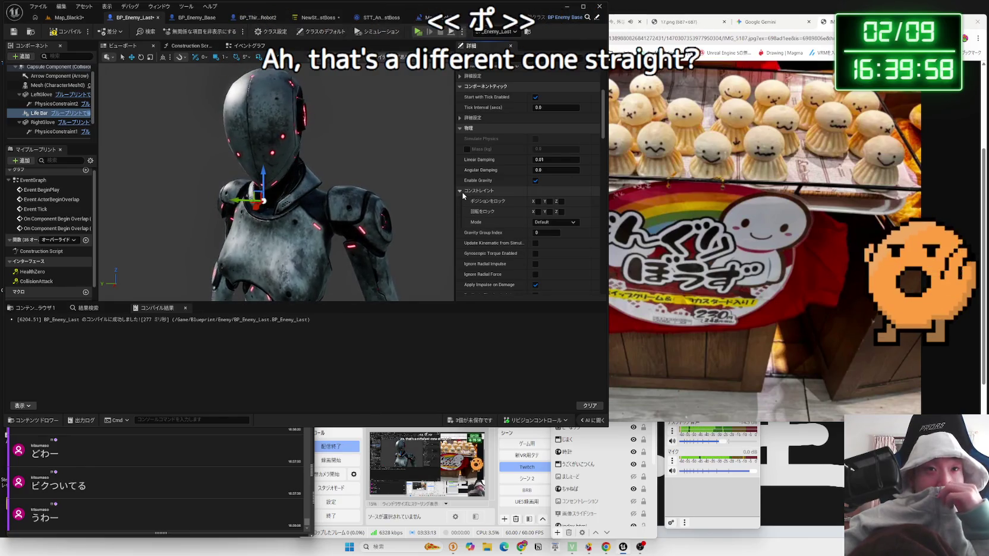
click(555, 224)
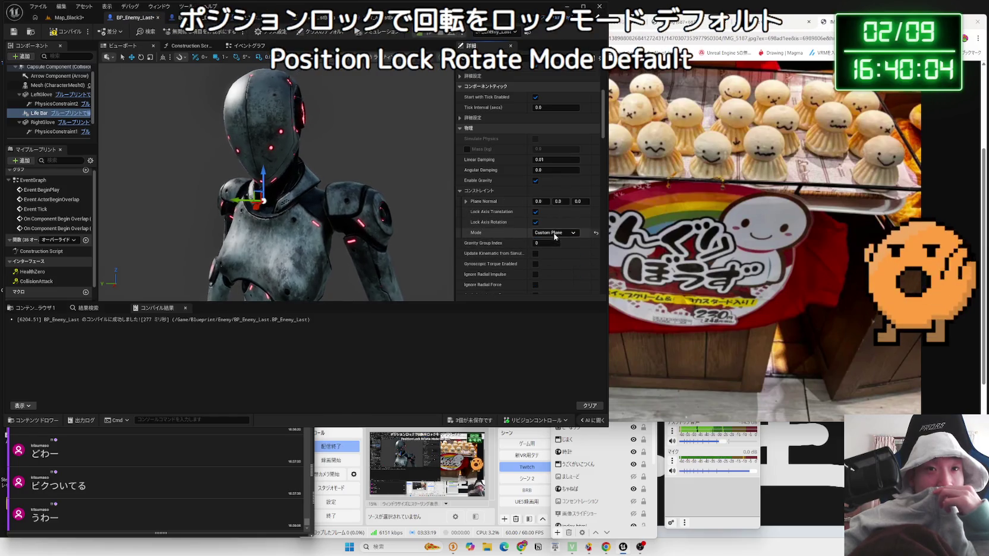
click(470, 194)
Untick Enable Gravity on the Life Bar, compile BP_Enemy_Last, and return to Map_Black3.
scroll(505, 214, down, 3)
scroll(532, 225, up, 3)
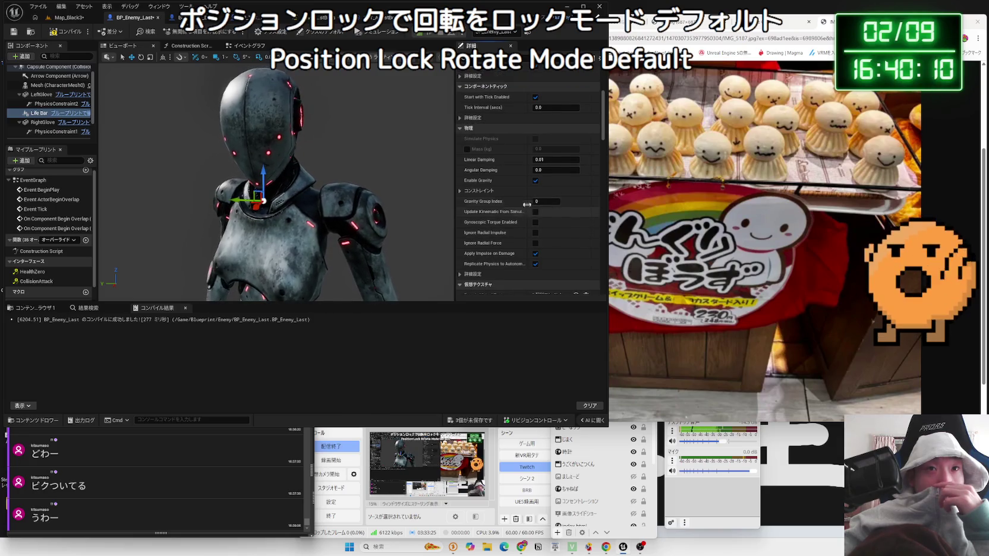
click(536, 181)
key(F7)
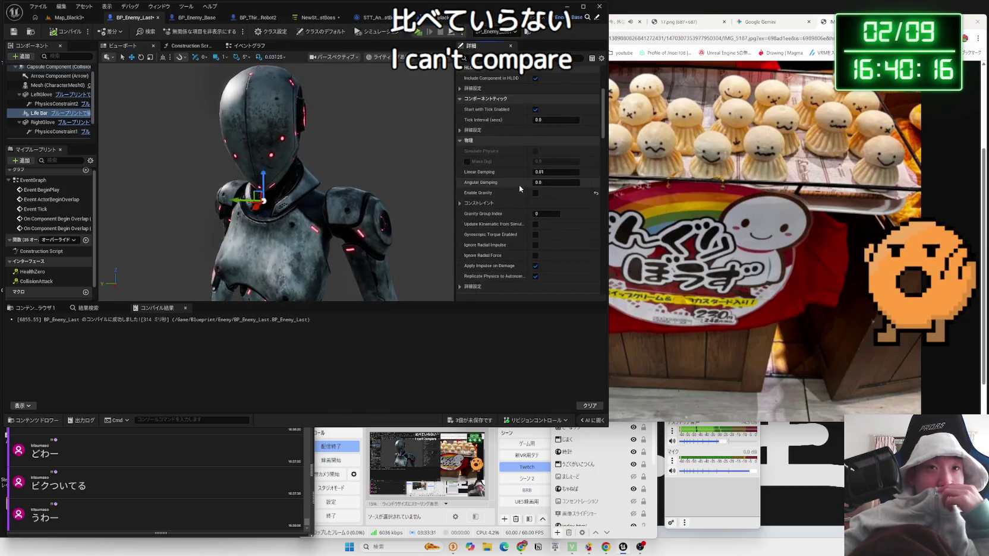
click(65, 17)
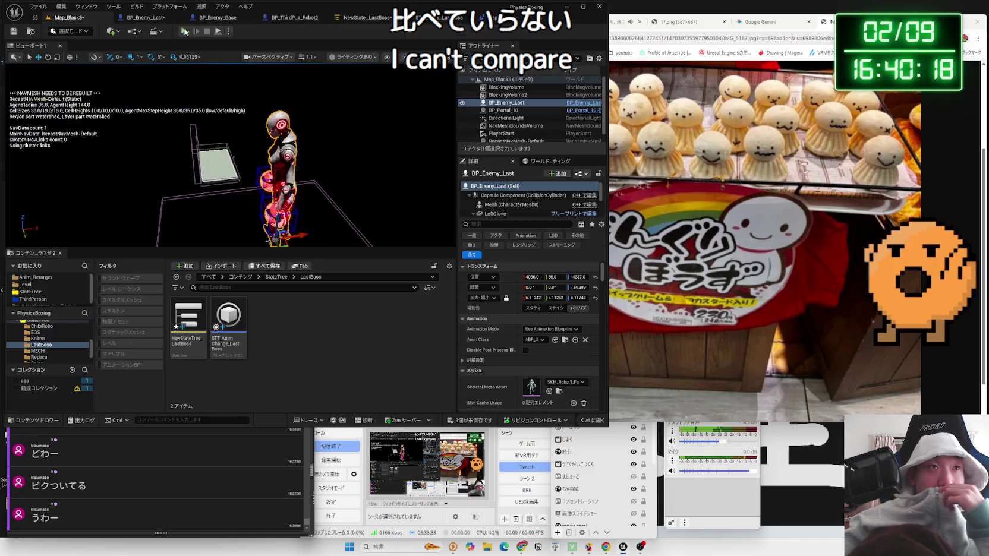
Play the level and walk toward the boss to check its life bar, then reopen BP_Enemy_Last.
click(185, 32)
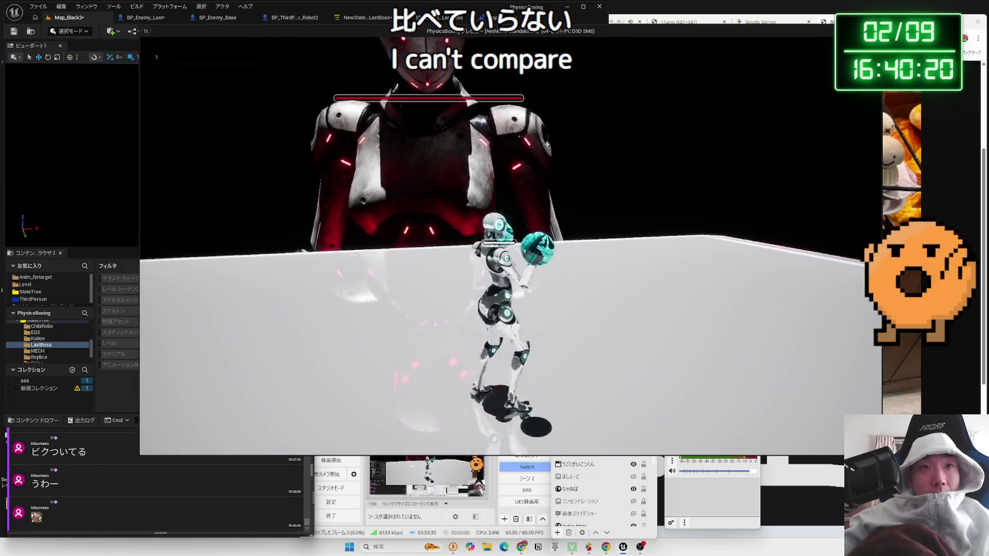
key(w)
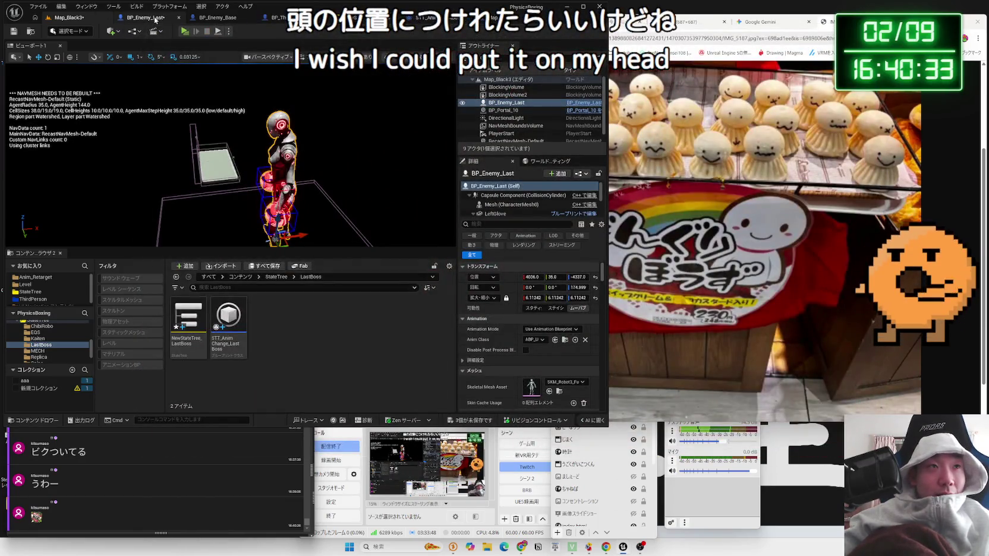
click(155, 20)
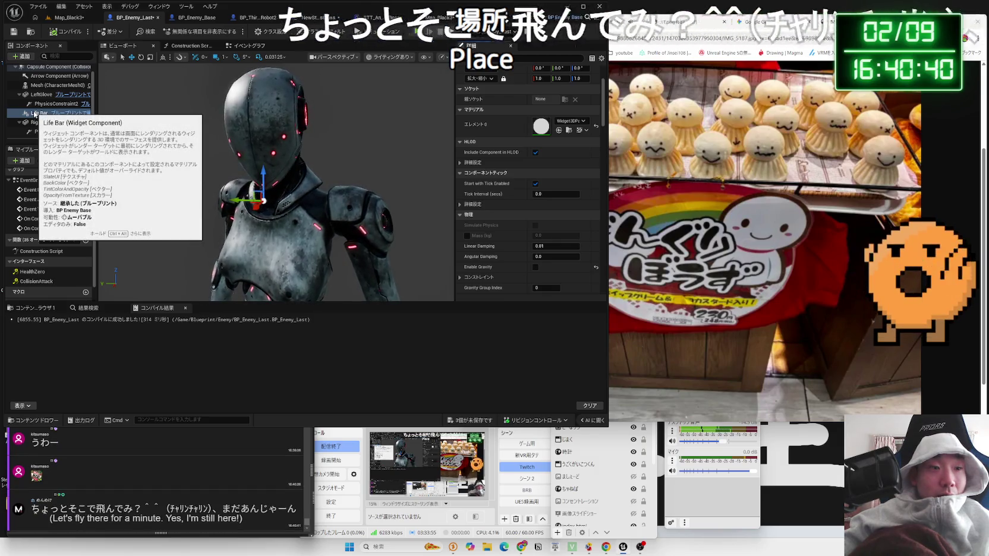
Bring the OneComme comment reader forward and drag the browser window to the screen centre.
click(197, 458)
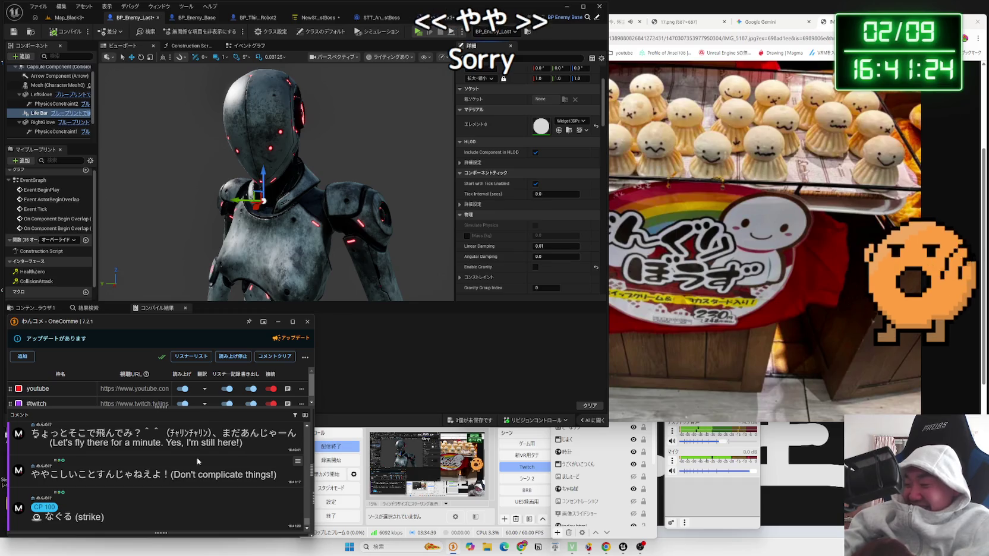
drag(892, 10, 616, 32)
Google '転売 逮捕' in a new tab and open the Asahi article from the first result.
key(ctrl+t)
text(て転売)
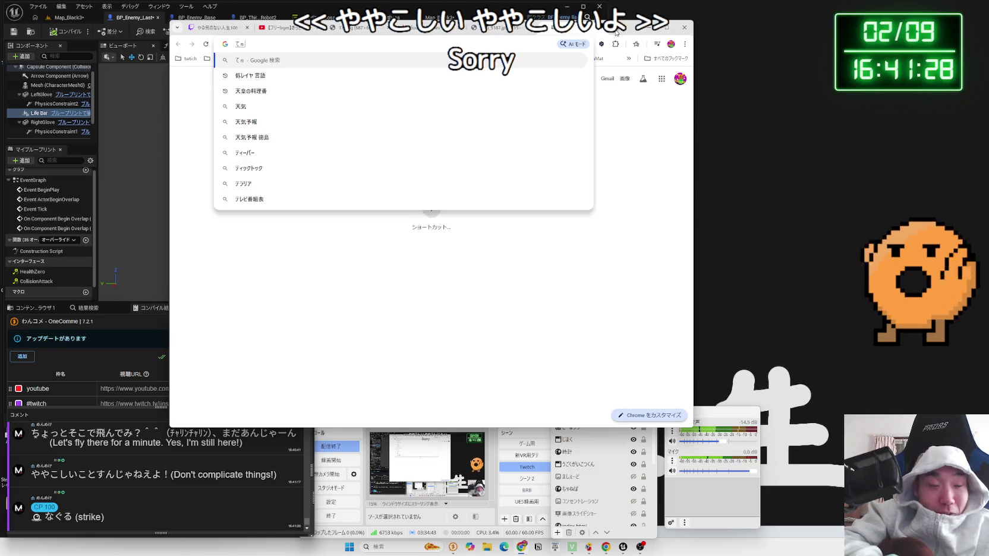
text(逮捕)
key(Return)
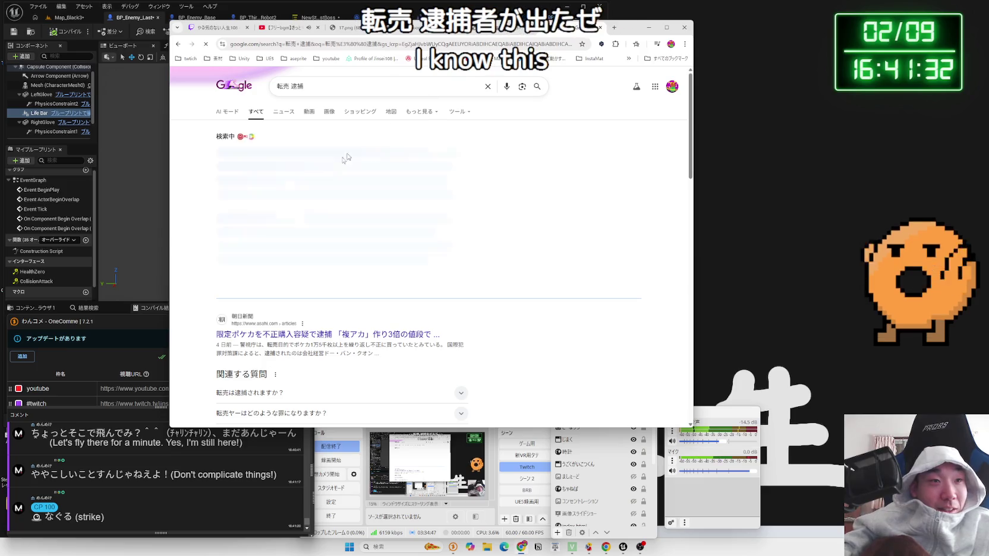
click(416, 336)
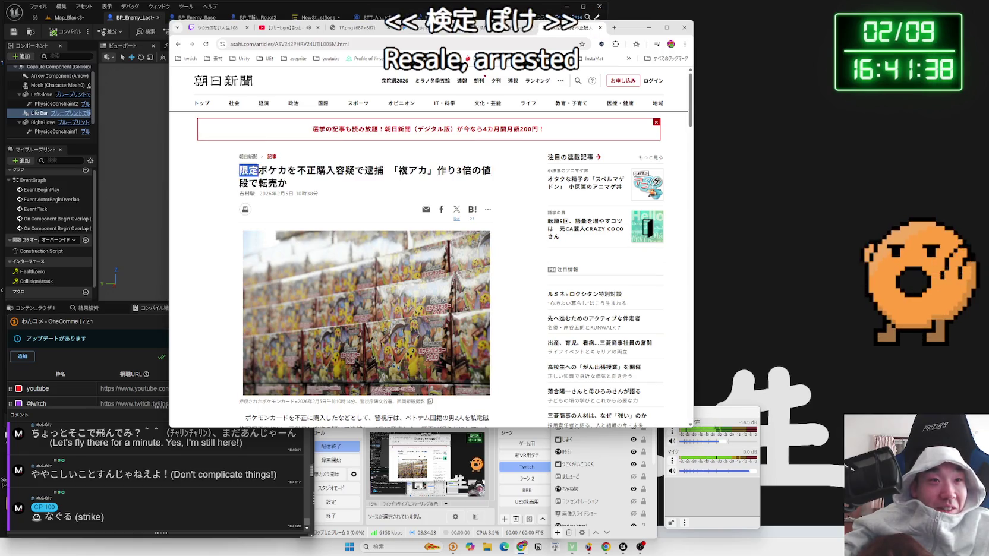
Read the article, highlighting its headline, opening paragraph and purchase-limit section.
click(310, 181)
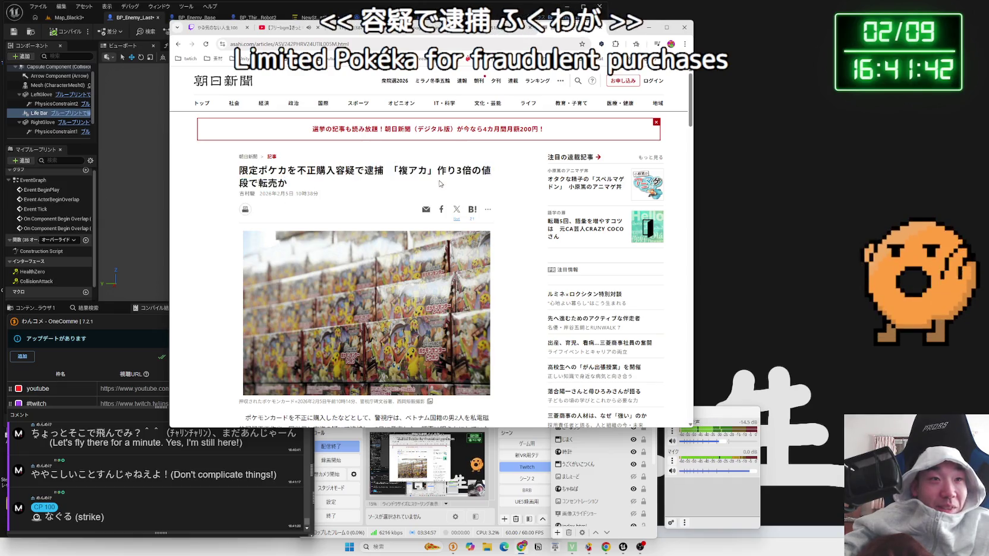
drag(249, 171, 288, 183)
click(351, 171)
scroll(351, 171, down, 5)
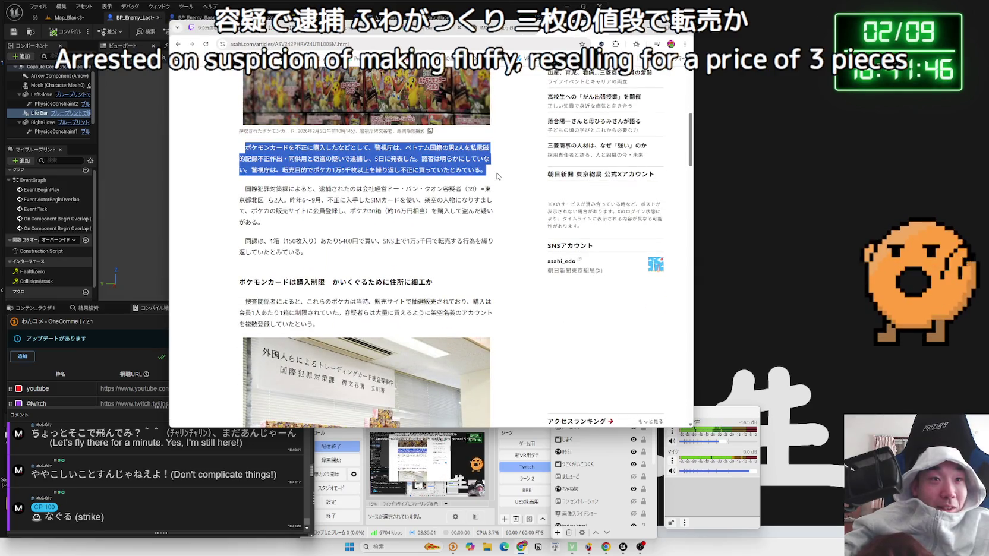
drag(500, 177, 266, 153)
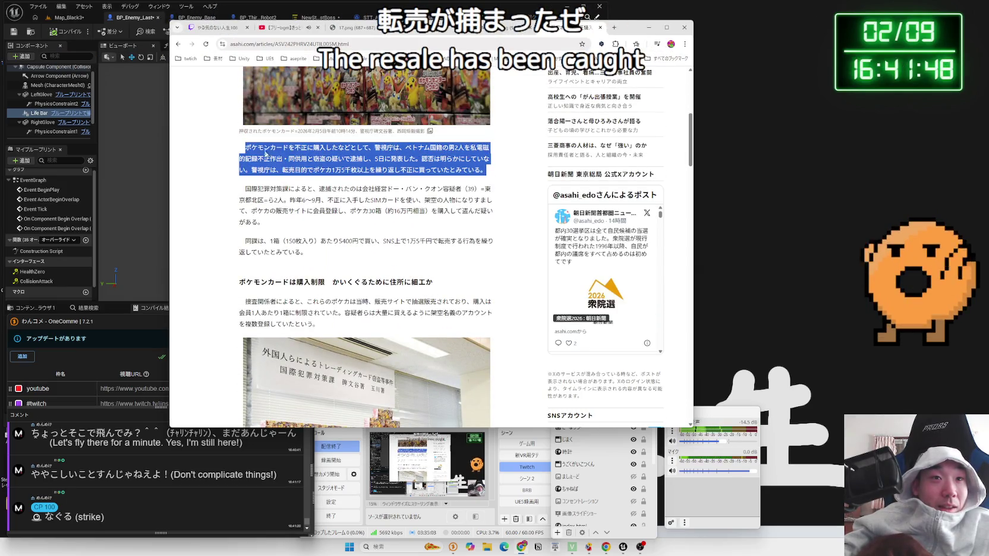
click(251, 144)
drag(251, 144, 364, 223)
scroll(364, 223, down, 2)
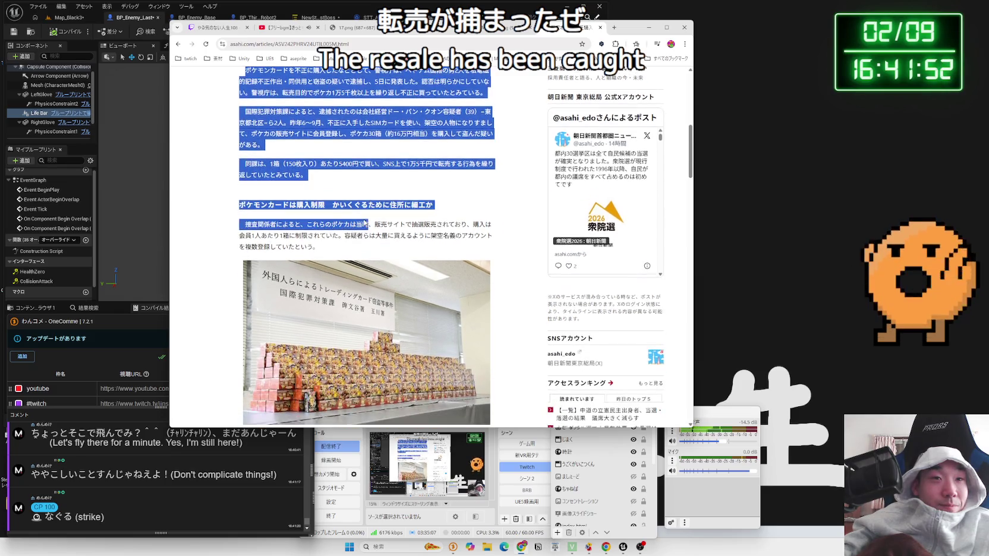
drag(297, 204, 318, 247)
drag(232, 152, 318, 244)
click(318, 244)
Read on through the paragraphs about the delivery addresses, highlighting them along the way.
scroll(379, 225, down, 5)
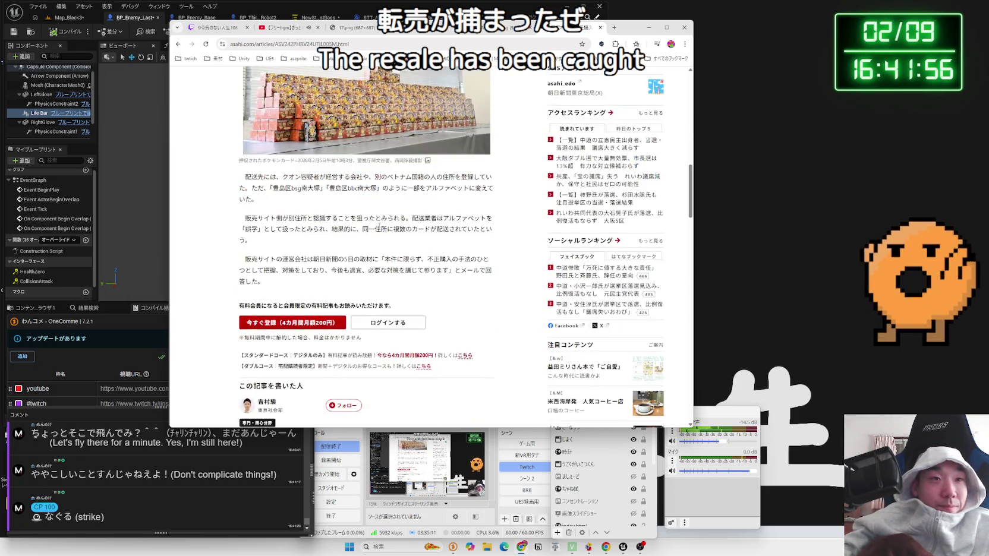
drag(461, 229, 295, 176)
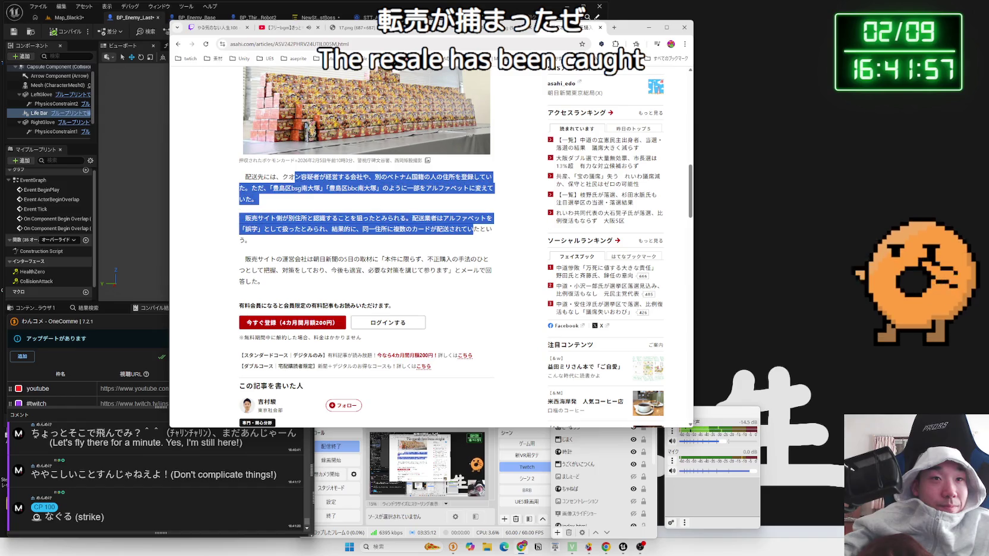
click(250, 175)
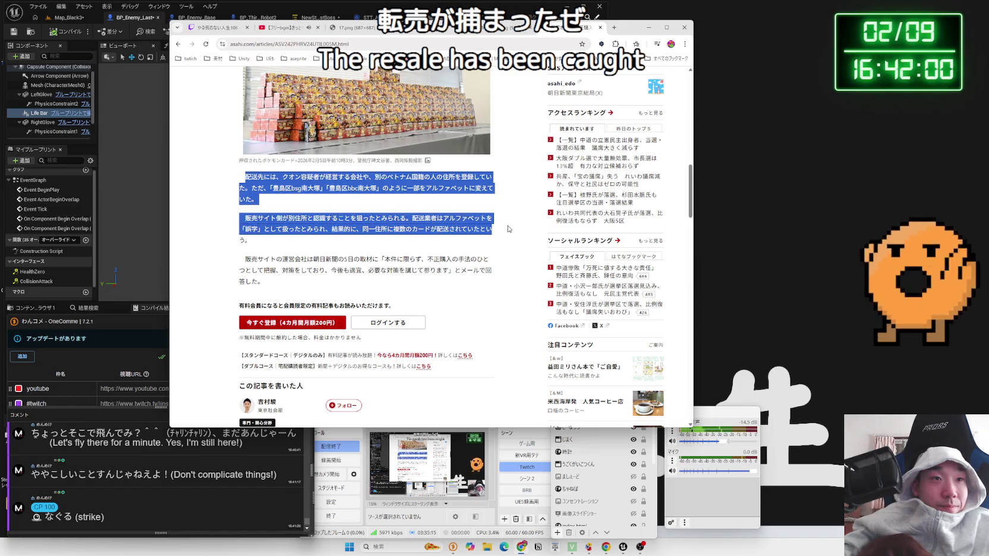
mouse_move(492, 242)
mouse_down()
mouse_move(417, 228)
mouse_move(264, 283)
mouse_move(429, 272)
mouse_move(380, 262)
mouse_up()
click(247, 215)
click(391, 268)
click(390, 289)
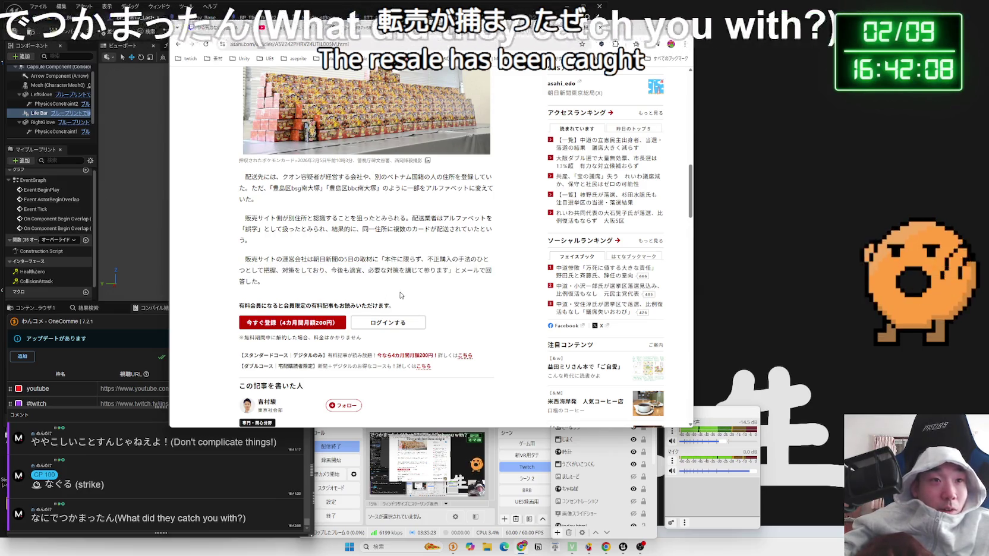
Scroll back up and highlight the theft suspicion phrase and the charge name.
scroll(384, 291, up, 5)
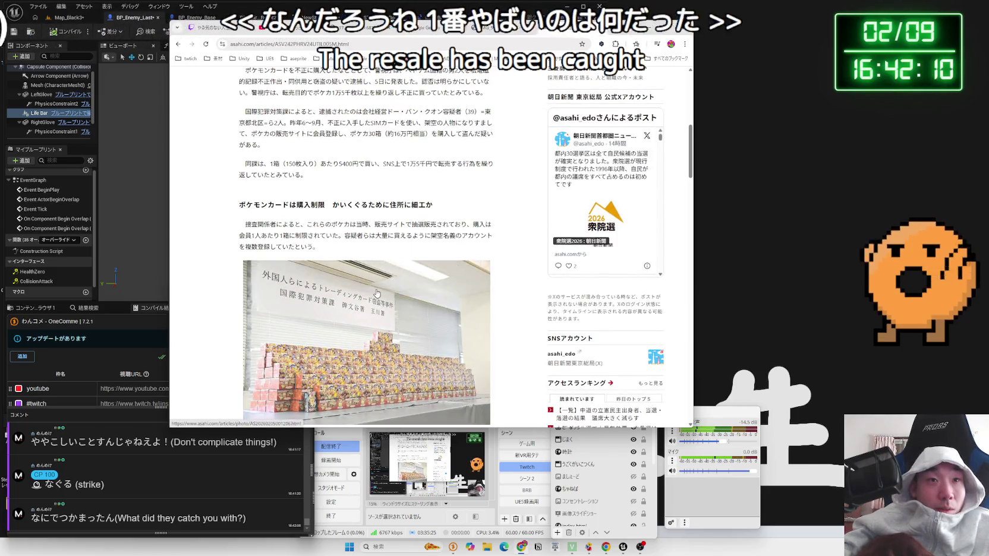
scroll(374, 285, up, 2)
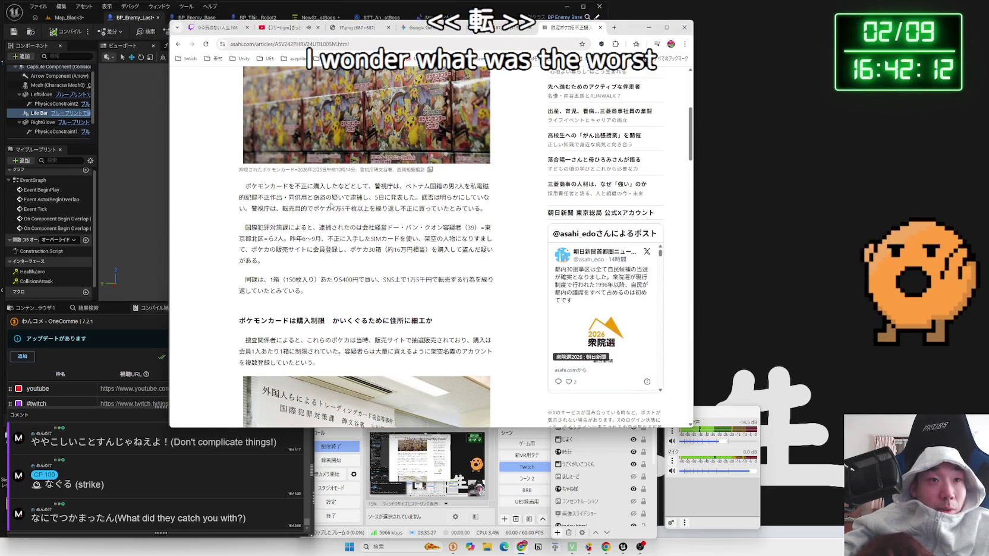
mouse_move(314, 198)
mouse_down()
mouse_move(344, 198)
mouse_move(252, 198)
mouse_up()
drag(470, 187, 491, 189)
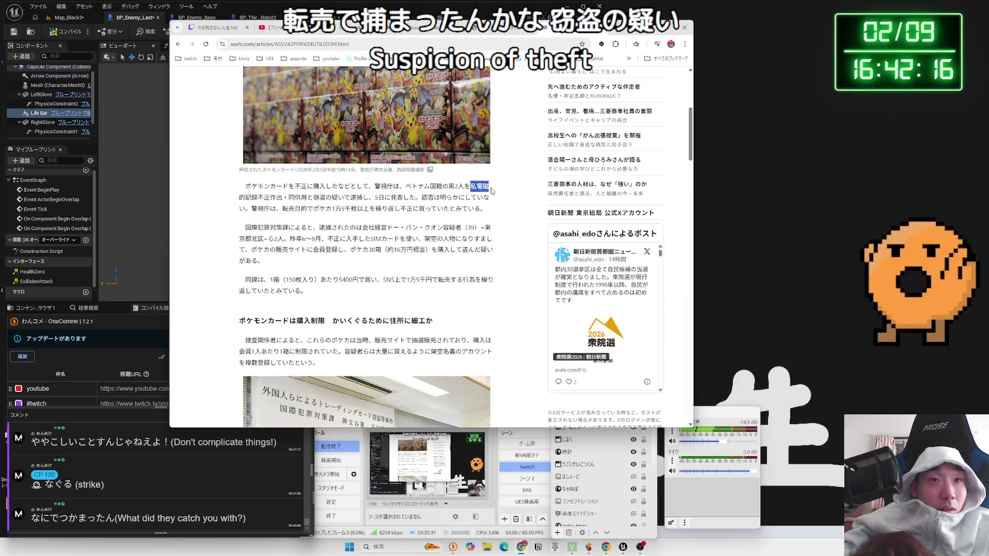
drag(246, 201, 271, 199)
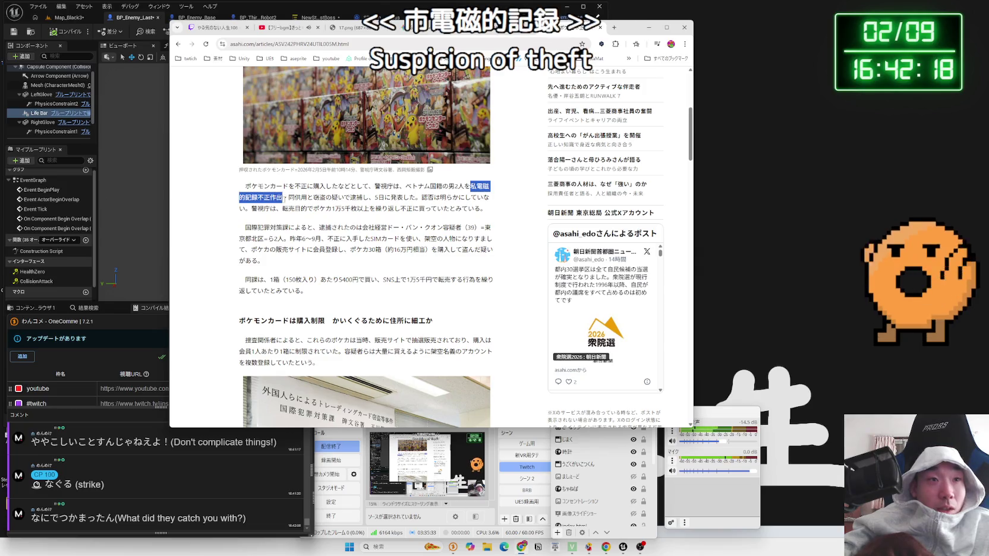
click(309, 198)
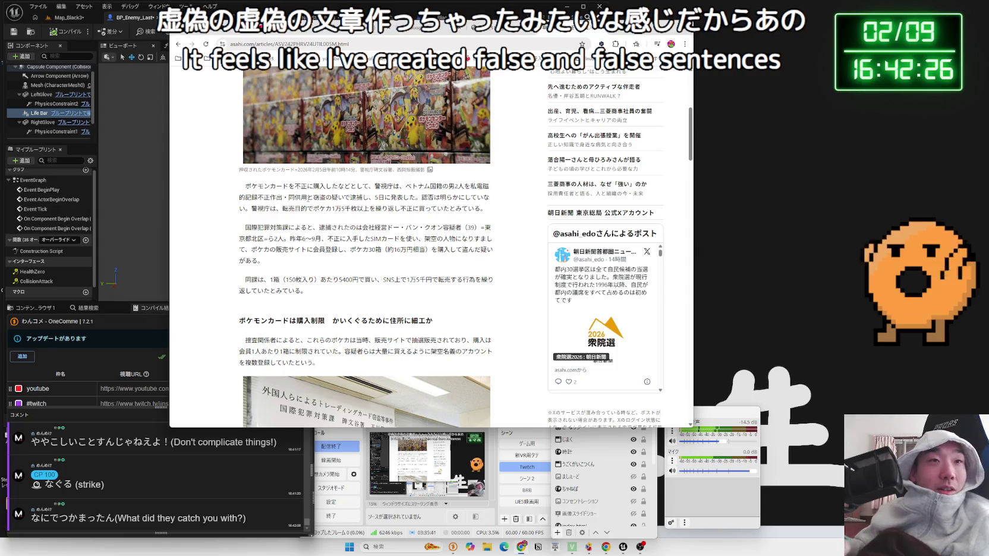
Highlight the altered delivery-address names, then Google 'usbメモリ' from the latest chat comment.
scroll(309, 198, up, 3)
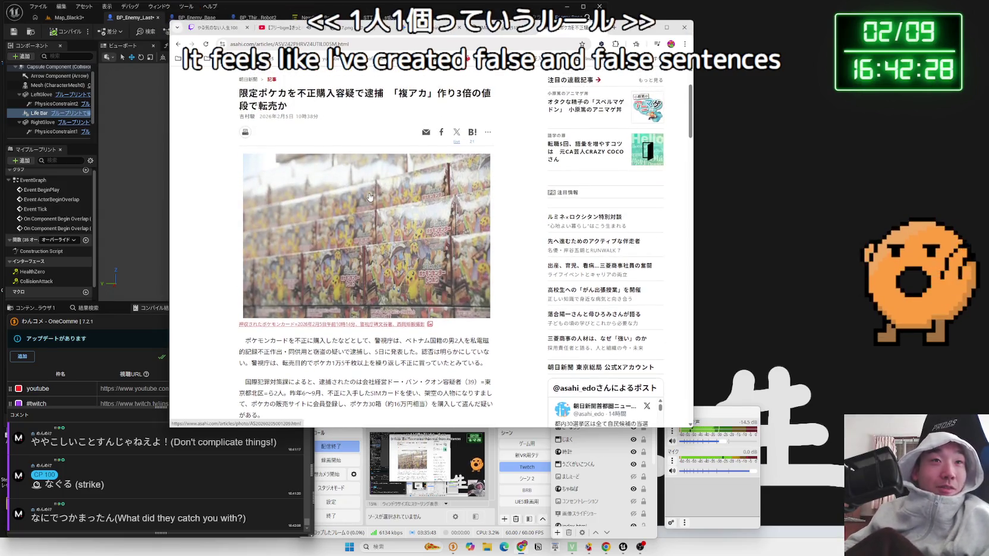
scroll(370, 197, down, 10)
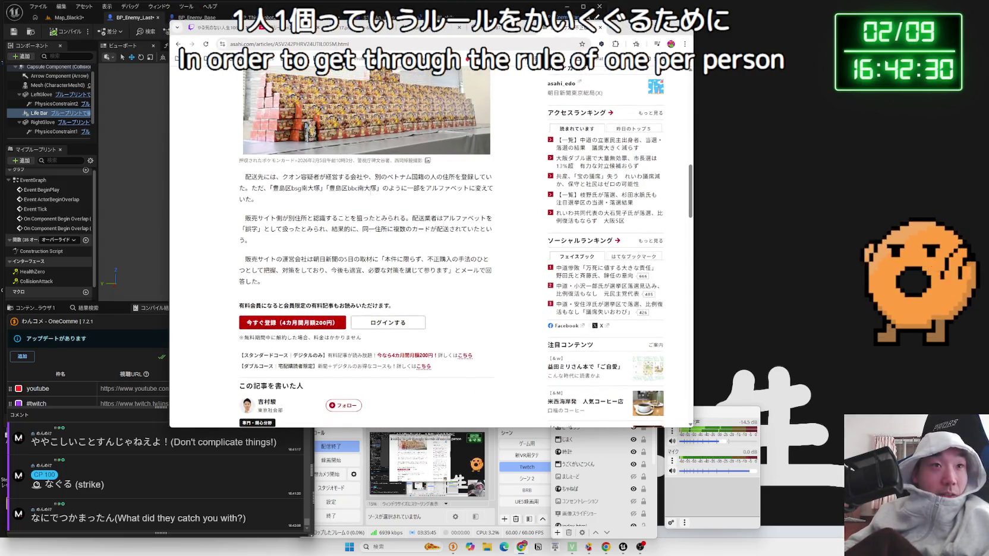
mouse_move(273, 189)
mouse_down()
mouse_move(329, 189)
mouse_move(286, 188)
mouse_up()
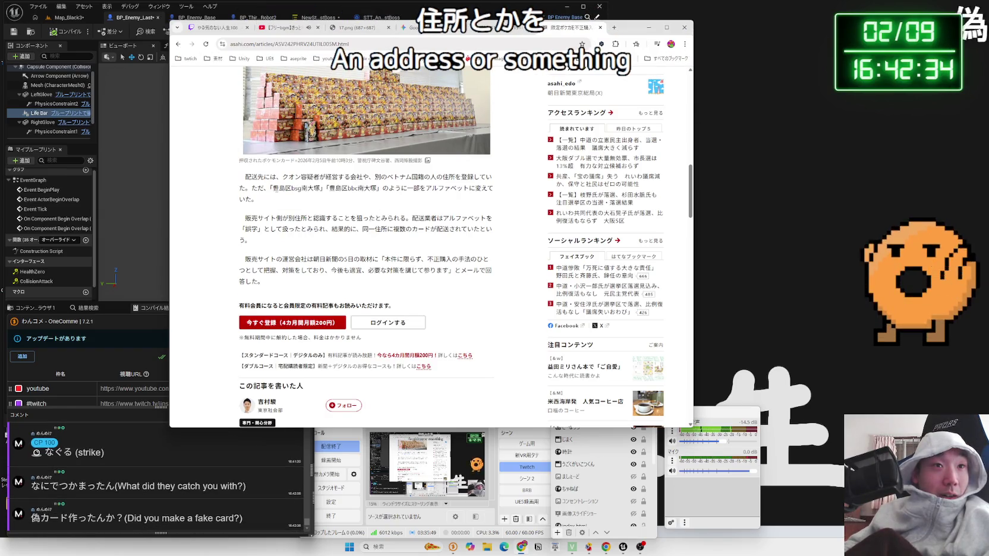
click(378, 188)
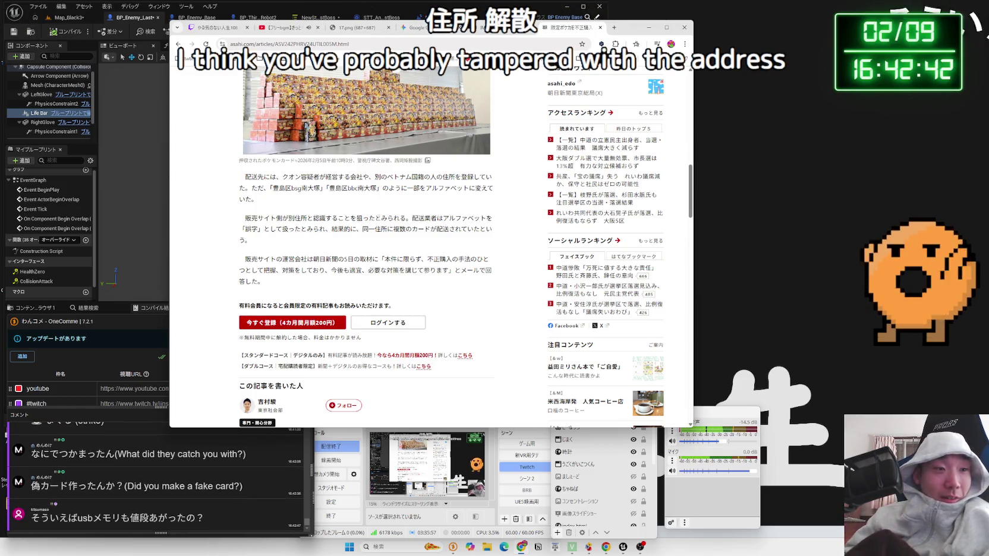
scroll(365, 238, up, 10)
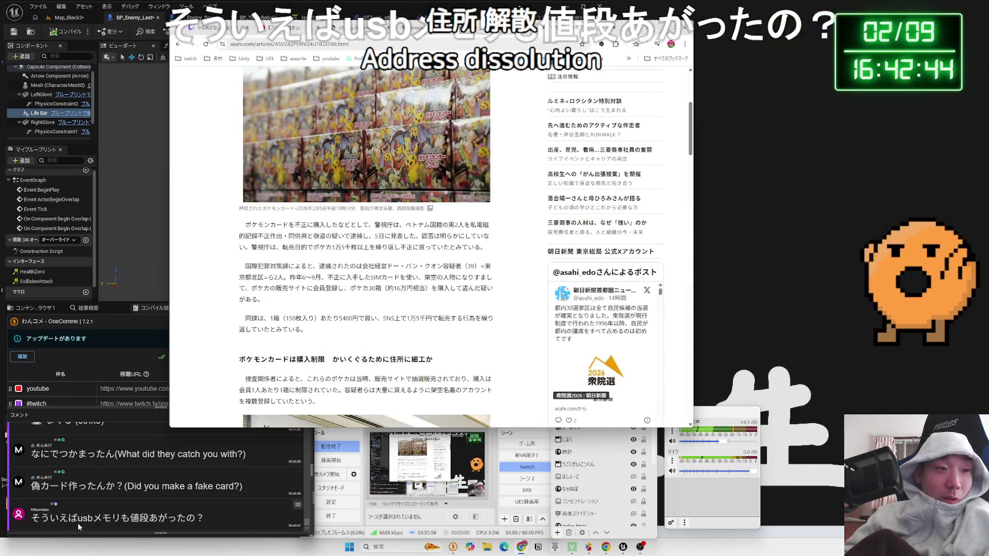
drag(78, 521, 120, 519)
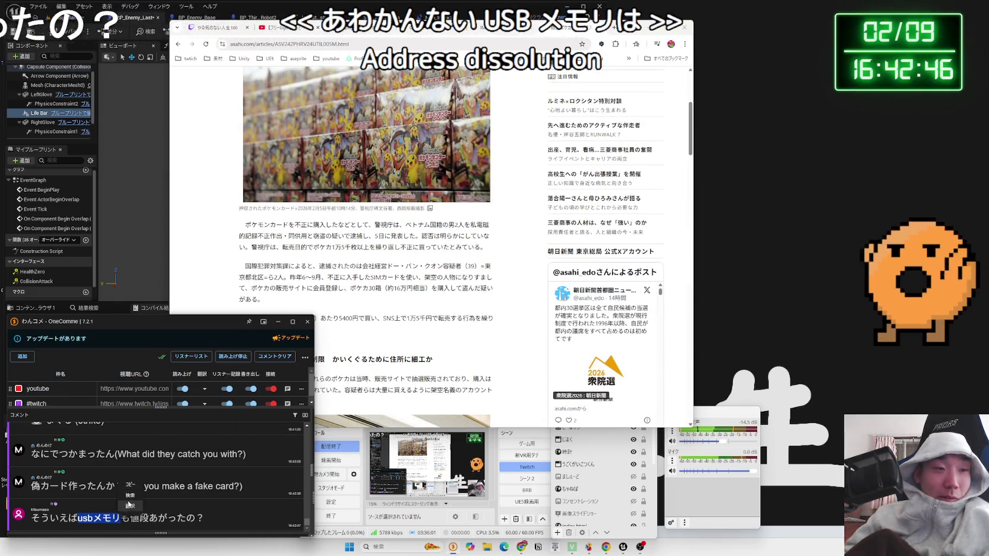
click(130, 495)
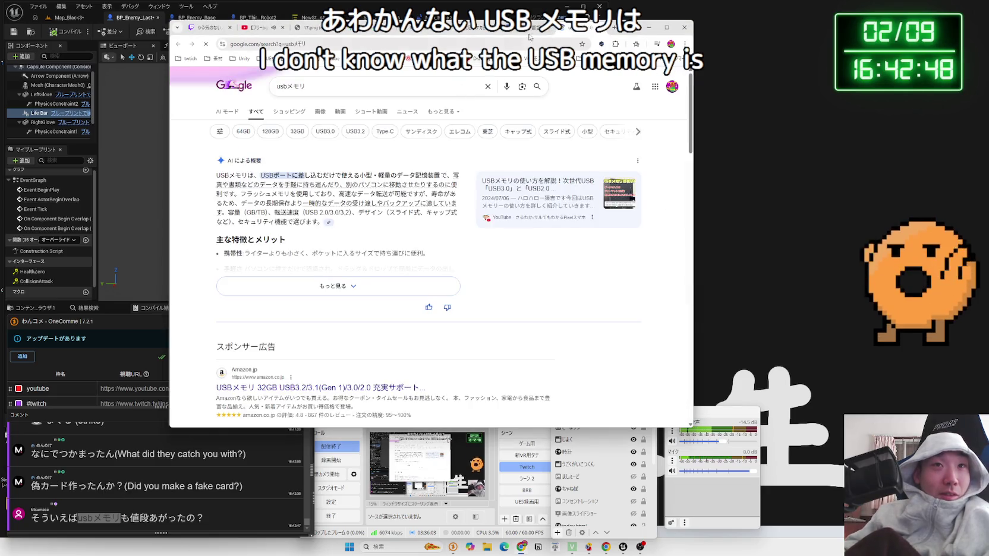
Open Amazon's USB memory bestseller ranking and view the Buffalo 32GB USB memory page.
scroll(285, 276, down, 3)
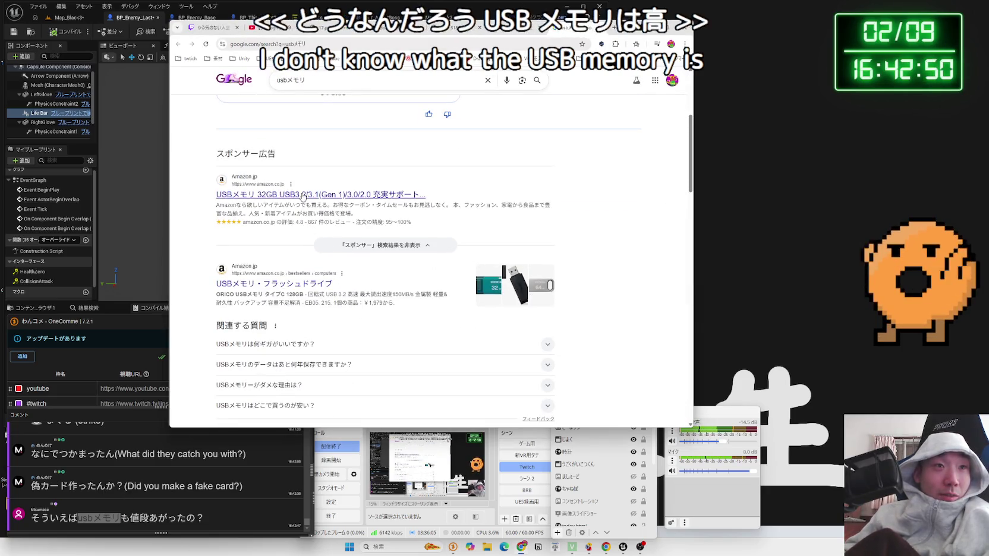
click(313, 272)
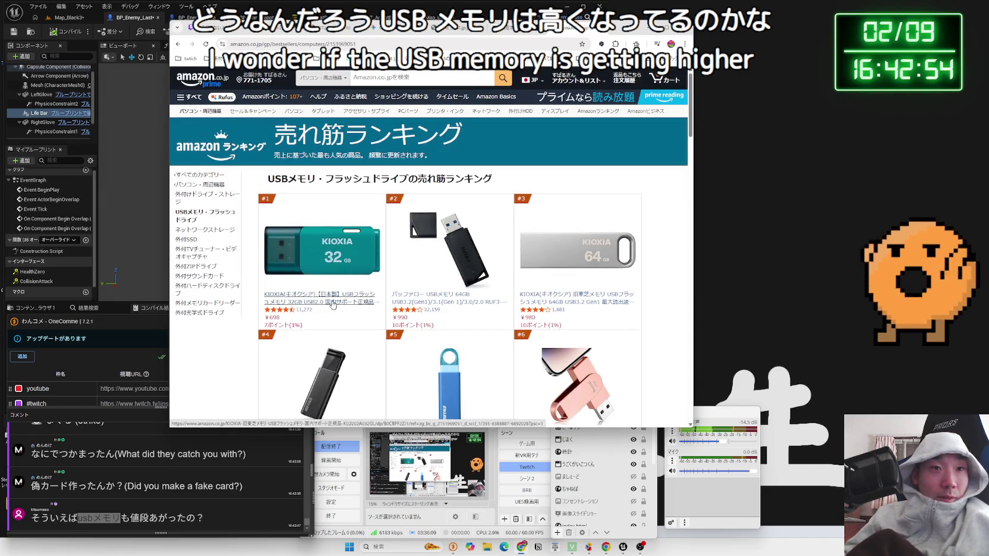
scroll(425, 302, down, 3)
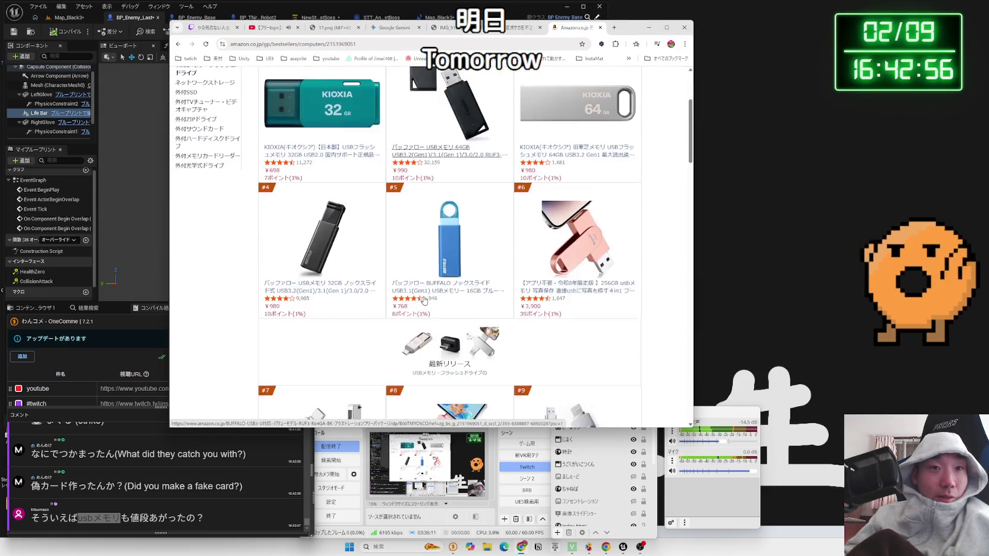
click(353, 287)
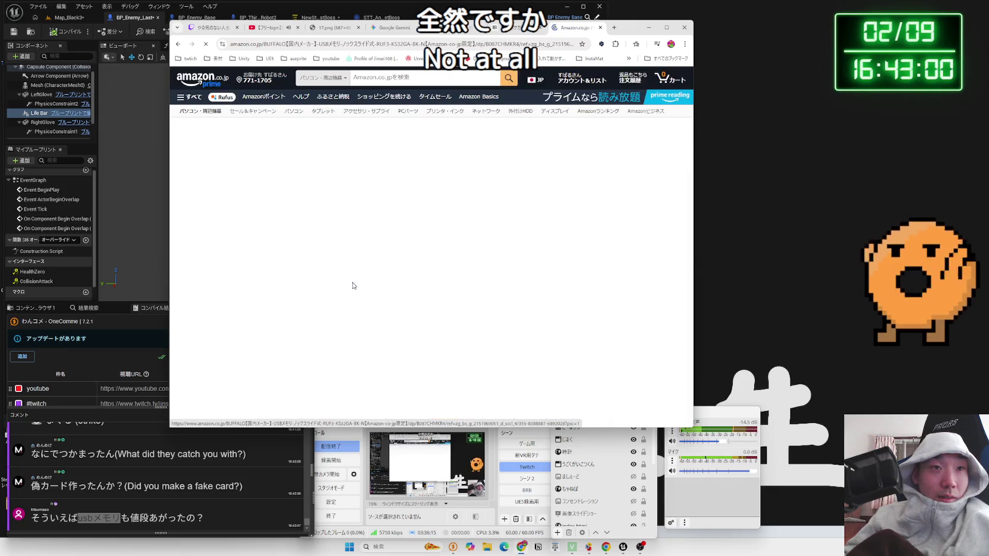
scroll(353, 286, down, 10)
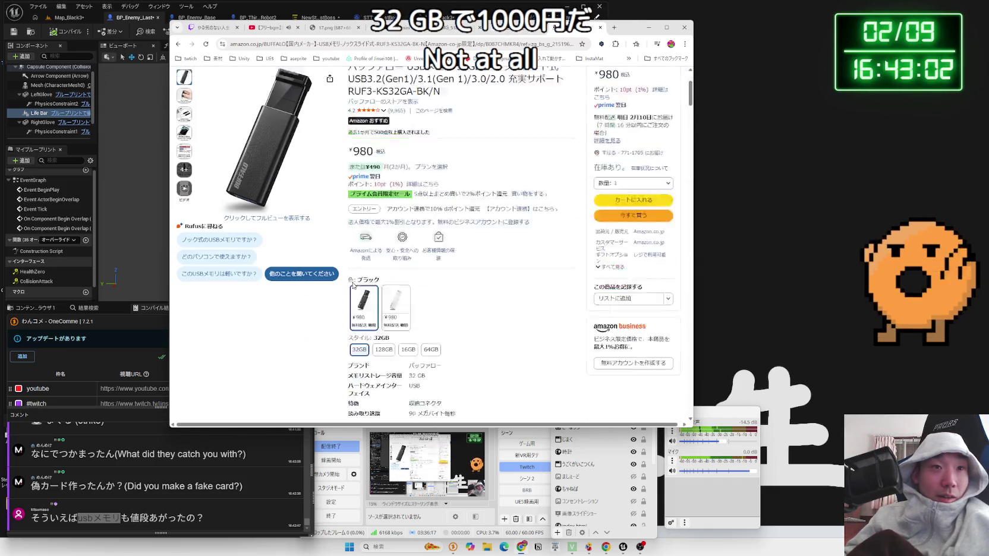
scroll(353, 286, up, 10)
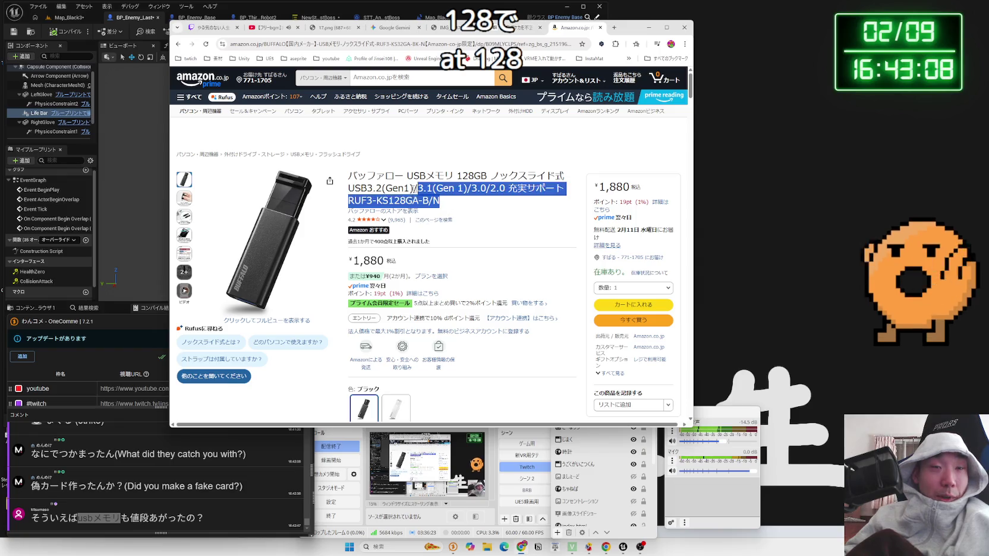
click(369, 126)
Search Amazon for '128gb キオクシア' and open the first KIOXIA product in a new tab.
click(386, 72)
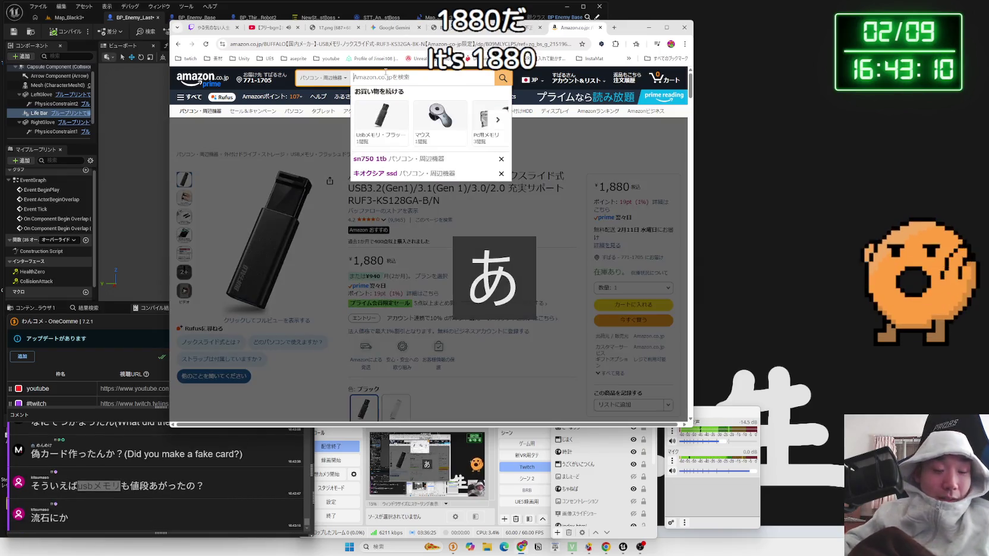
key(Zenkaku_Hankaku)
text(128)
text(gb)
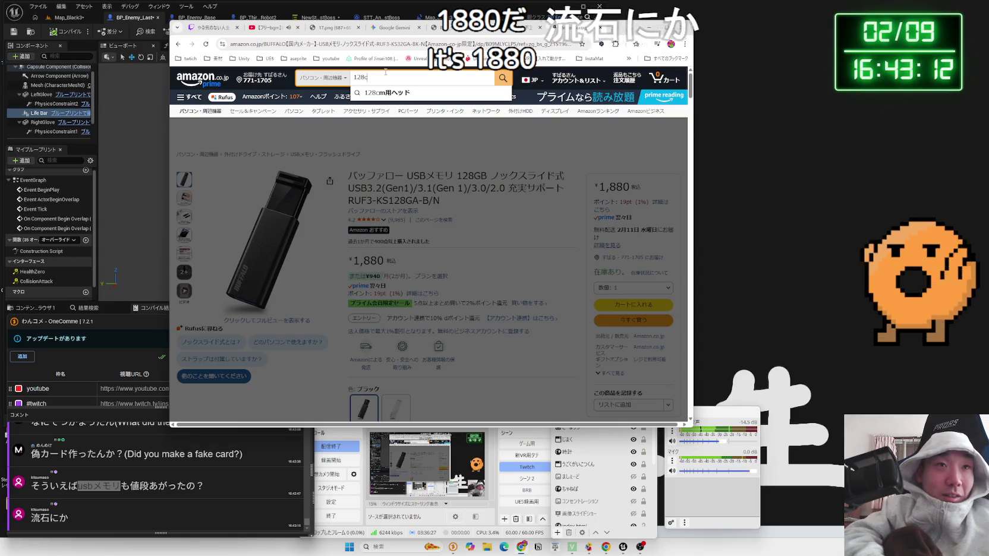
key(Zenkaku_Hankaku)
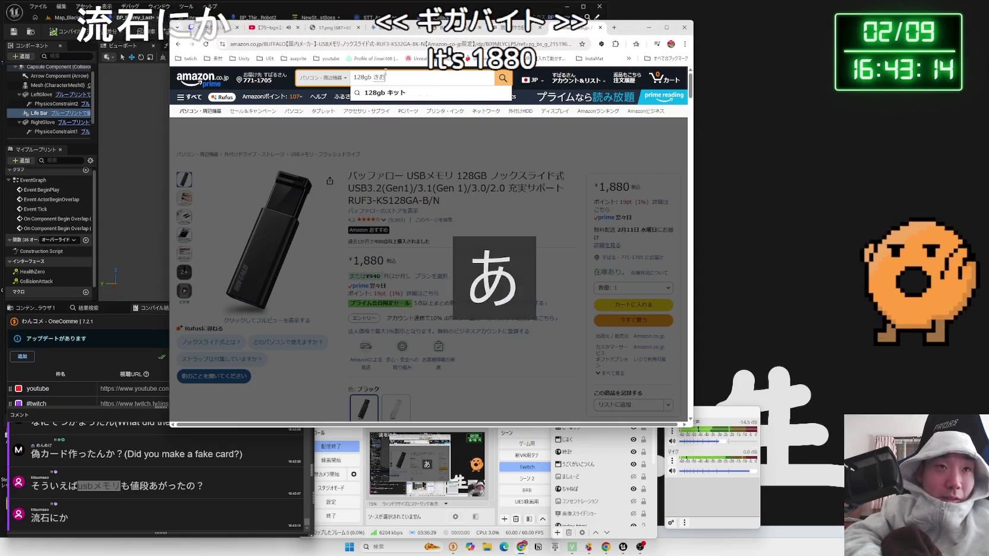
text(kiokushia)
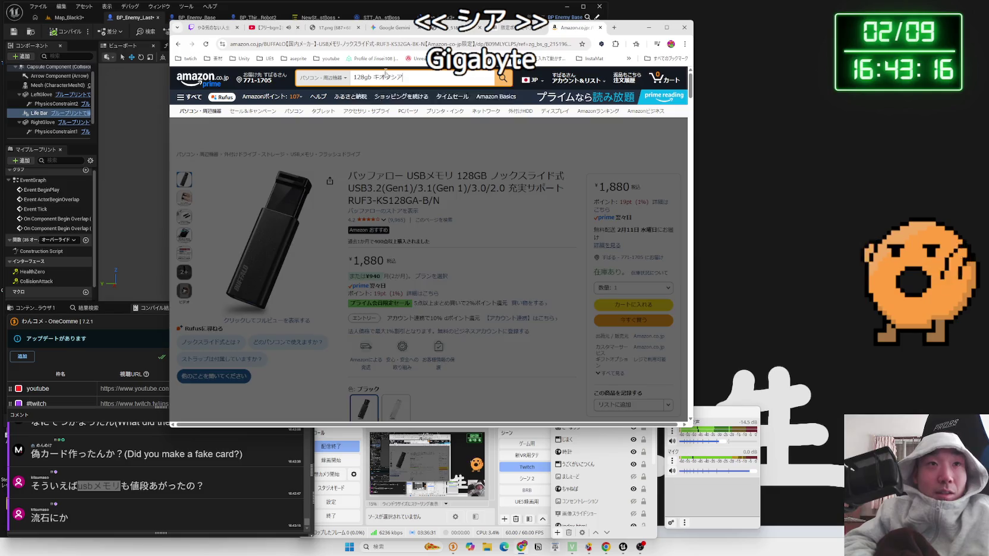
key(Return)
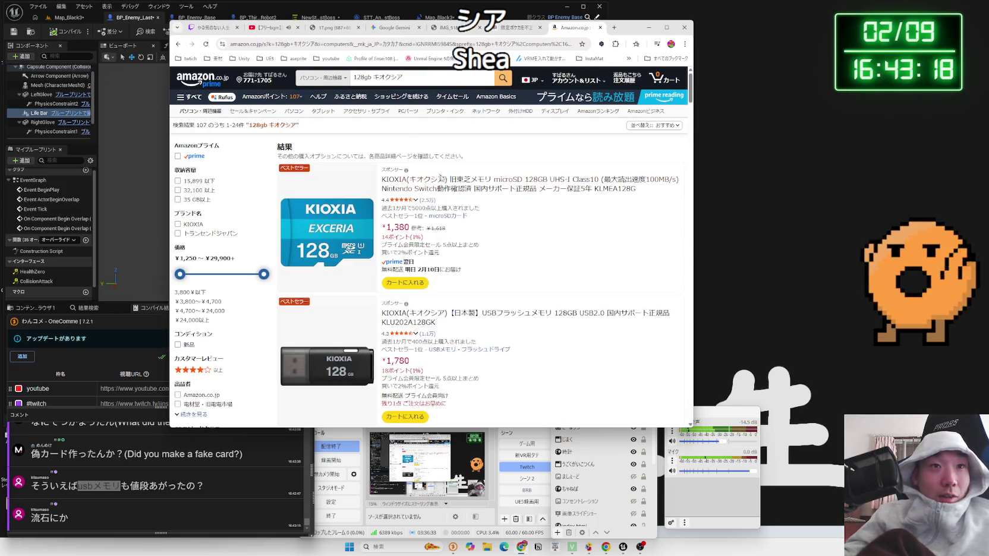
click(440, 177)
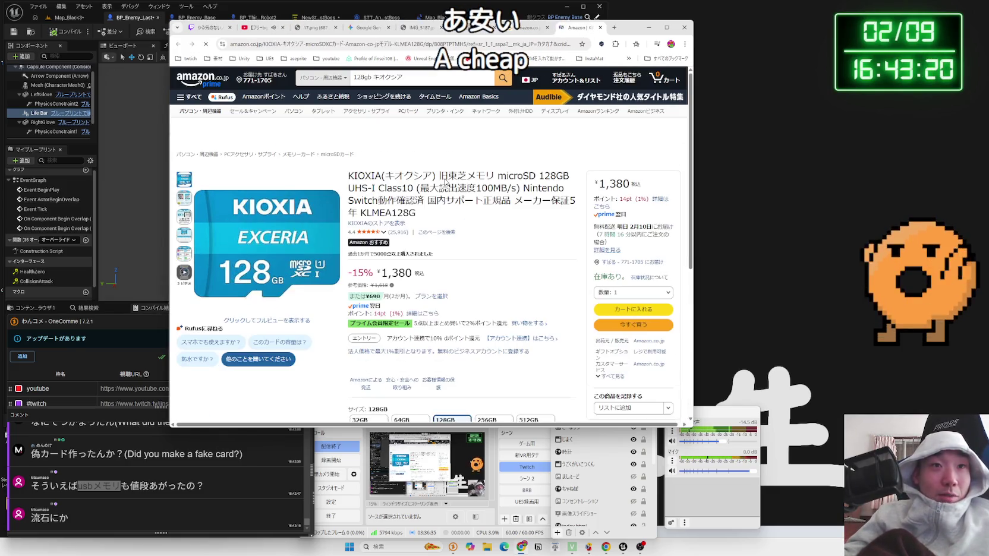
Look over the KIOXIA 128GB microSD listing and its title, then go back to the results.
mouse_move(488, 206)
mouse_down()
mouse_move(523, 189)
mouse_move(351, 176)
mouse_move(377, 189)
mouse_up()
scroll(386, 202, down, 3)
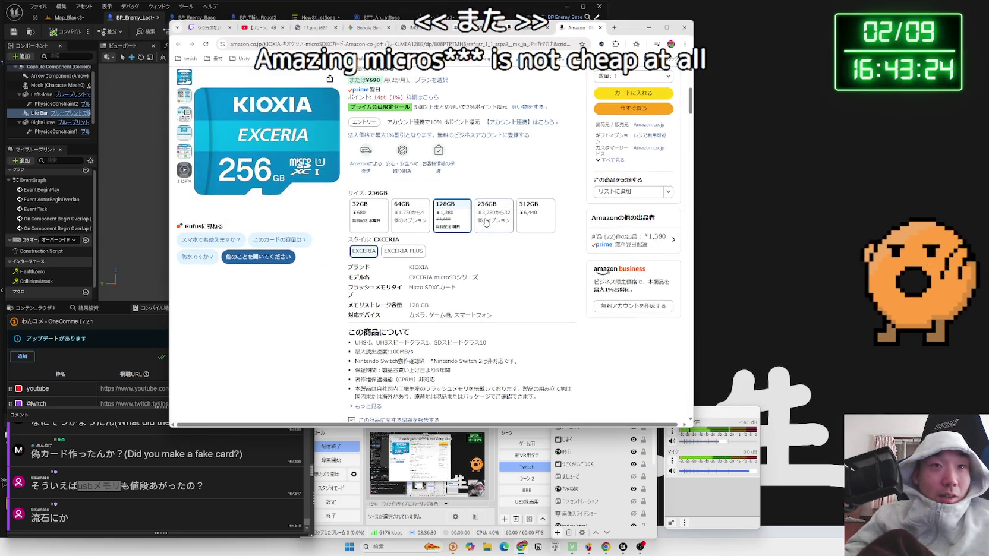
scroll(440, 231, up, 4)
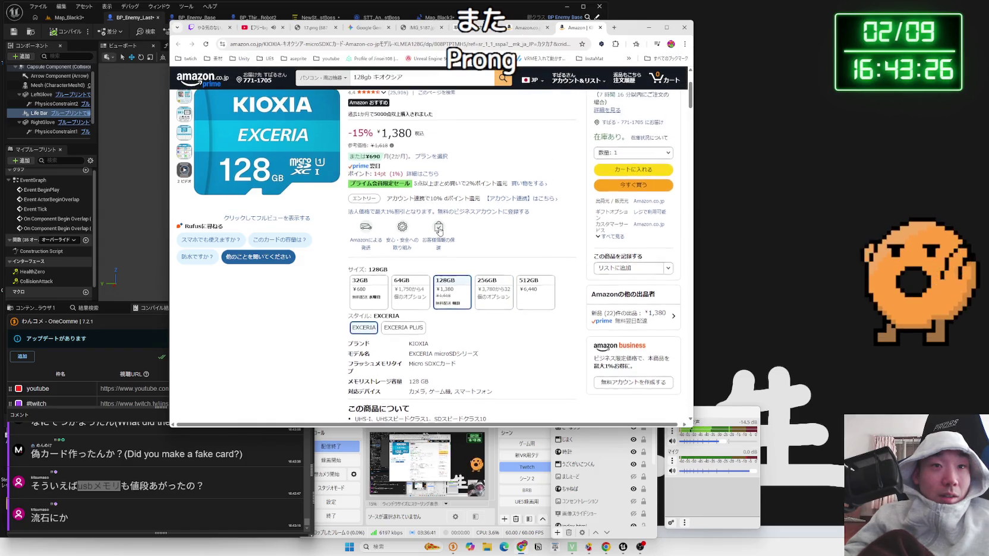
triple_click(442, 214)
triple_click(443, 214)
click(443, 214)
scroll(441, 215, down, 10)
scroll(439, 216, down, 10)
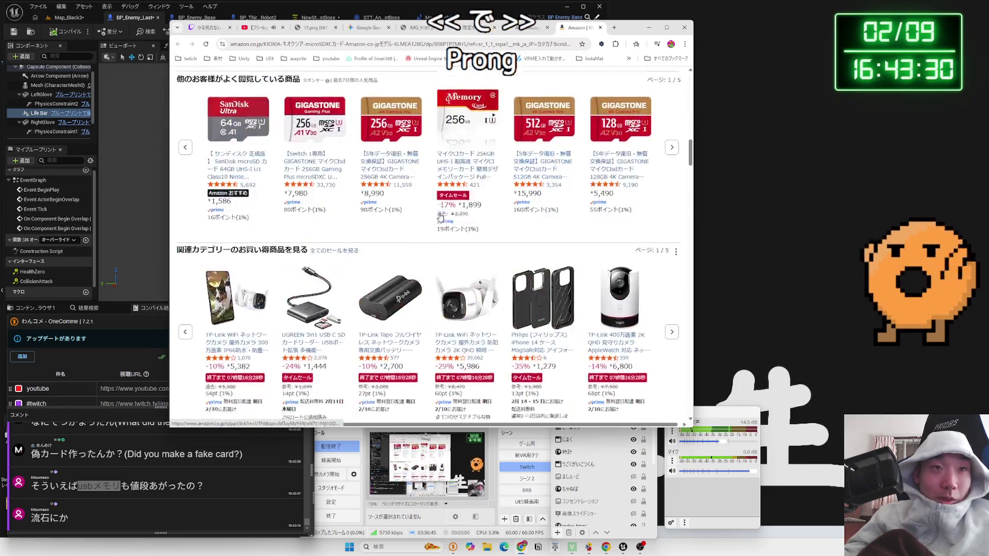
scroll(445, 215, up, 8)
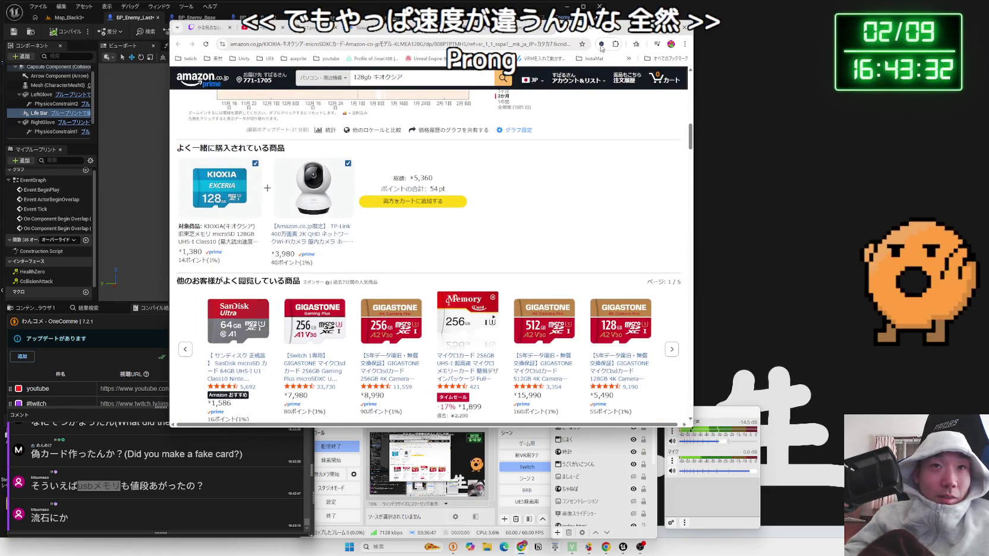
key(alt+Left)
Close the dango photo window and bring up the happy Valentine image tab.
key(alt+Tab)
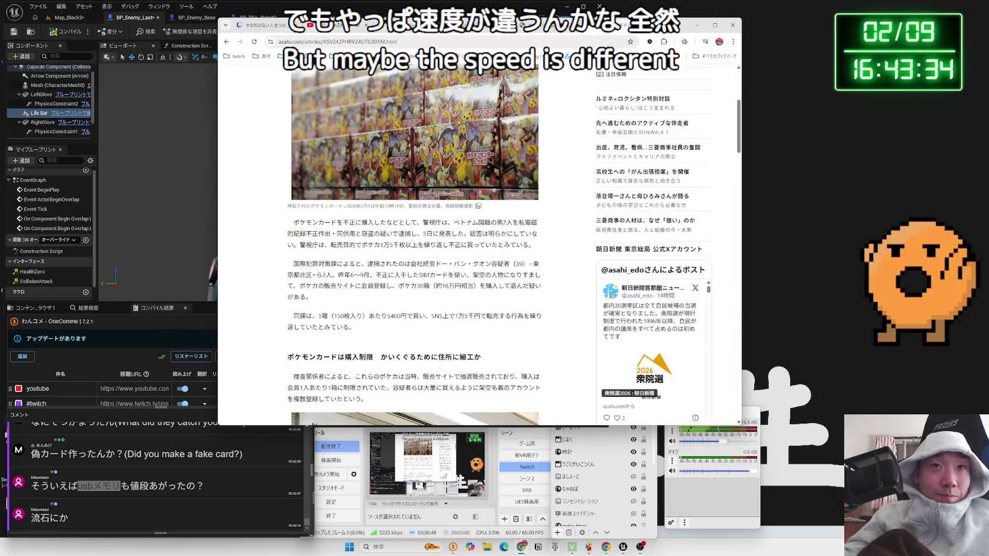
click(748, 31)
click(749, 27)
click(645, 31)
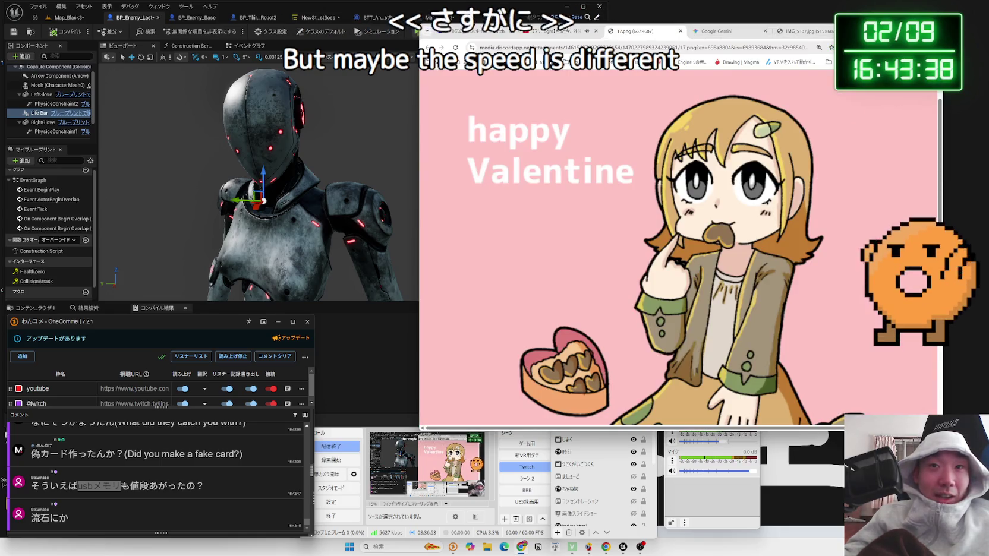
Snap the Valentine image to the right half and run a quick Map_Black3 play test.
ctrl+scroll(785, 220, down, 1)
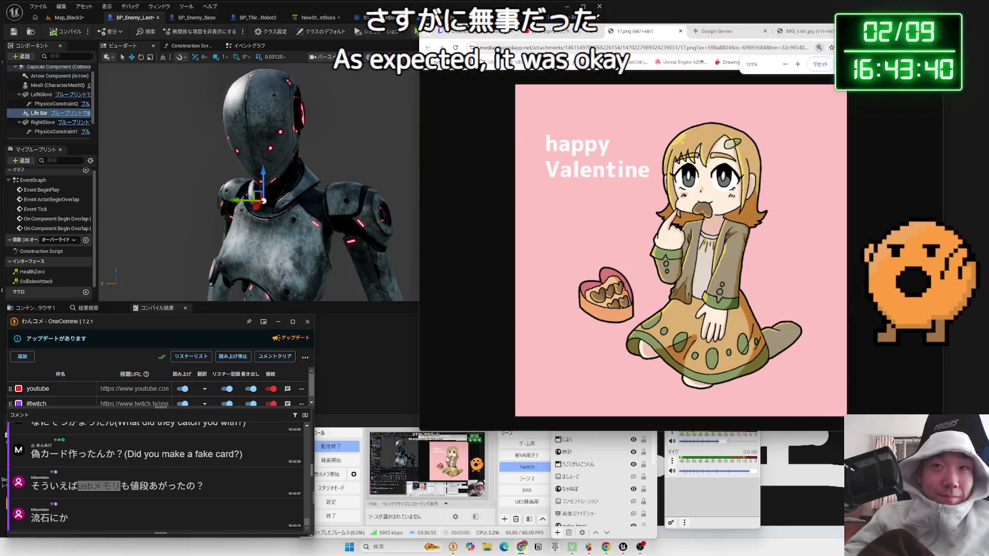
key(super+Right)
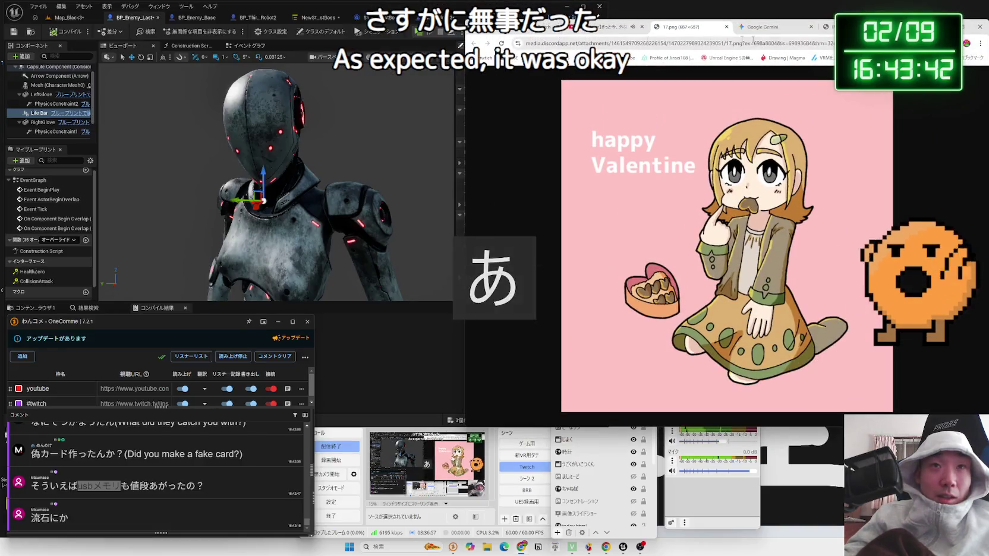
click(351, 13)
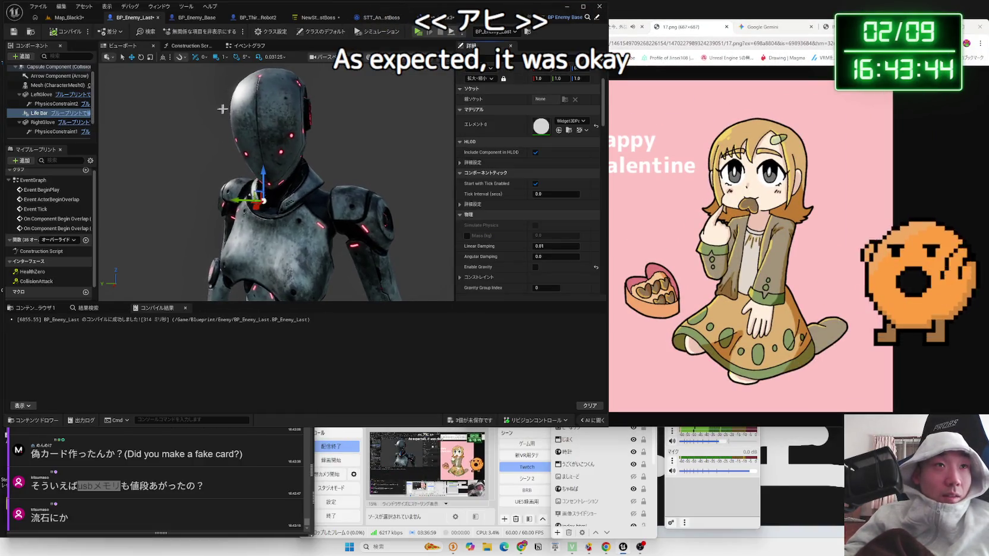
click(68, 17)
click(157, 34)
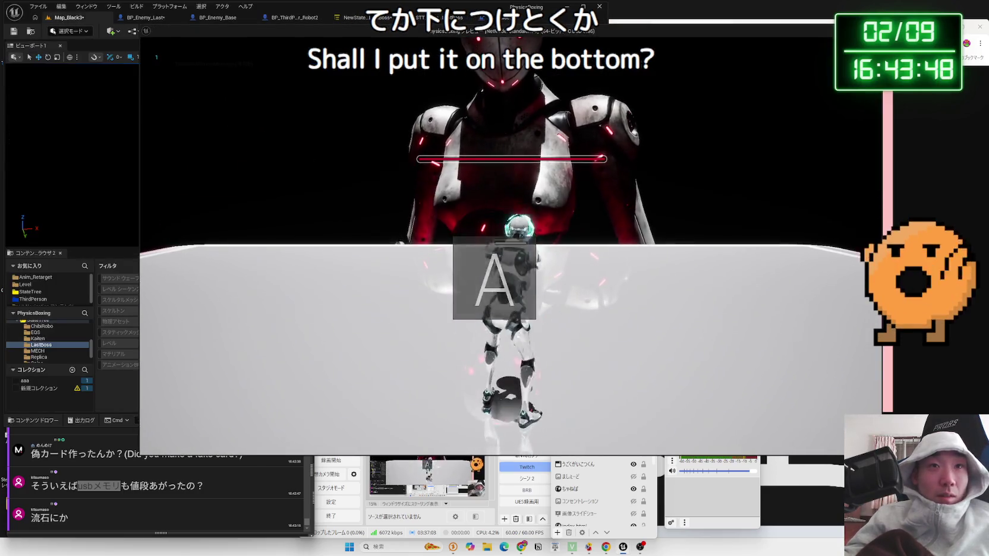
key(Escape)
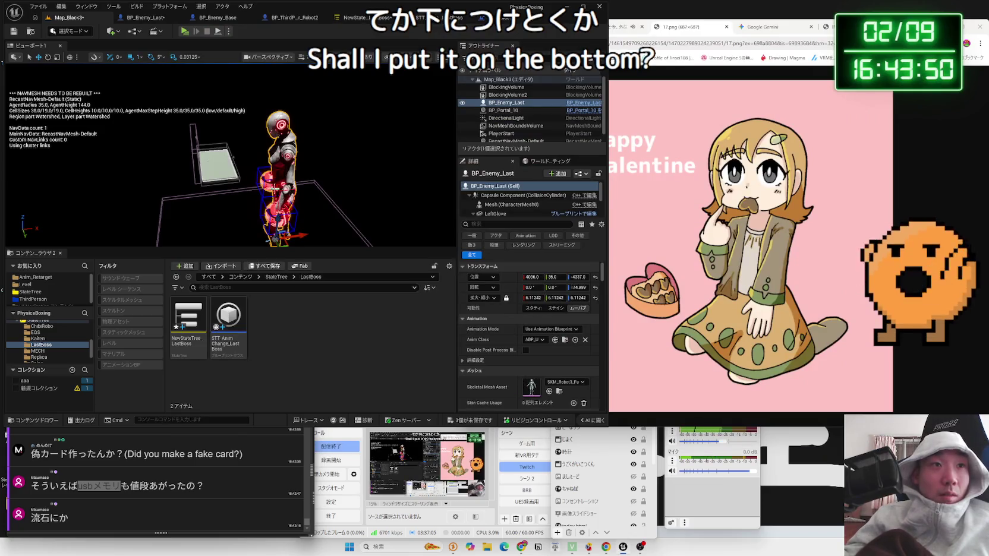
Drag the Life Bar lower on the robot, play-test the level, and recompile BP_Enemy_Last.
click(145, 17)
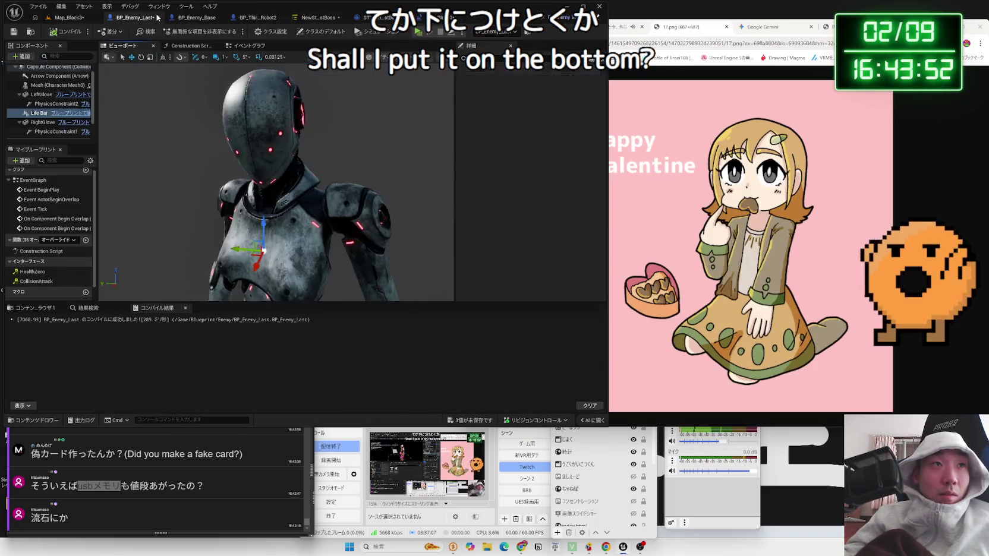
drag(265, 224, 265, 252)
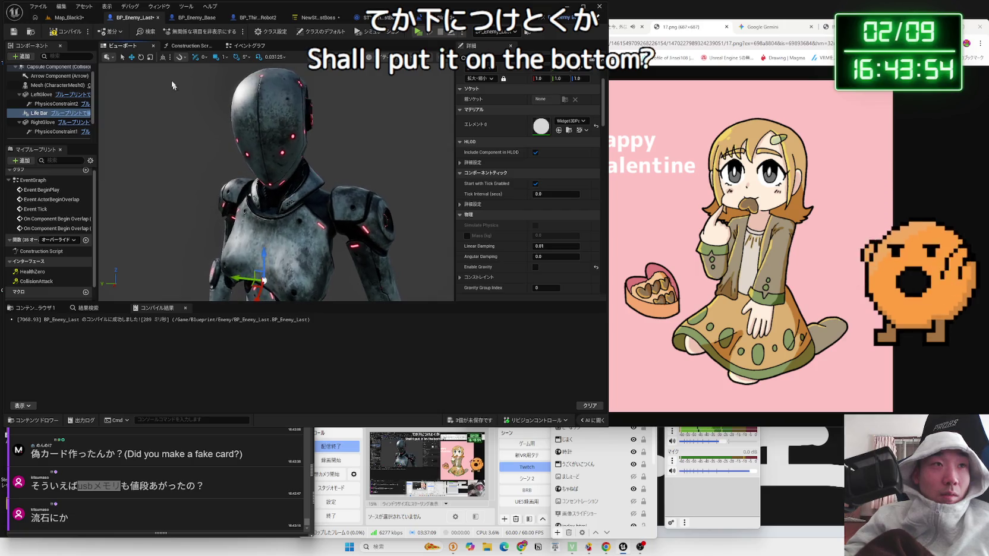
click(71, 18)
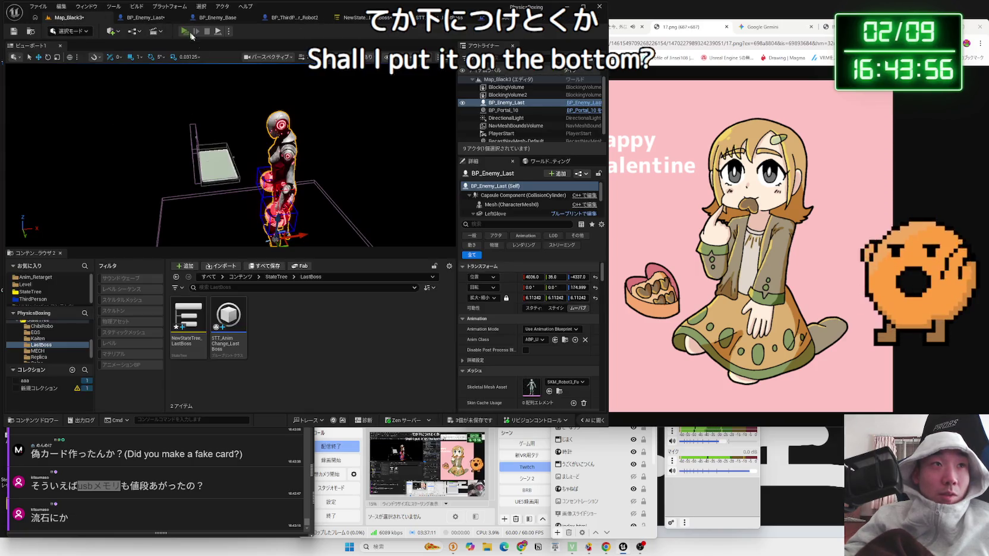
click(189, 33)
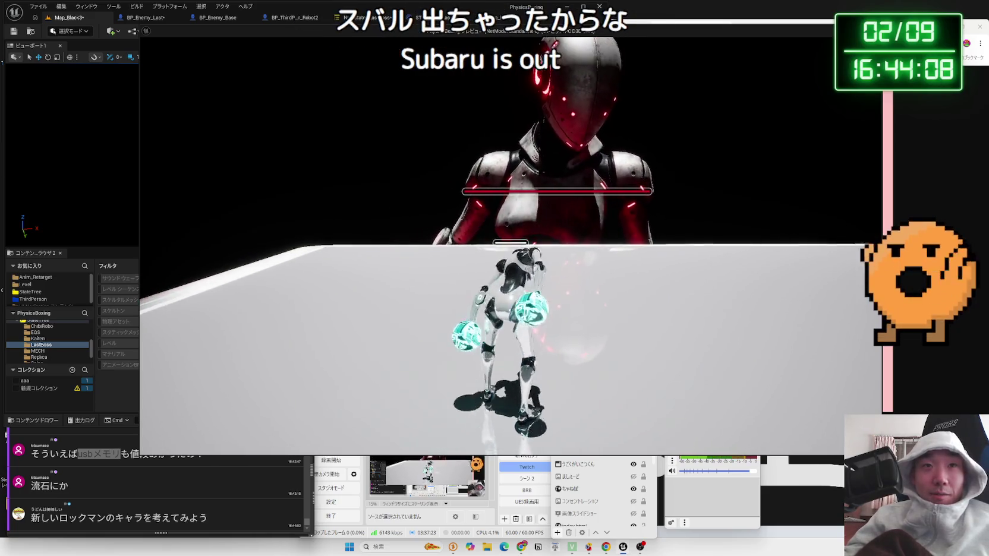
key(Escape)
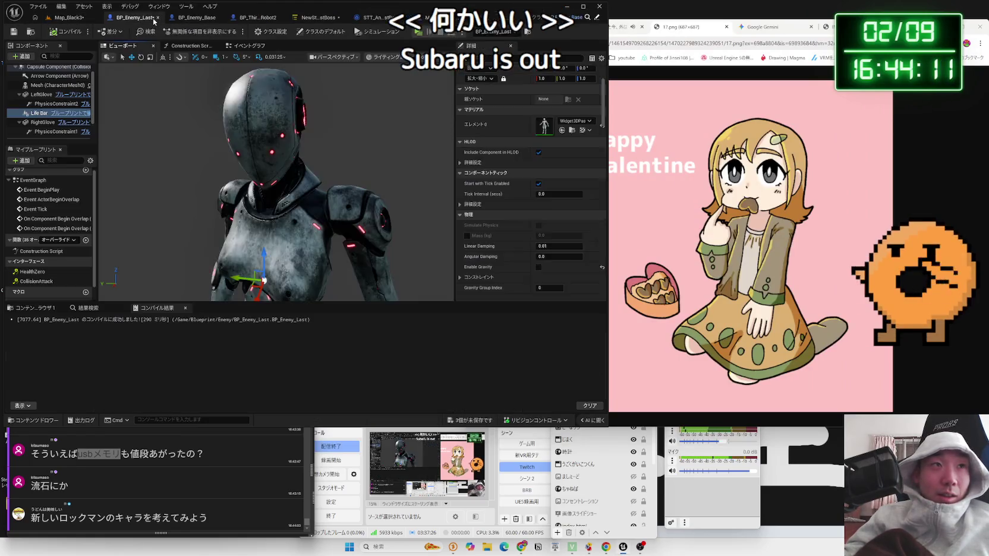
click(145, 18)
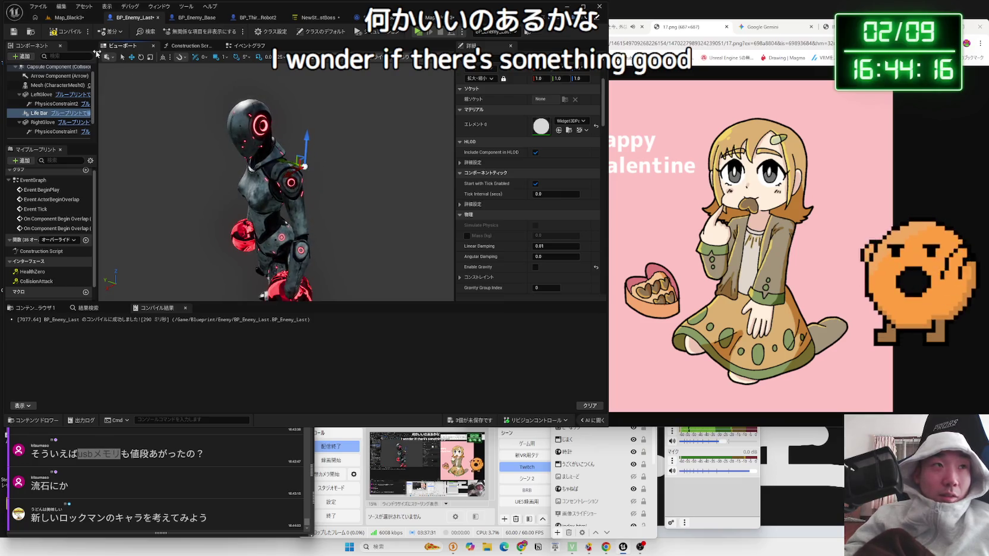
click(69, 38)
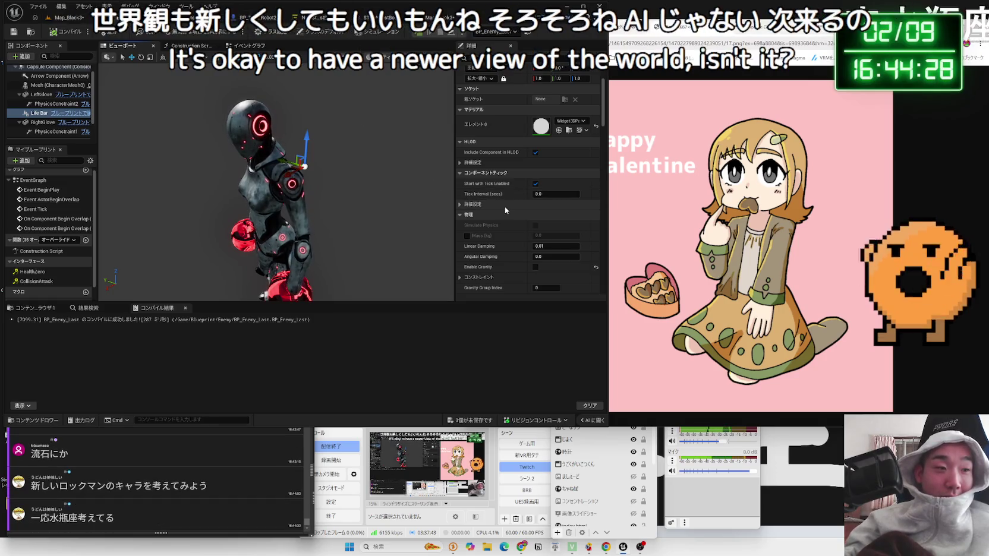
Google '水瓶座' by dragging the word from the chat comment into Chrome.
double_click(53, 518)
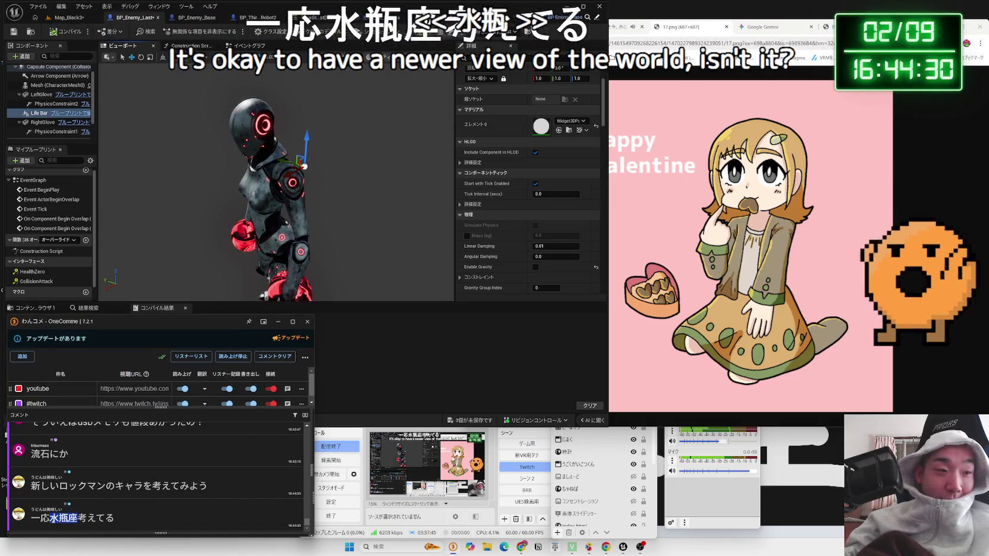
drag(54, 519, 630, 248)
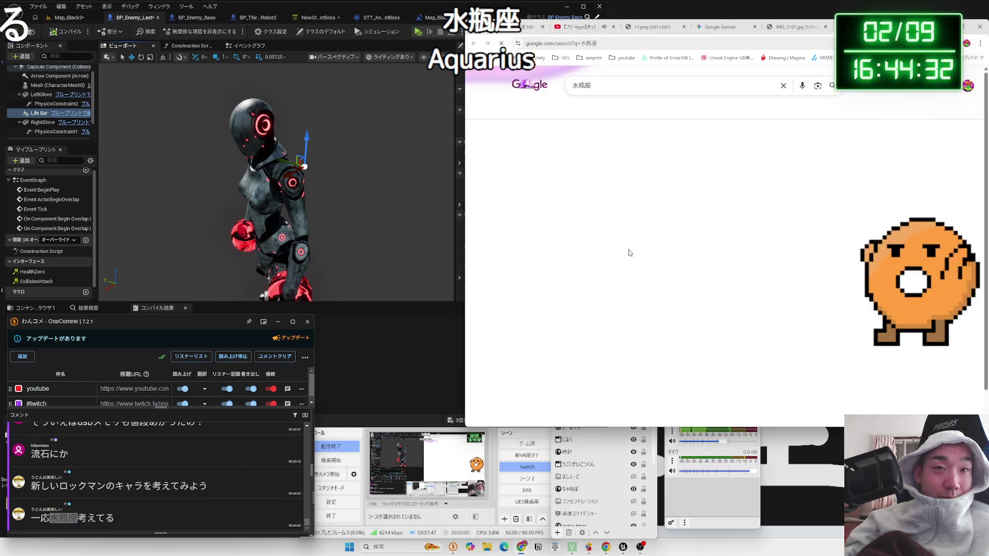
scroll(628, 245, down, 3)
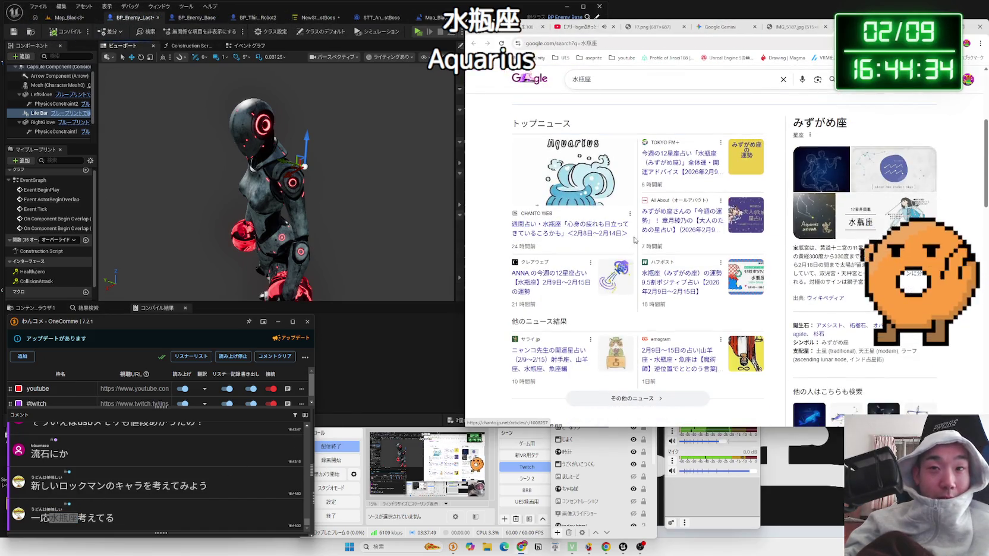
scroll(635, 239, up, 3)
Replace the query with '流星のロックマン みずがめ座' and run the search.
click(622, 85)
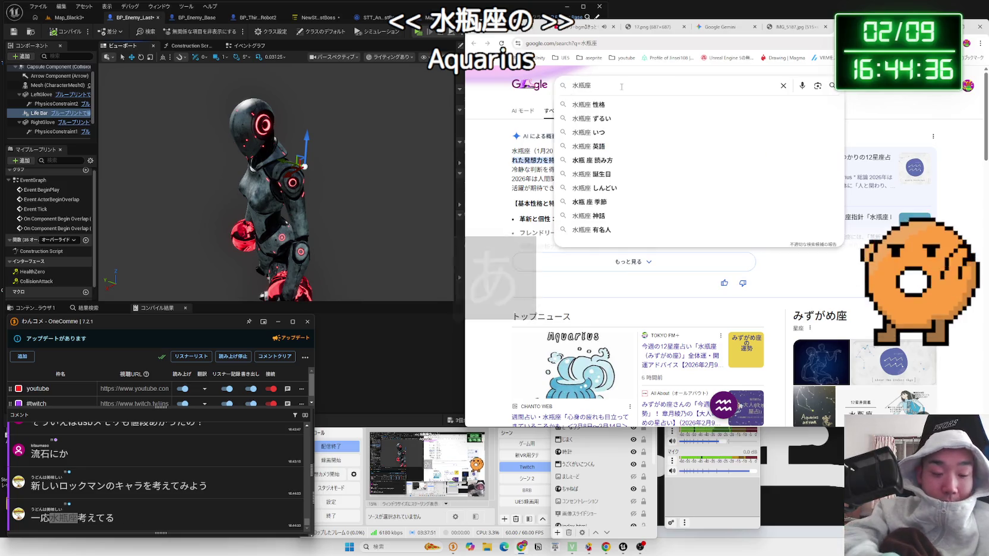
key(ctrl+a)
text(r)
text(einorokku)
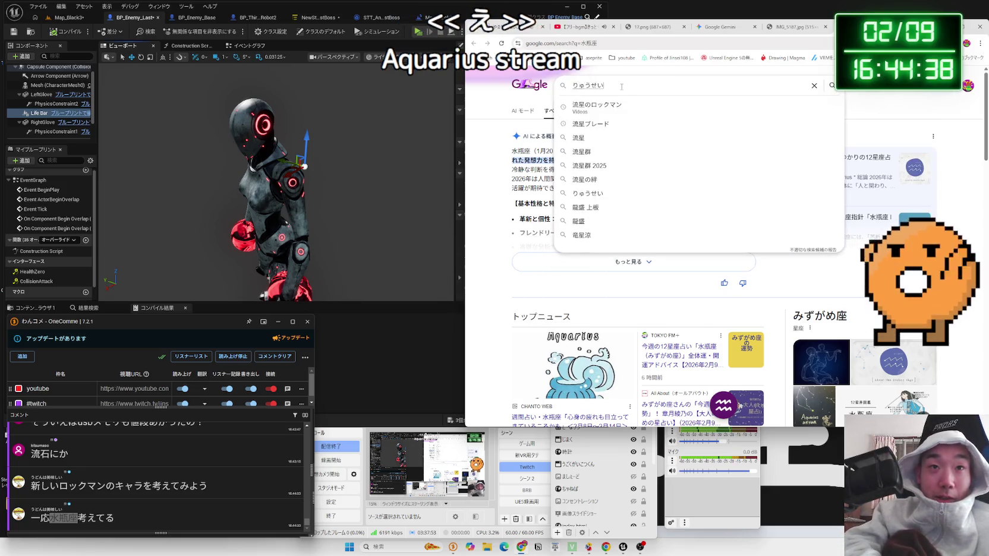
text(man)
key(space)
key(Return)
text(mizugameza)
key(space)
key(Return)
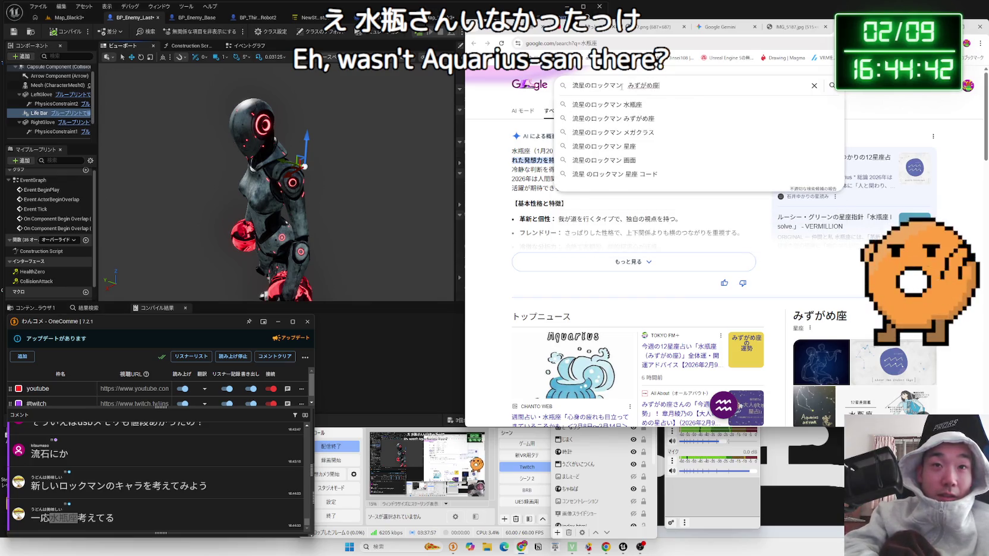
key(Return)
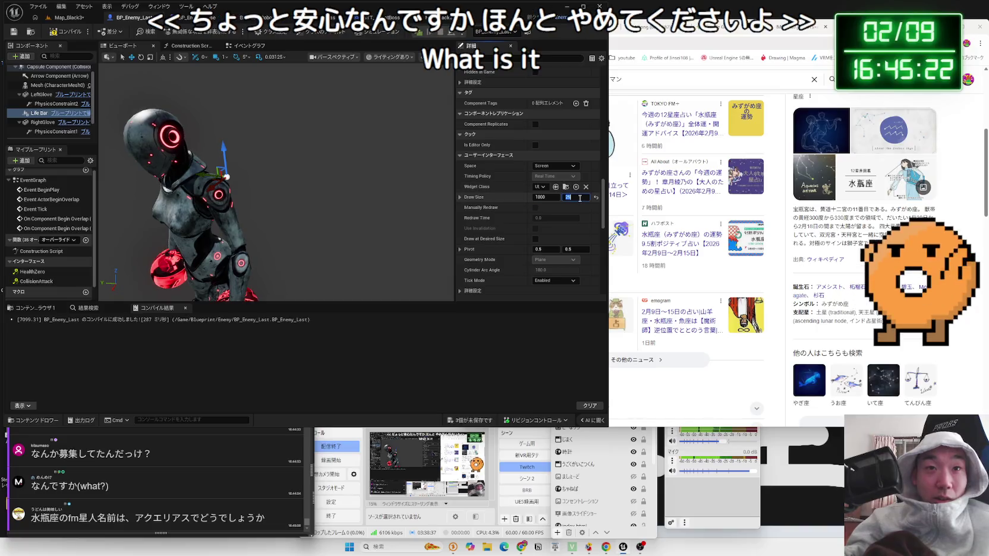
Set the Life Bar Draw Size height to 50 and play-test Map_Black3.
text(50)
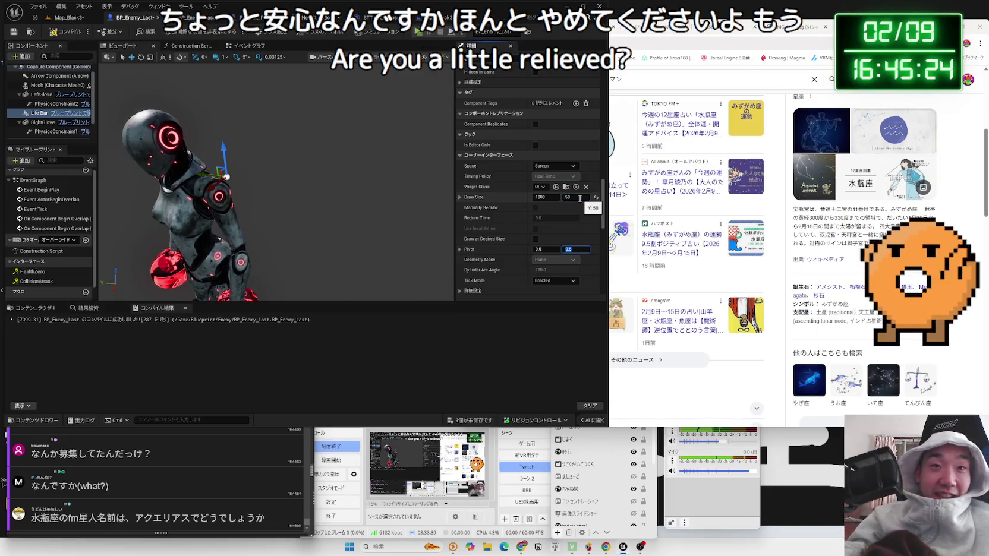
key(Tab)
click(576, 200)
click(67, 17)
click(178, 32)
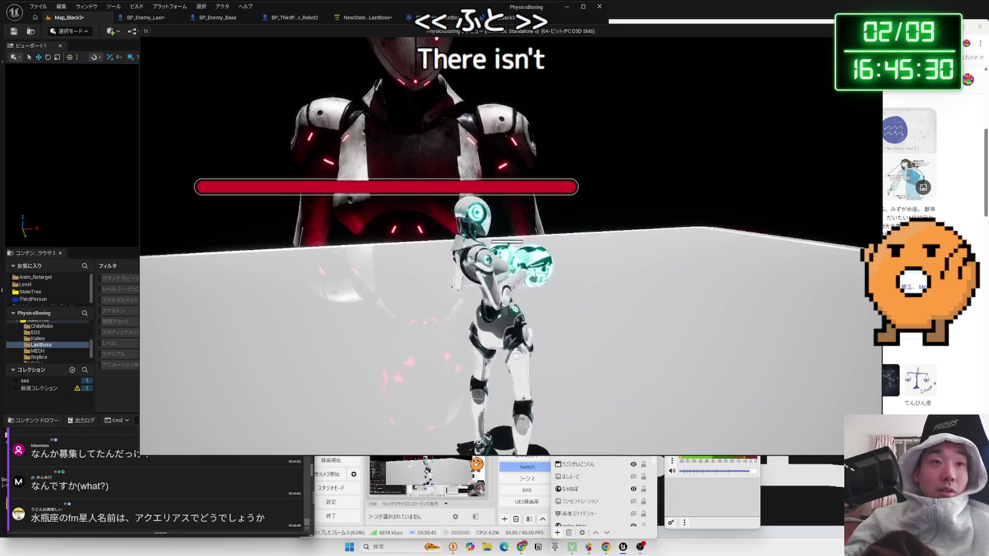
key(Escape)
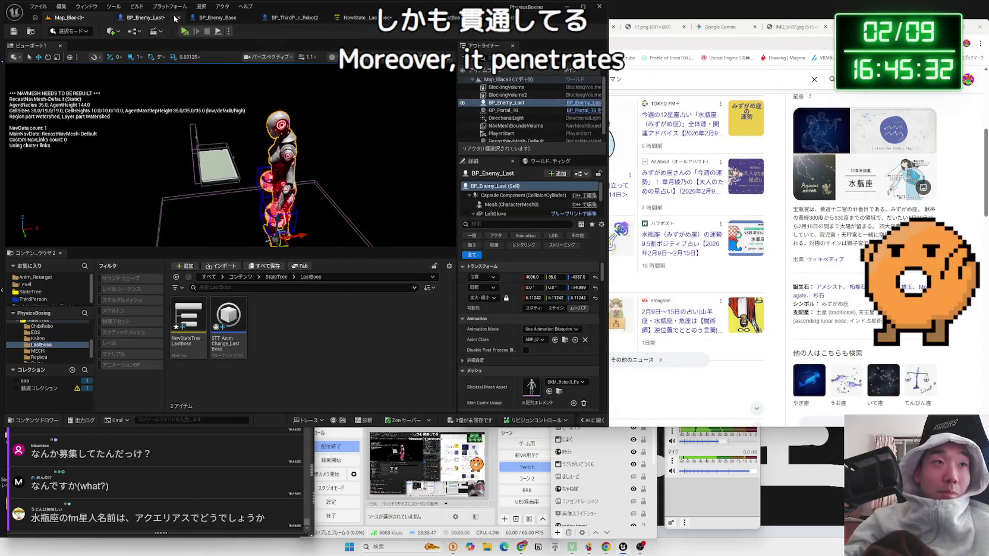
Back in BP_Enemy_Last, save the three modified assets with Ctrl+Shift+S.
key(ctrl+Tab)
key(ctrl+shift+s)
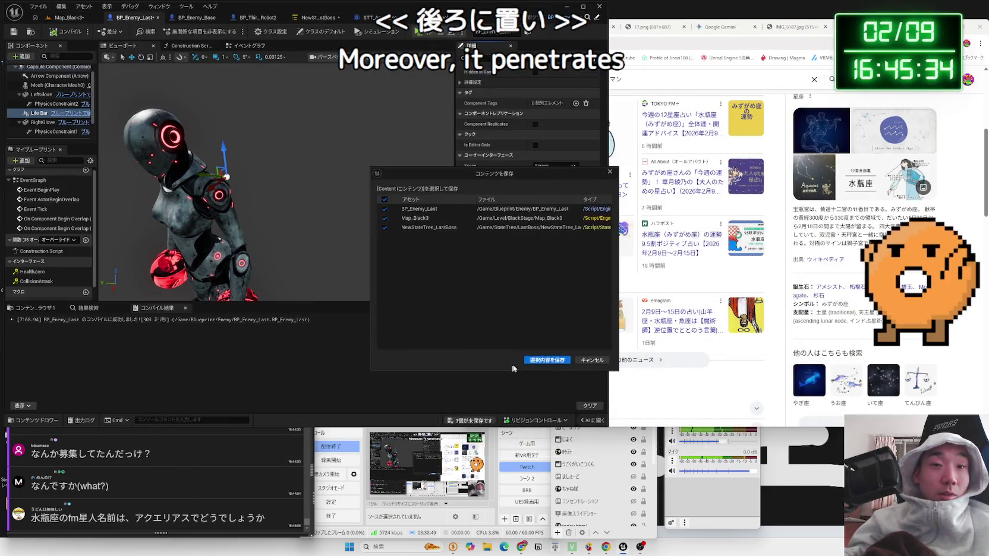
click(541, 360)
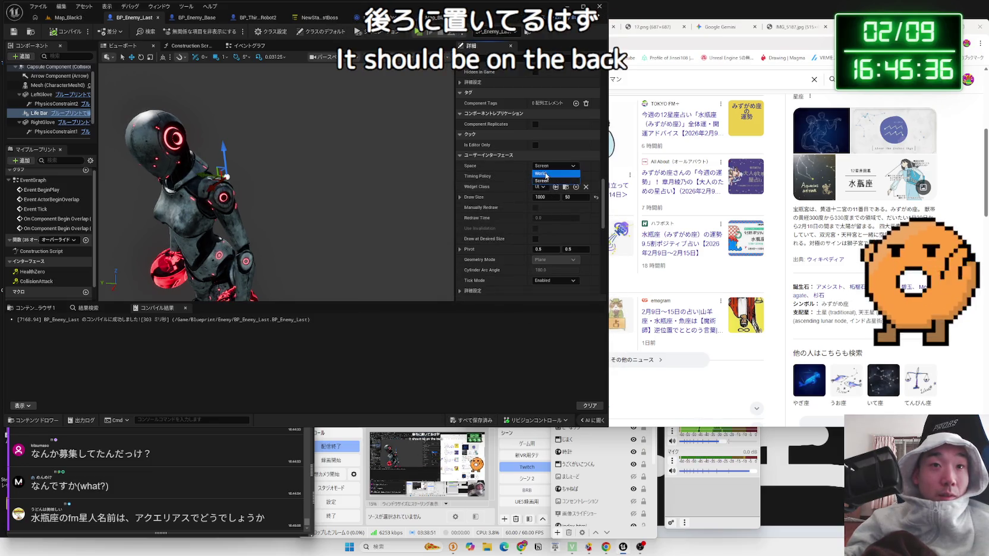
Set the life bar widget's Space to World, then start a play preview of Map_Black3.
click(546, 175)
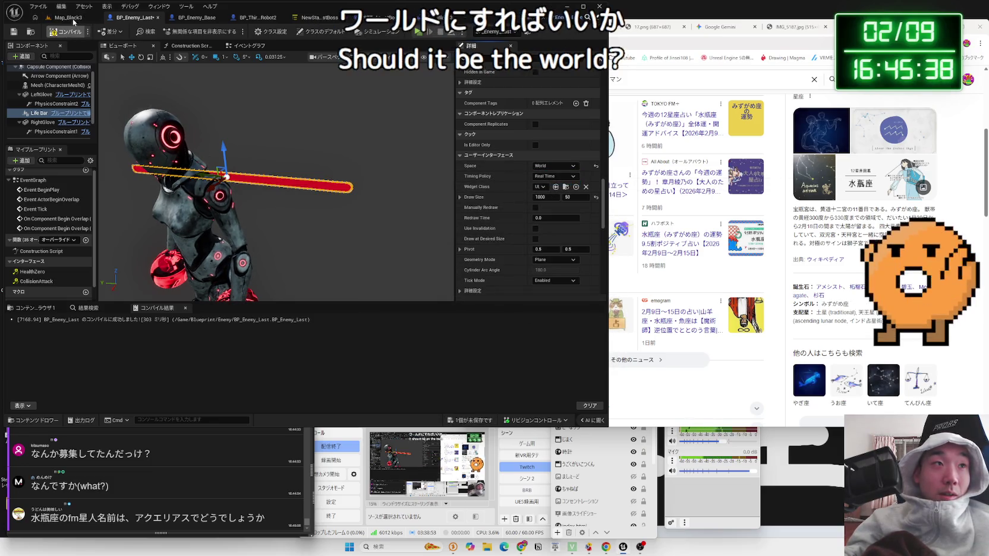
click(68, 17)
key(alt+p)
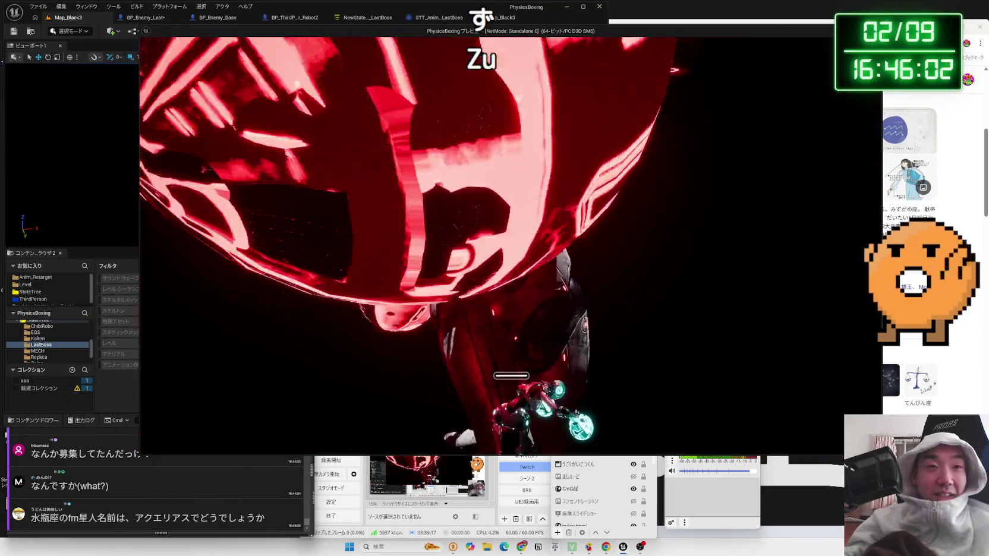
Stop the play preview and look through the open blueprint tabs, ending on BP_Enemy_Last.
key(Escape)
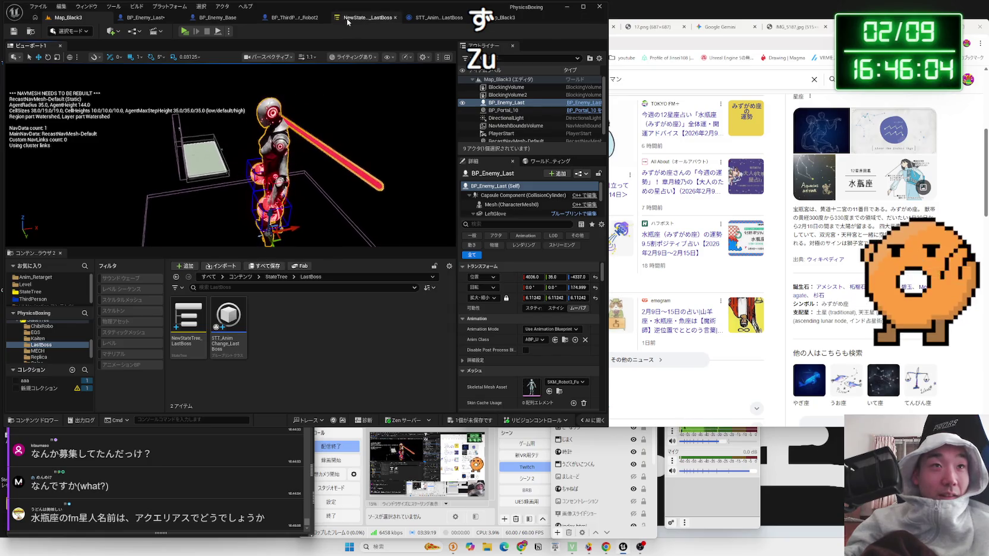
click(347, 22)
click(416, 18)
click(351, 18)
click(207, 20)
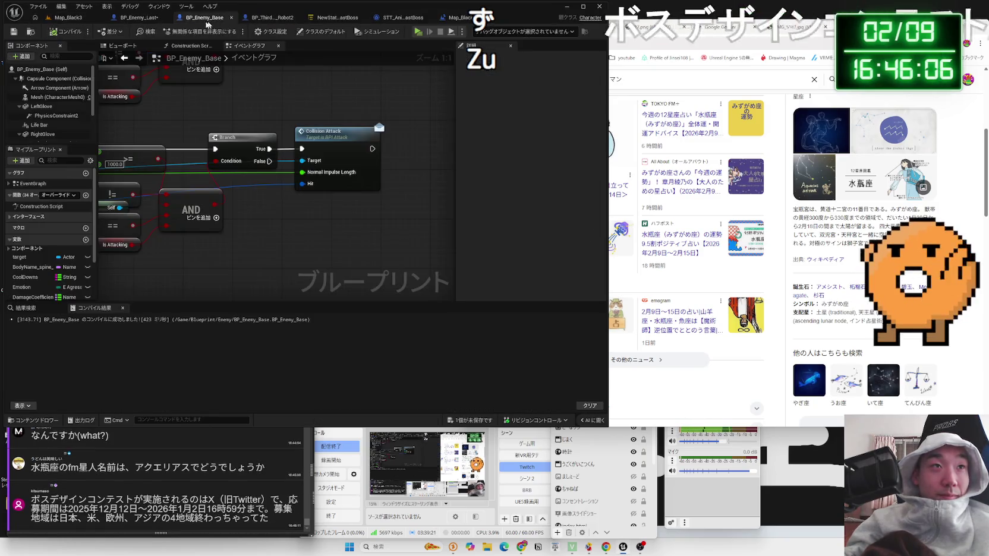
click(139, 17)
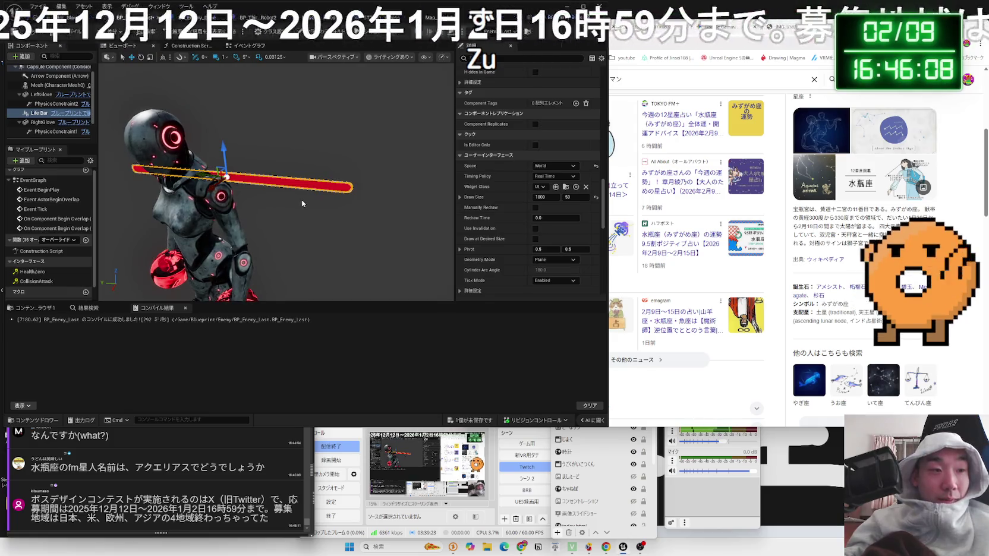
Read the latest live chat comment, then locate the UI_LifeBar widget asset in the Content Browser.
scroll(302, 203, up, 3)
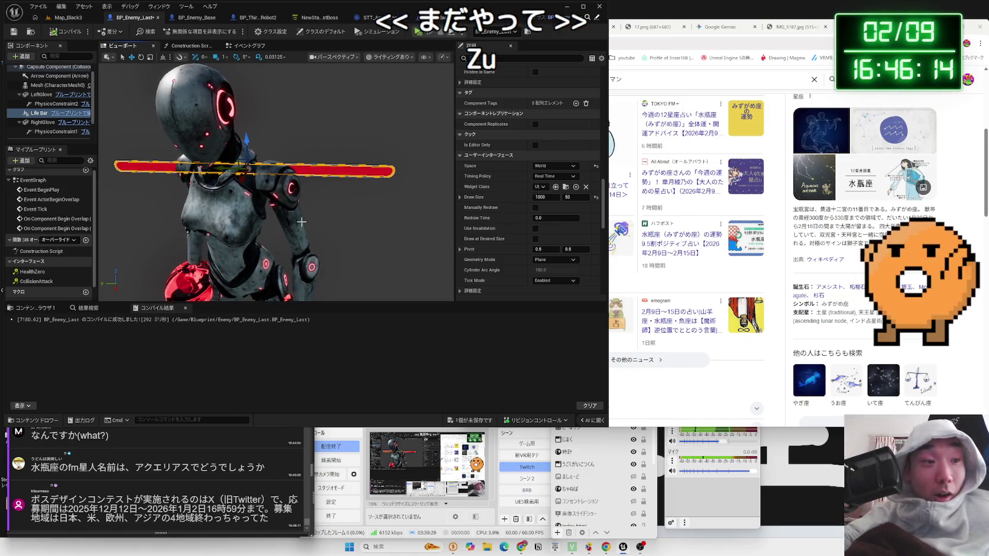
click(256, 516)
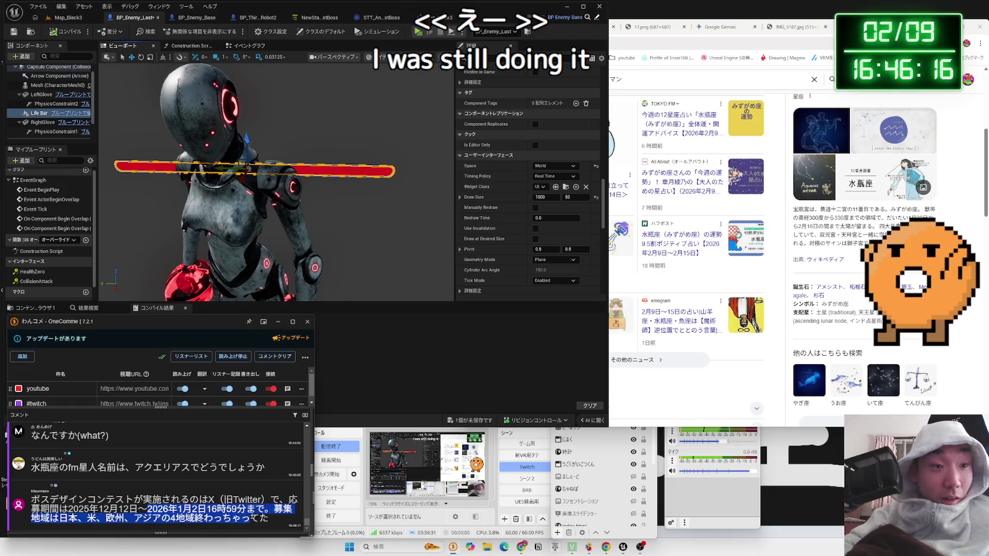
drag(255, 516, 85, 517)
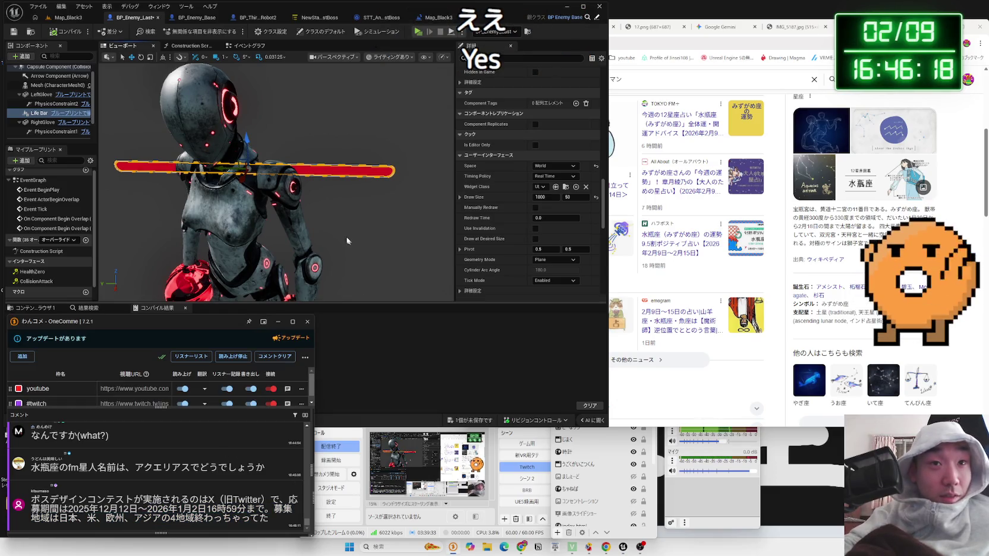
scroll(548, 236, down, 2)
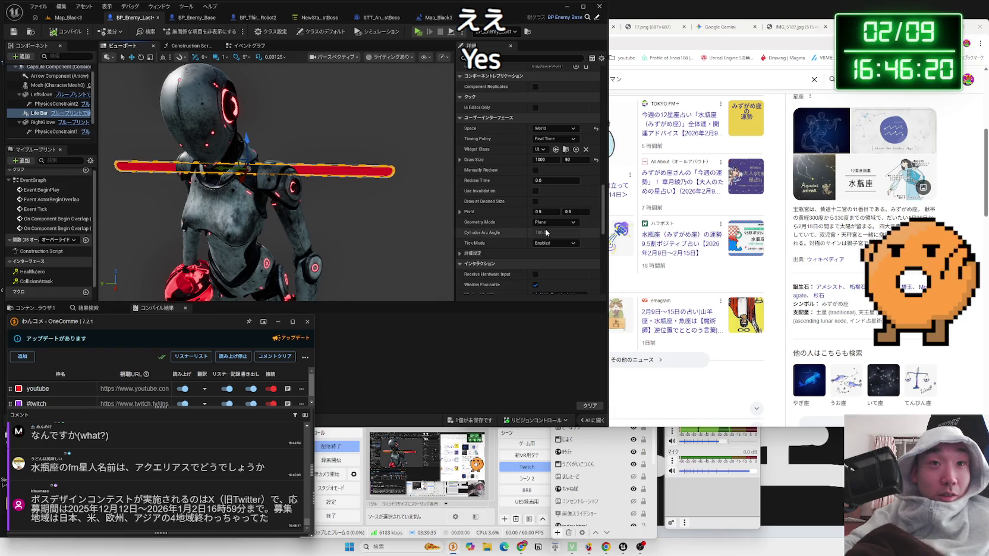
click(565, 149)
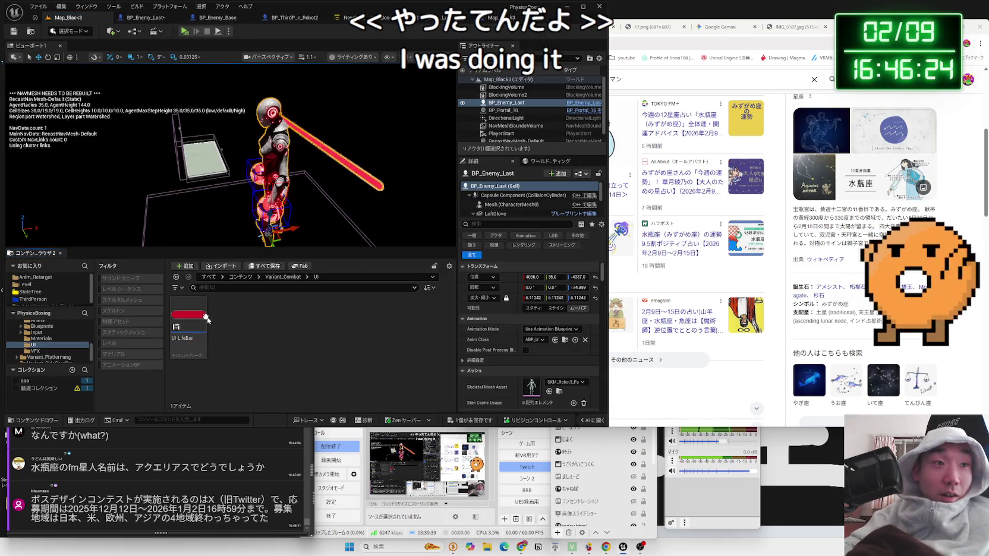
Open UI_LifeBar's fill colour in the Color Picker and cancel without changes.
mouse_move(207, 322)
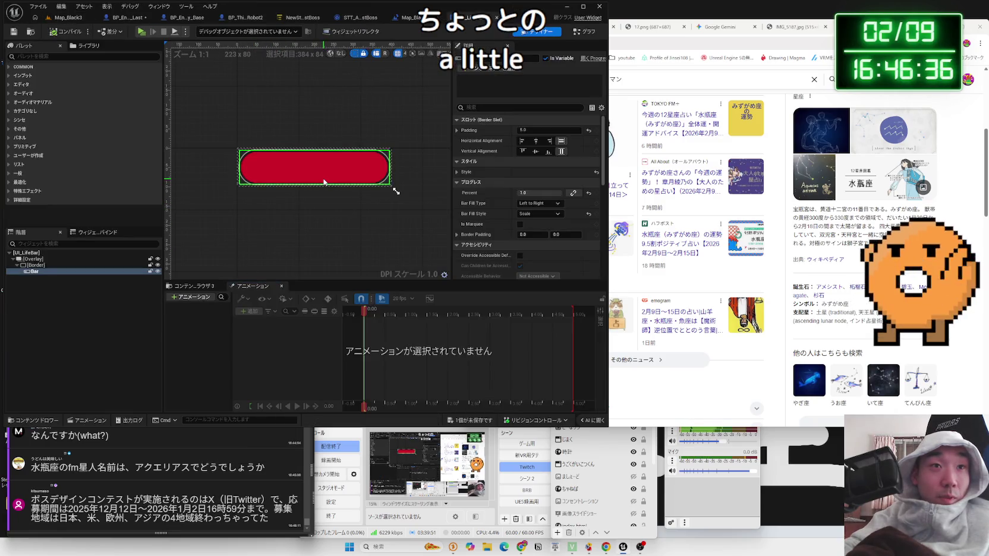
scroll(523, 238, down, 5)
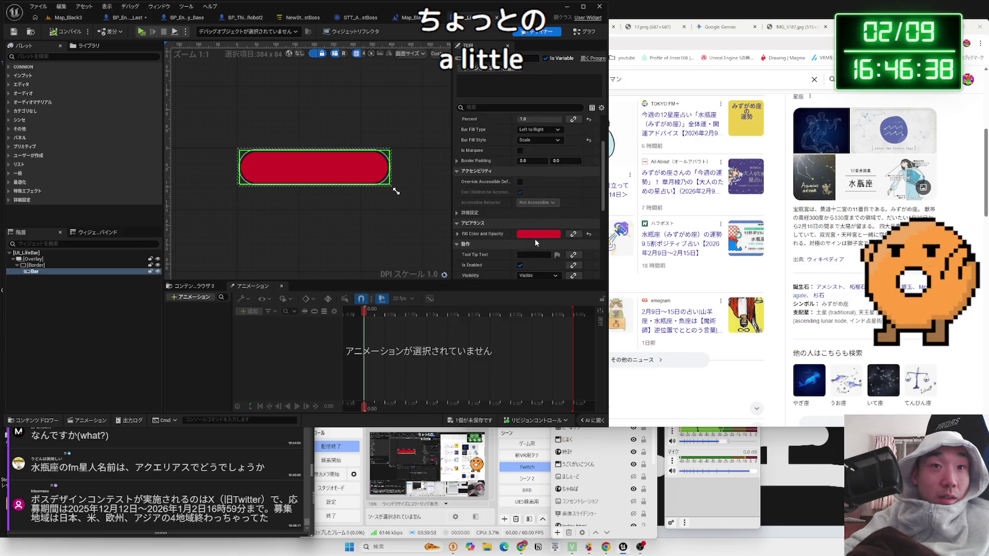
click(536, 234)
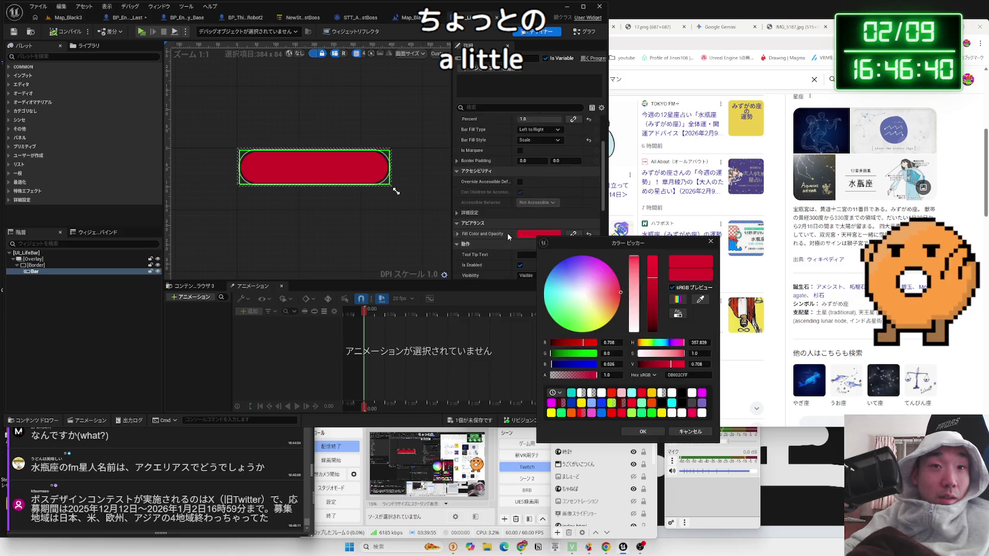
click(711, 241)
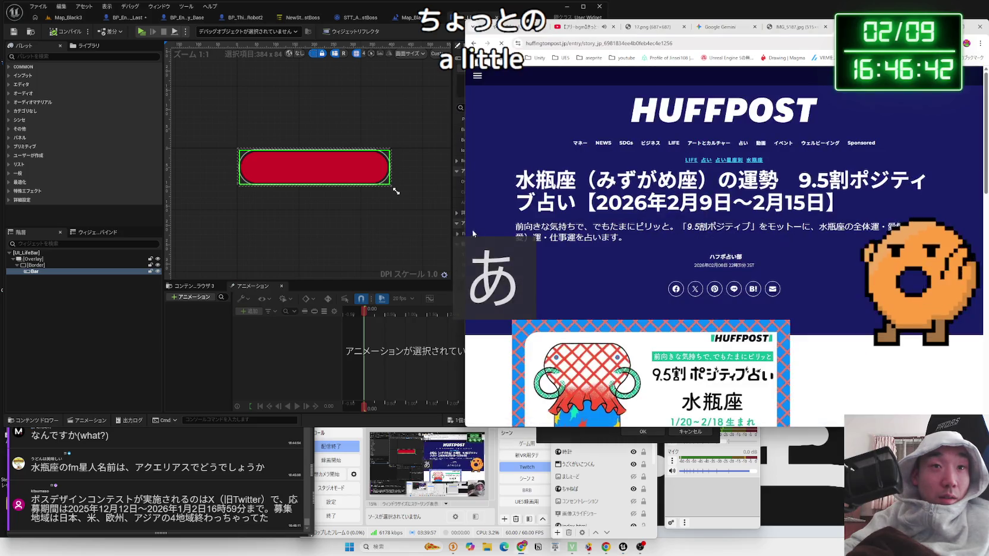
click(441, 230)
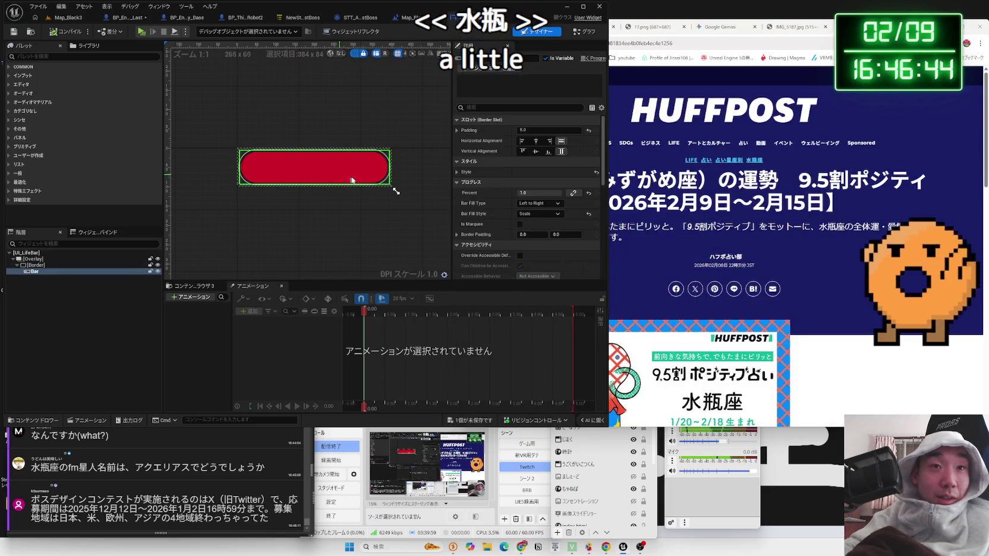
Expand and collapse the fill colour's RGBA values, then open the Map_Black3 level blueprint.
click(456, 233)
scroll(458, 226, down, 1)
click(457, 209)
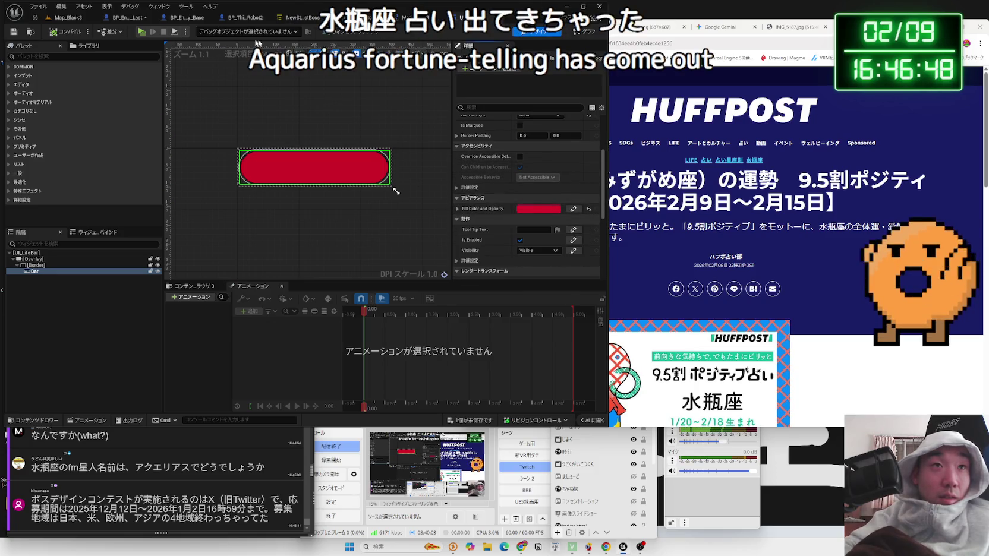
click(461, 18)
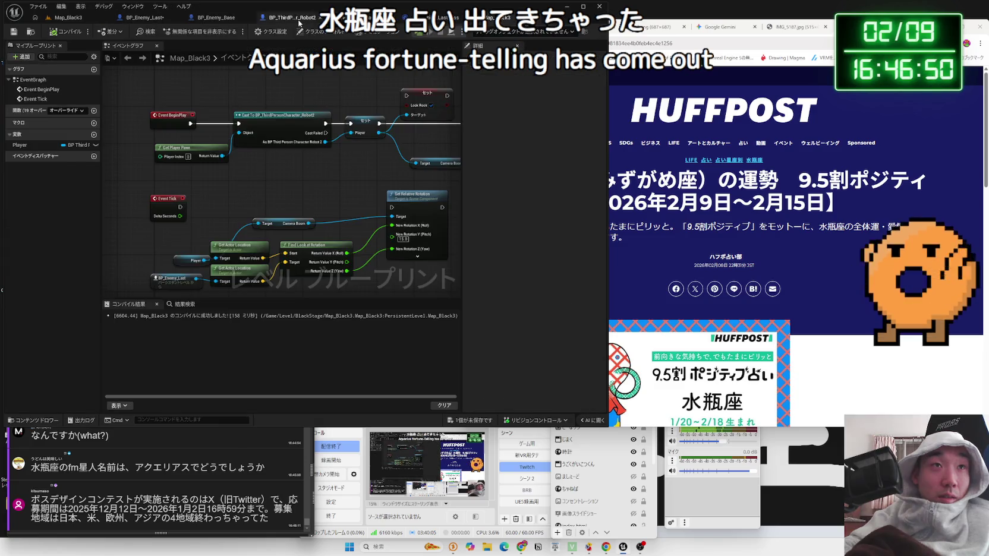
Switch to BP_ThirdPersonCharacter_Robot2 and web-search ボスデザインコンテスト from the chat comment.
click(299, 20)
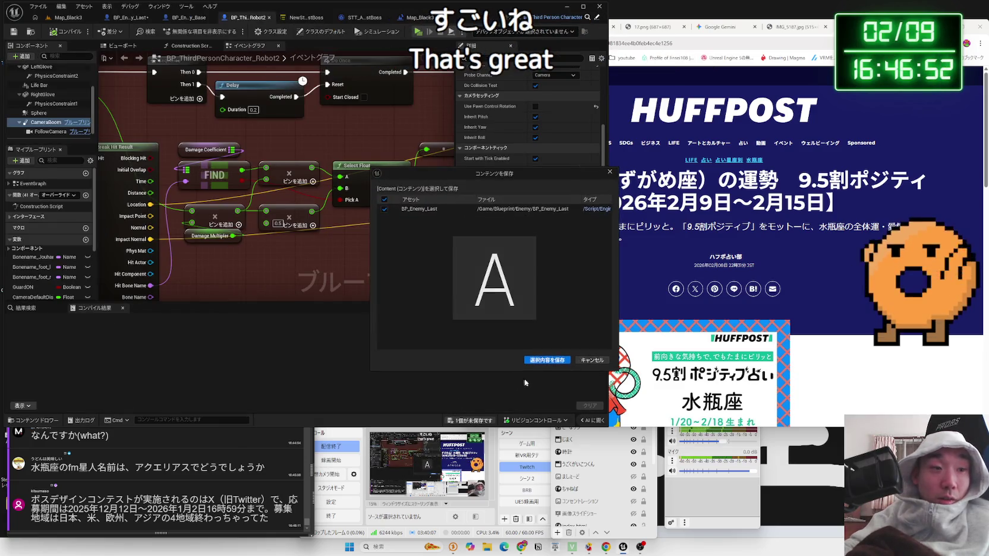
drag(31, 498, 125, 503)
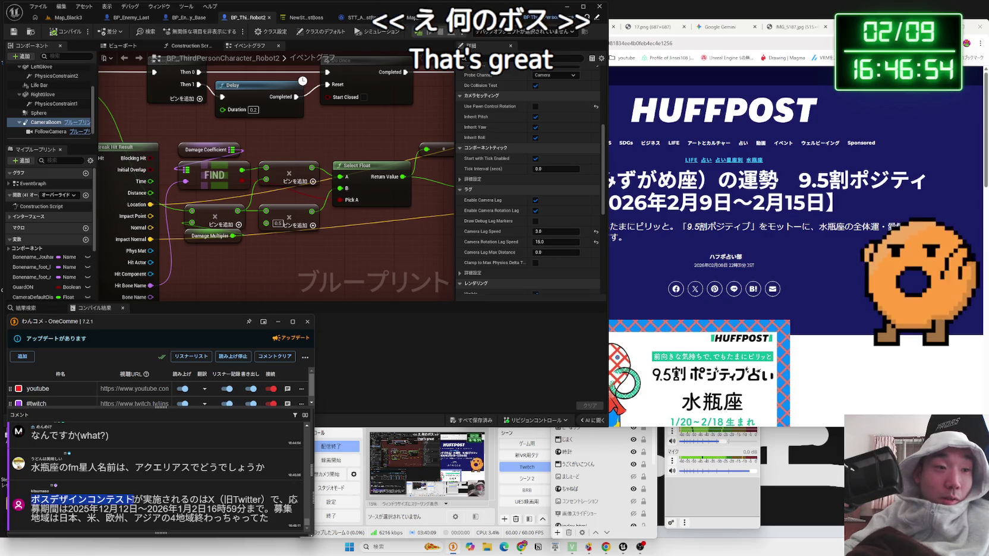
click(136, 479)
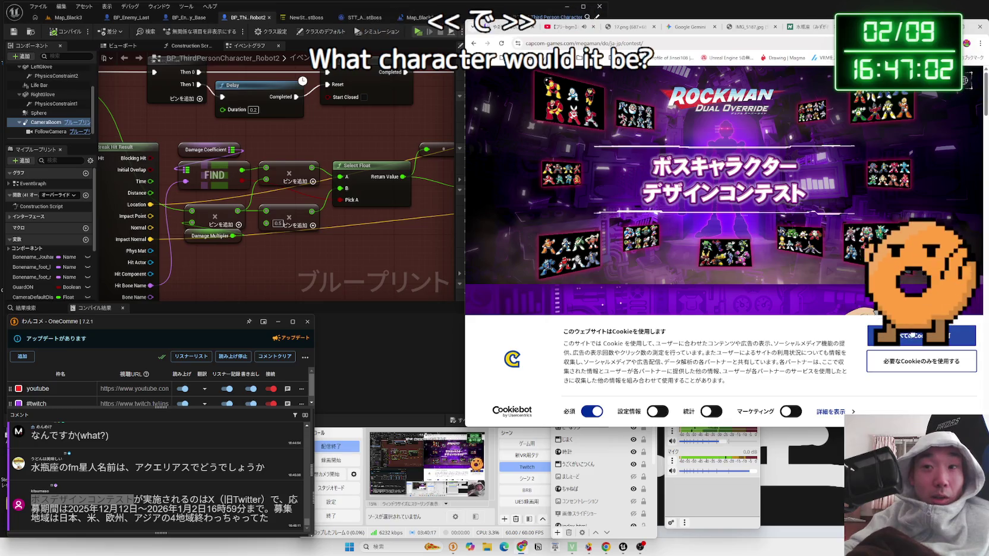
Scroll through the boss design contest page to read its details.
scroll(818, 289, down, 10)
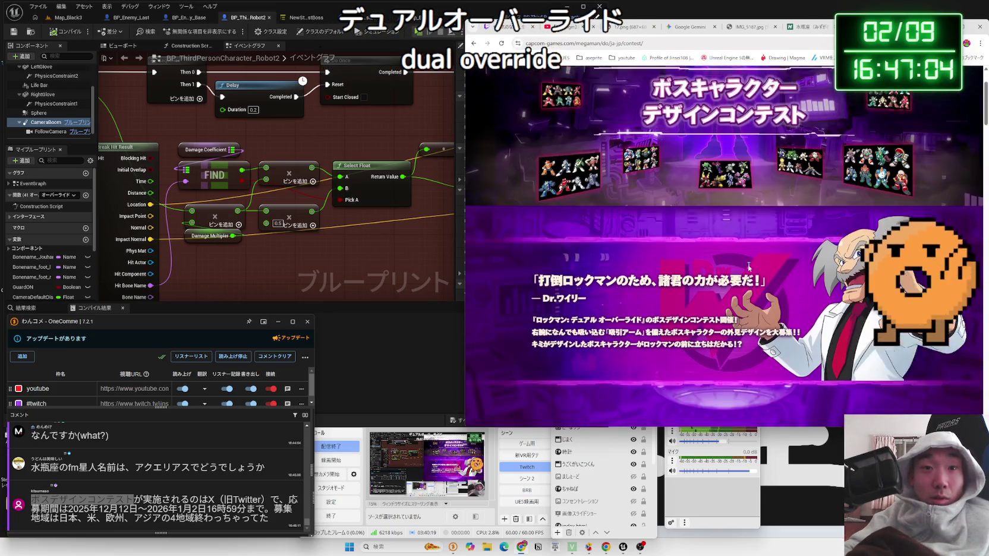
scroll(748, 269, down, 3)
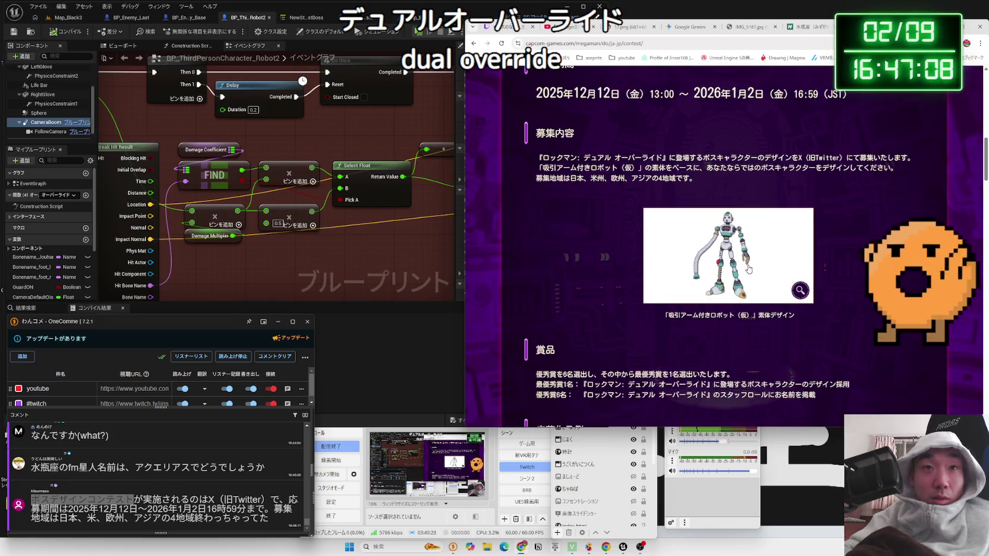
scroll(748, 269, down, 4)
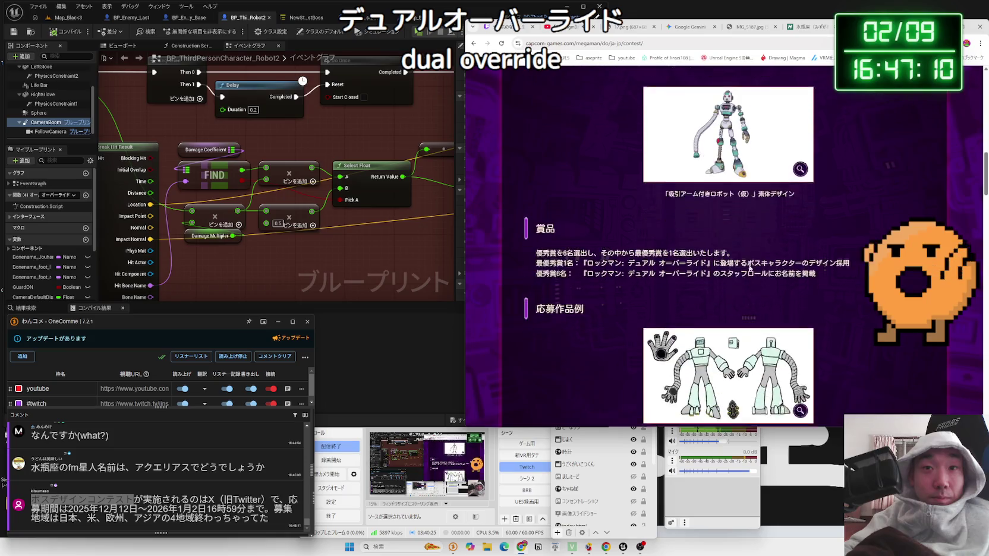
scroll(747, 265, down, 4)
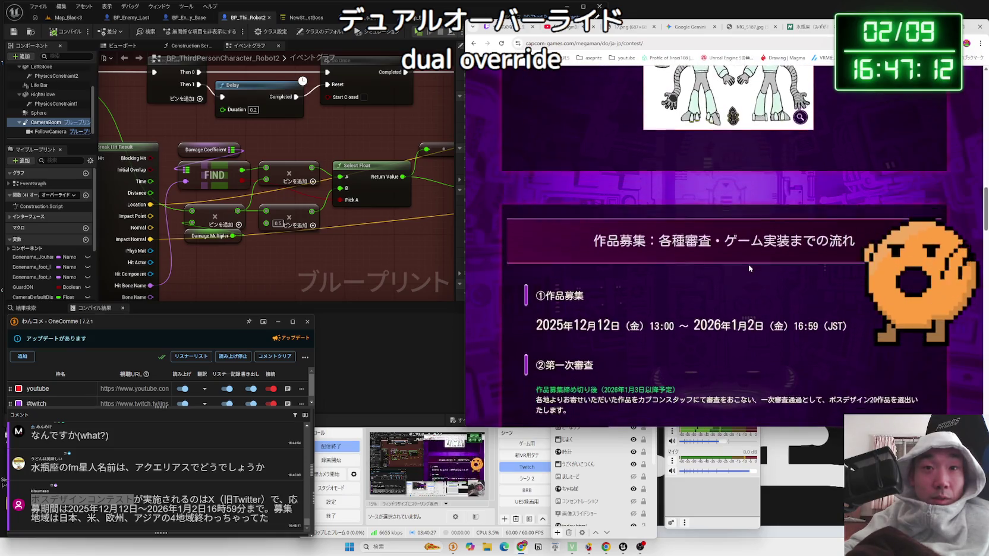
scroll(748, 264, down, 3)
scroll(749, 265, down, 2)
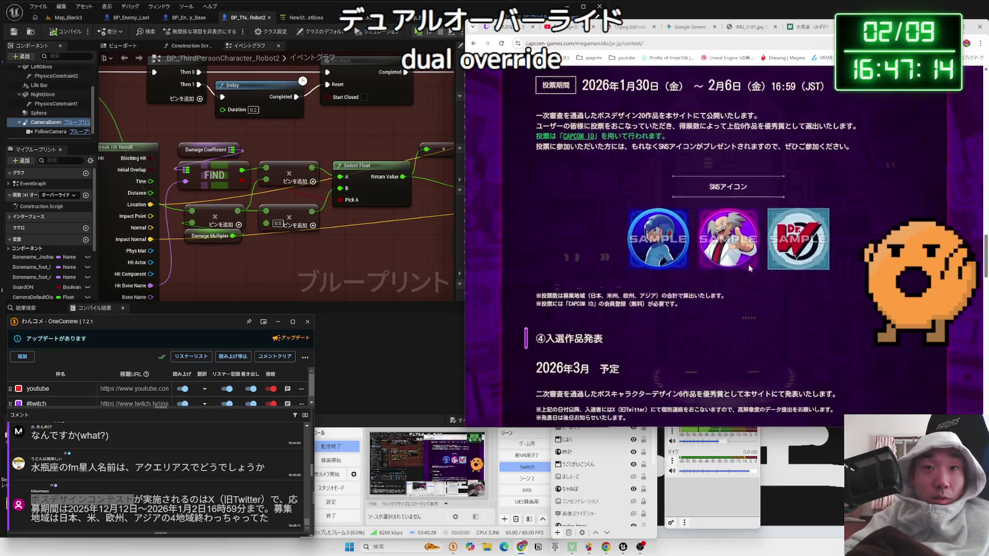
scroll(656, 260, down, 3)
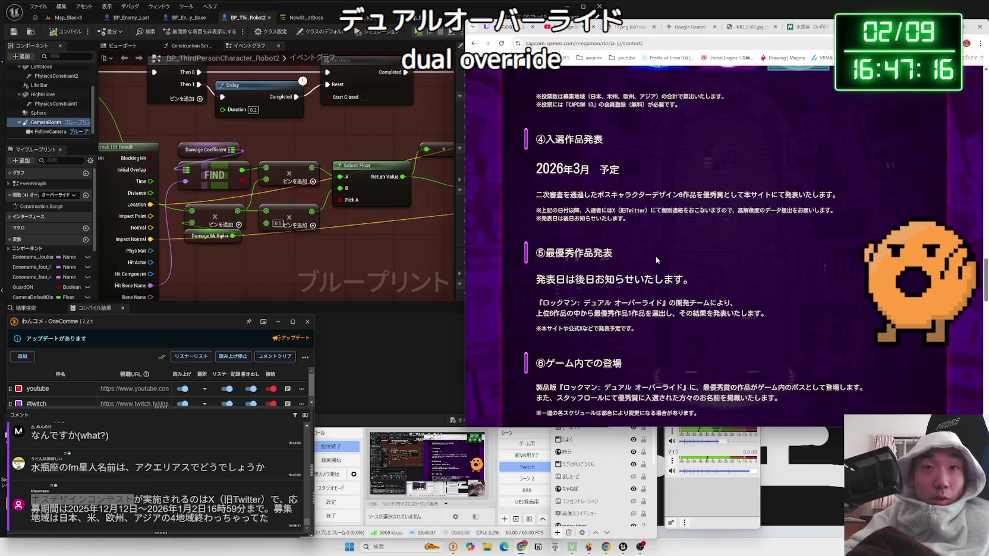
scroll(656, 259, down, 3)
scroll(657, 260, up, 1)
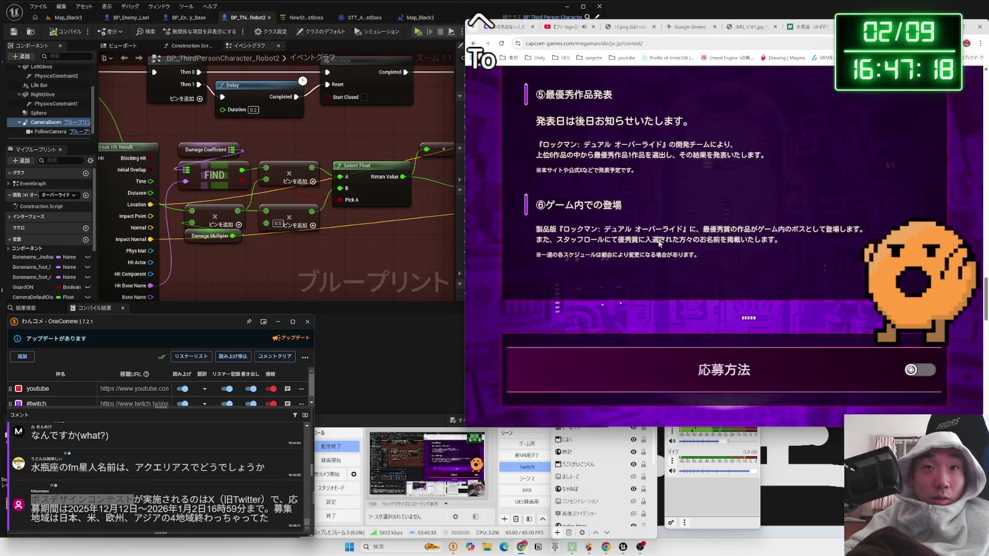
Google-search Rockman Dual Override and open its official CAPCOM page.
right_click(544, 147)
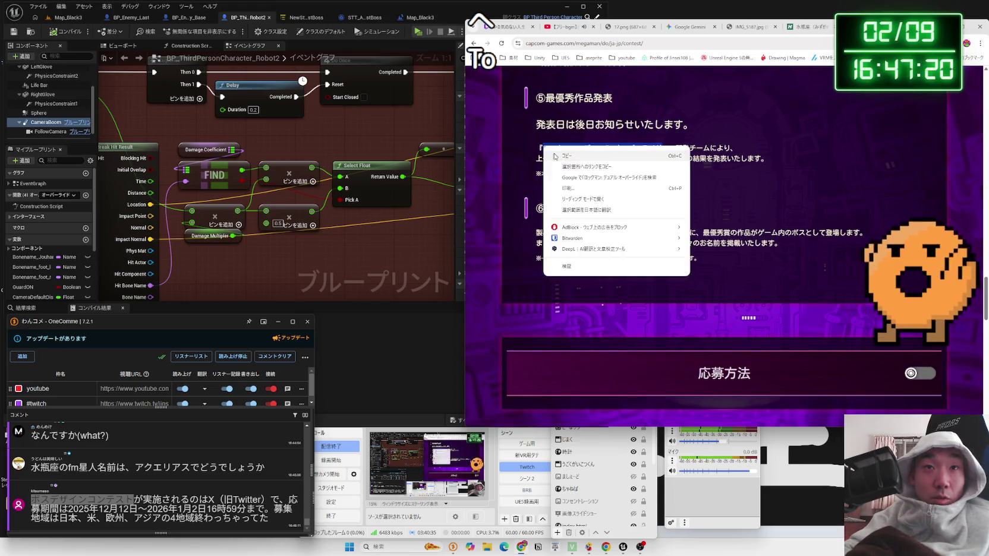
click(589, 178)
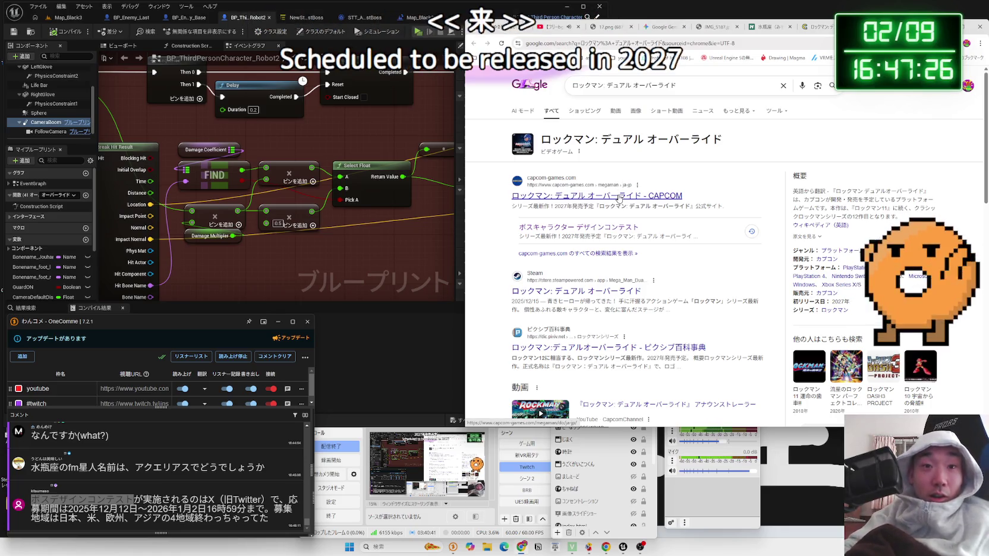
click(619, 199)
drag(928, 22, 682, 19)
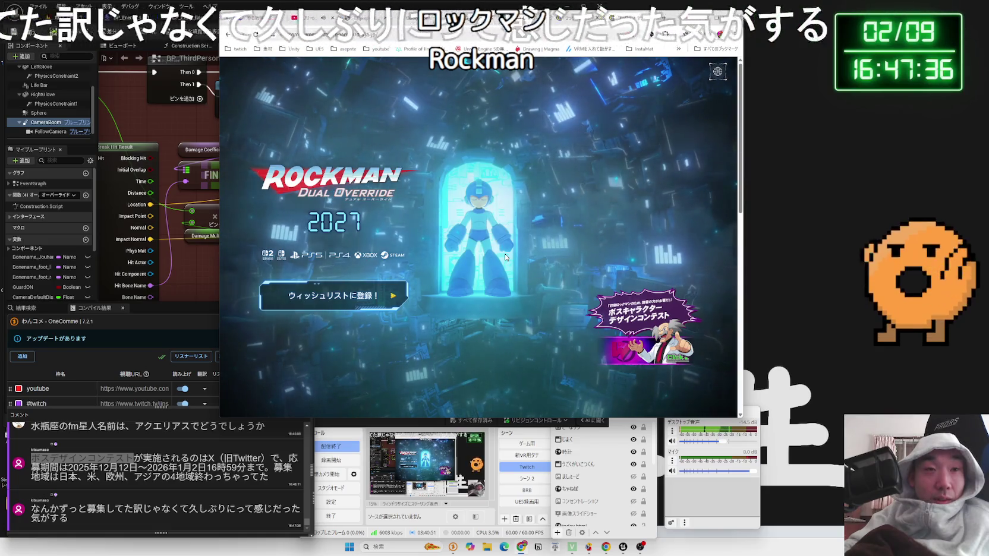
Scroll down the Rockman Dual Override page and play the announce trailer.
scroll(490, 257, down, 4)
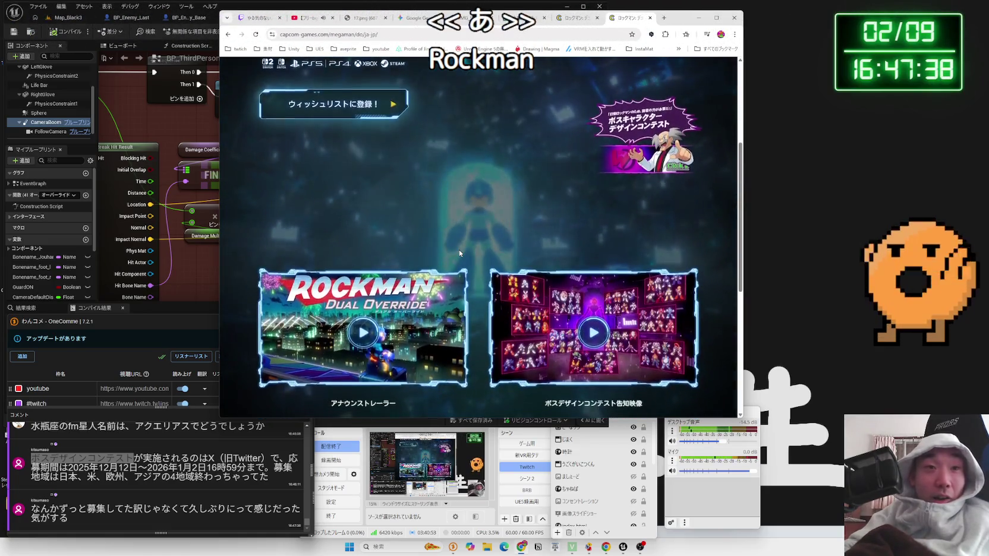
scroll(459, 254, down, 1)
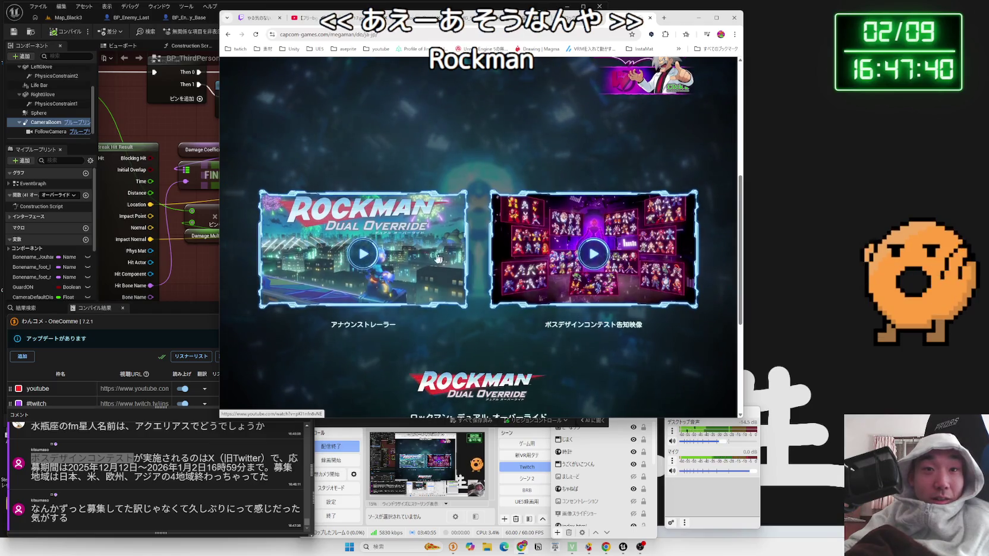
click(438, 258)
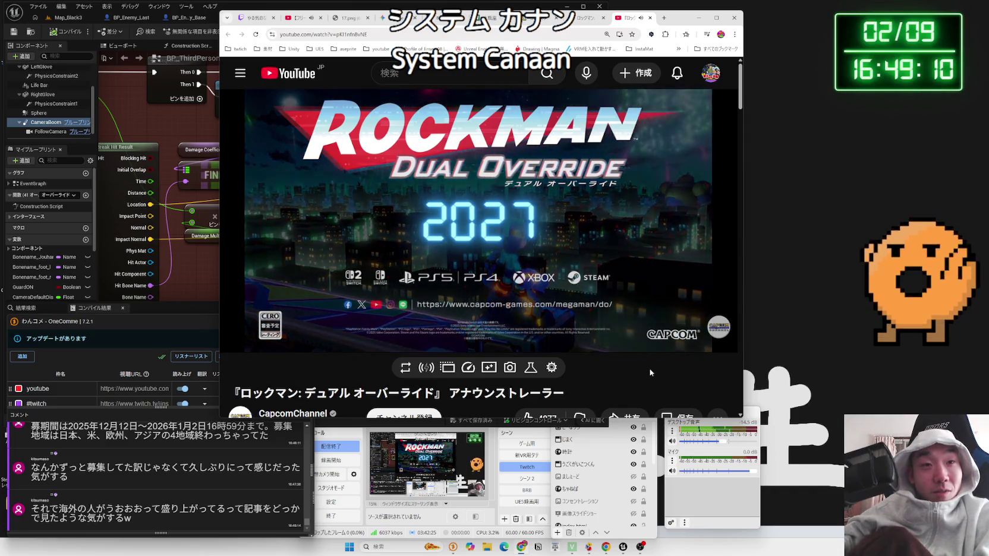
Expand the trailer's description, highlight ヒーローが帰ってきた, read it through, and close the video.
mouse_move(415, 243)
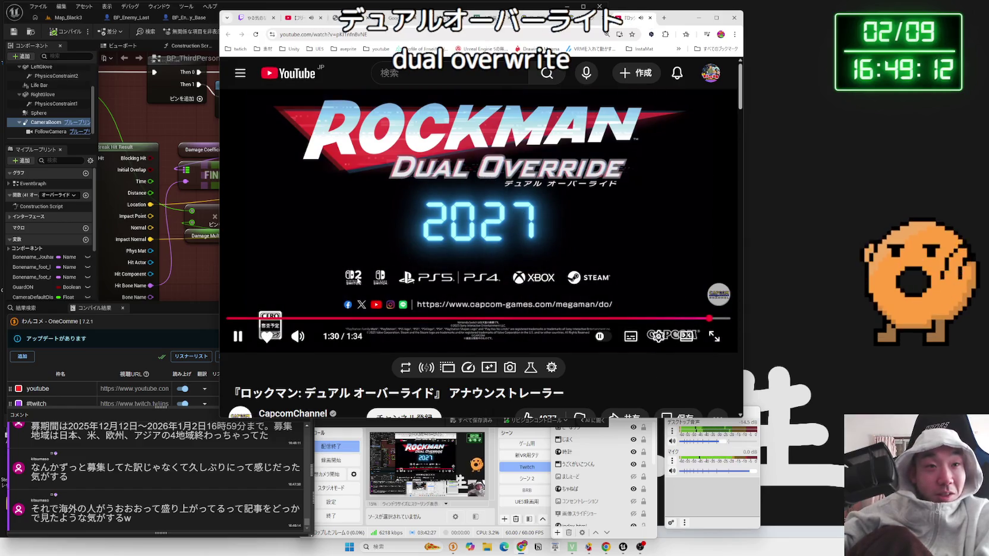
scroll(357, 281, down, 4)
scroll(504, 288, up, 4)
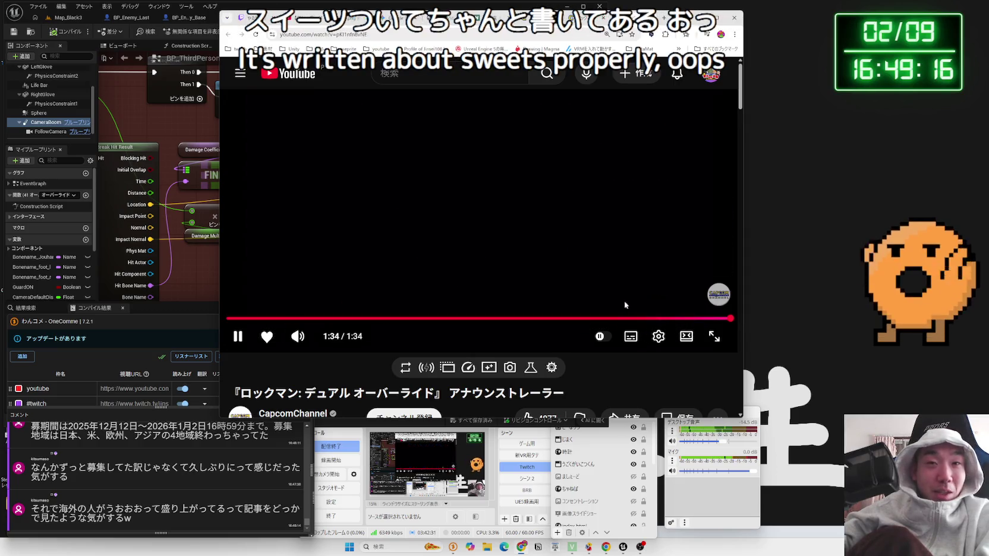
scroll(601, 302, down, 4)
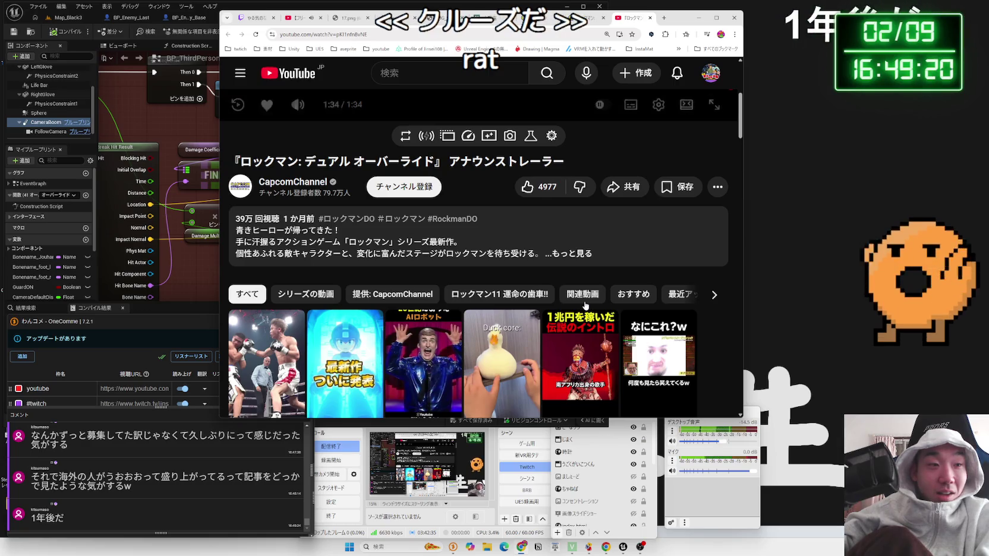
click(585, 254)
mouse_move(585, 255)
mouse_down()
mouse_move(236, 240)
mouse_move(333, 235)
mouse_up()
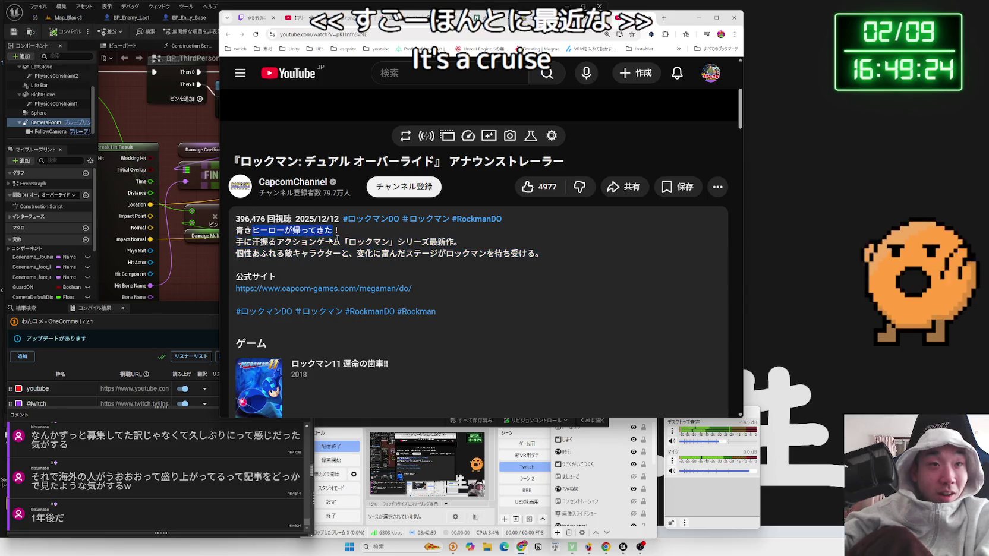
scroll(489, 305, down, 7)
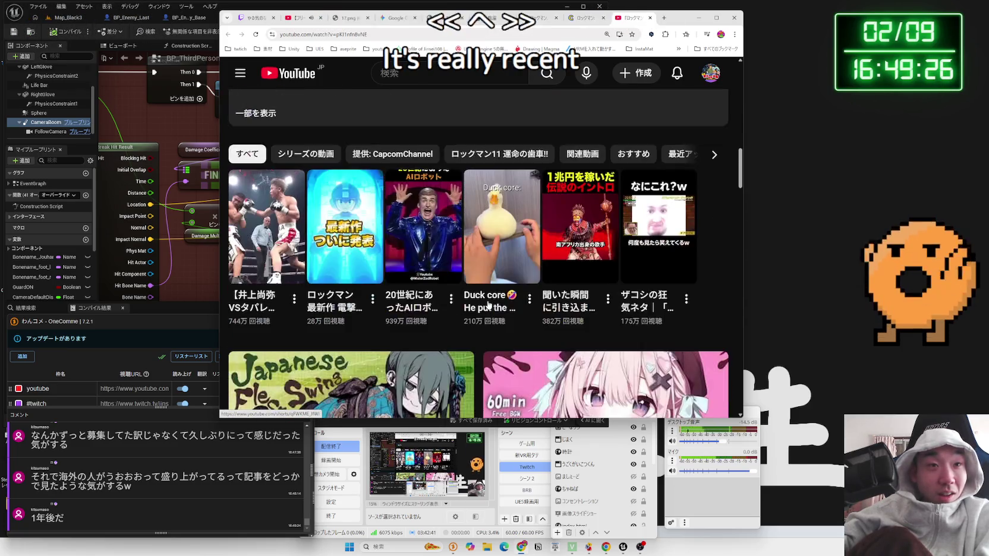
scroll(488, 304, up, 4)
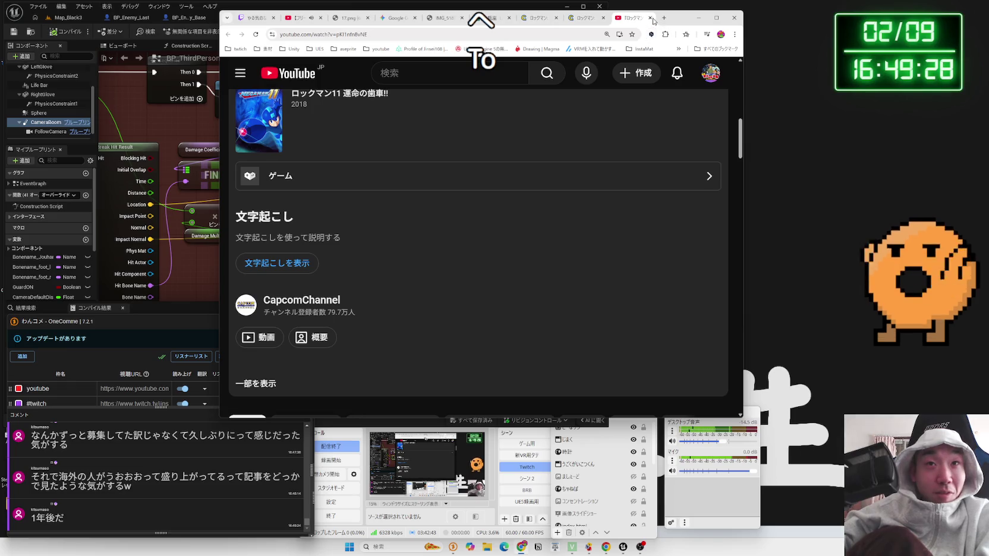
click(651, 18)
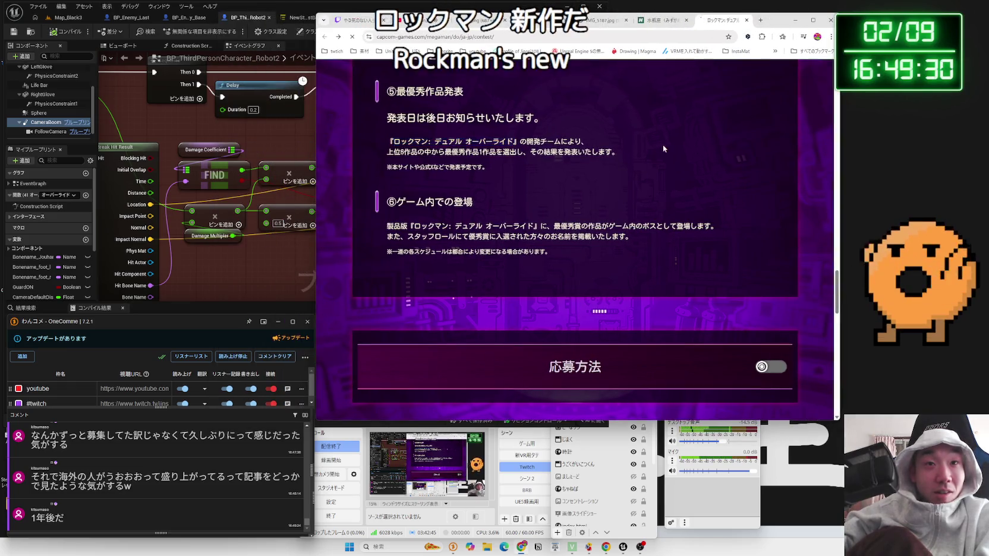
Go back to the PR TIMES Rockman article and scroll through it.
key(alt+Left)
scroll(660, 148, down, 5)
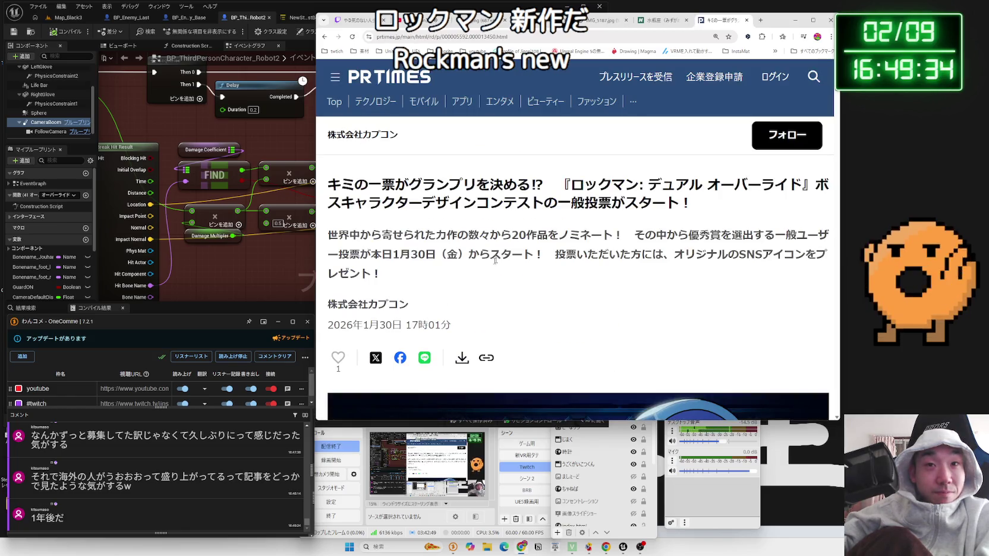
scroll(539, 238, down, 5)
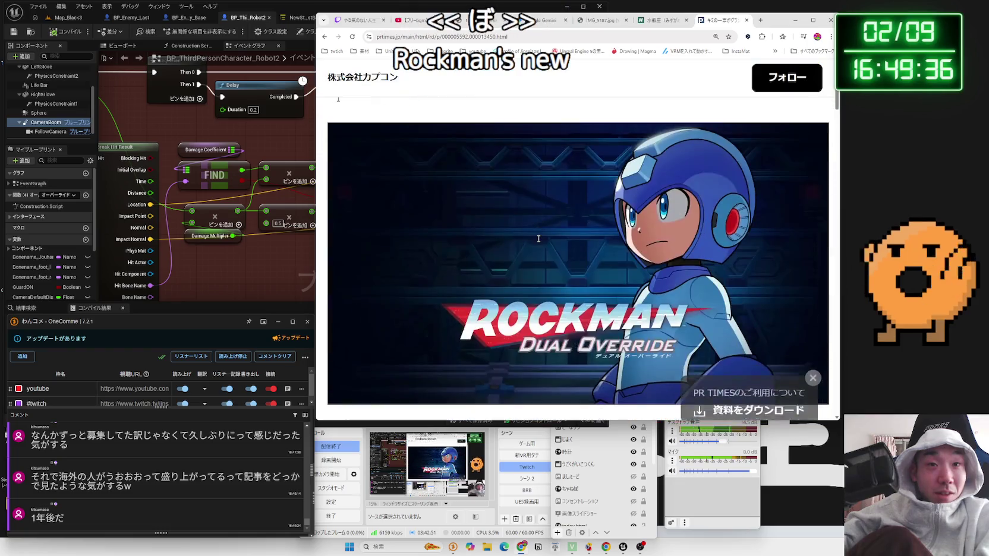
scroll(539, 238, down, 15)
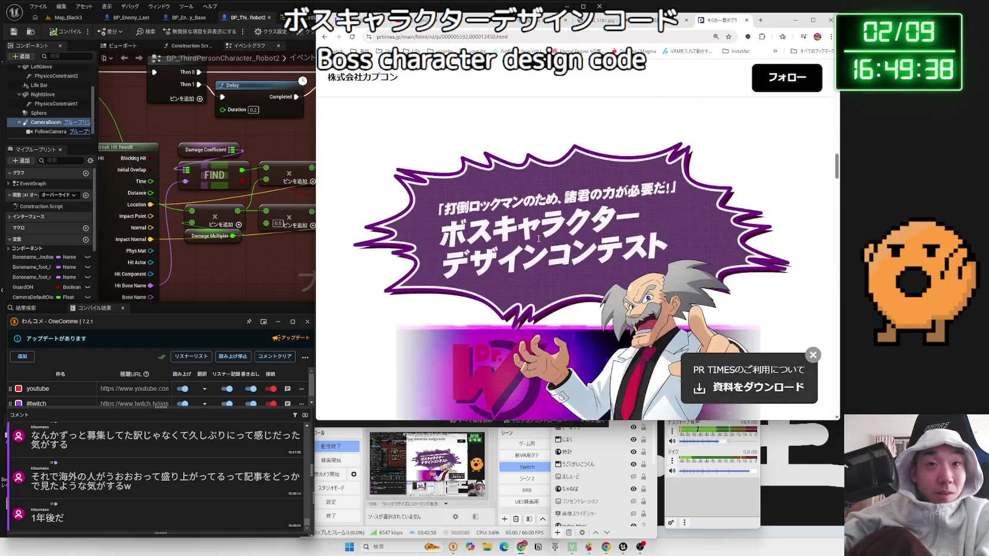
scroll(539, 238, down, 15)
scroll(539, 239, up, 6)
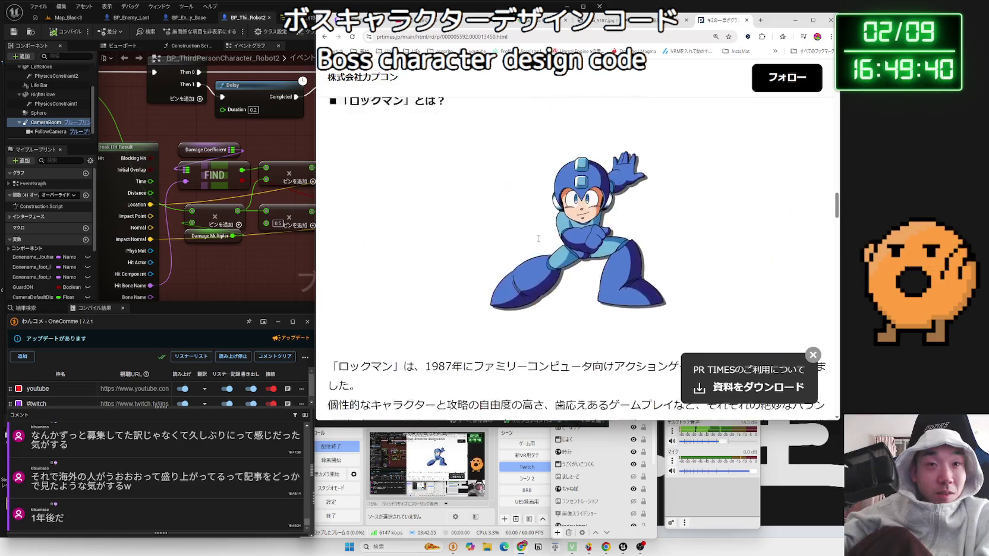
scroll(538, 239, up, 1)
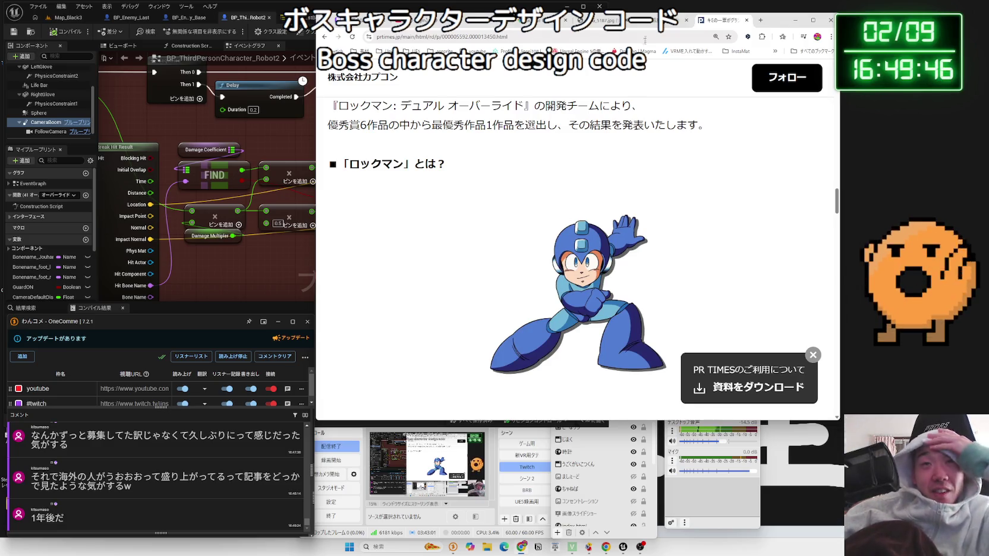
Close both news tabs, minimize the browser, and bring Unreal Editor to the front.
click(747, 20)
click(747, 20)
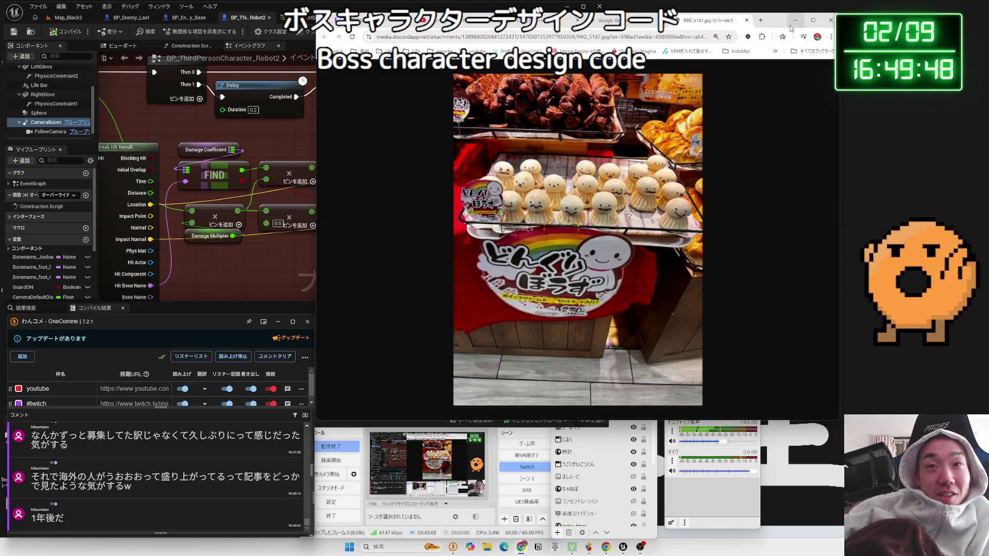
click(795, 19)
click(392, 10)
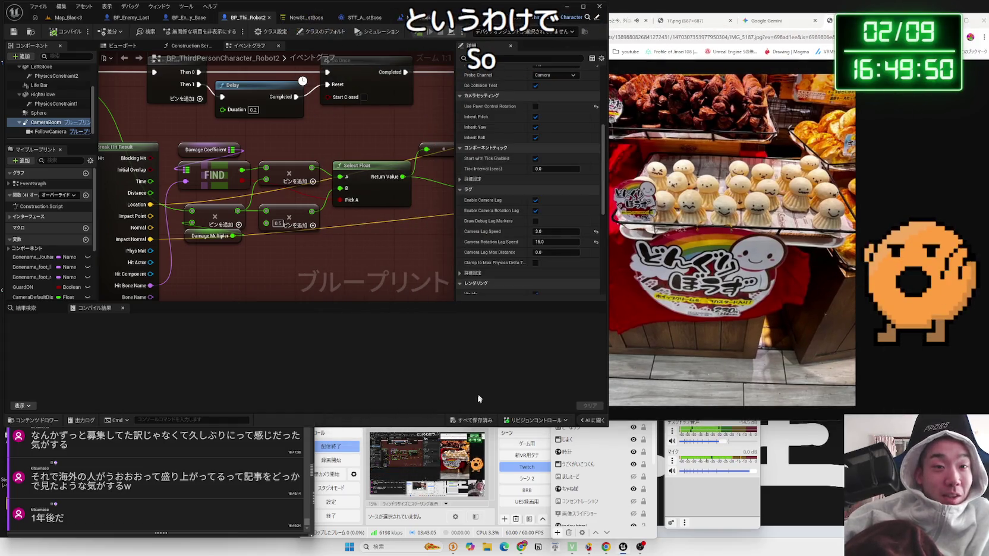
Orbit the Map_Black3 viewport to face the robot and run a quick play test.
click(68, 17)
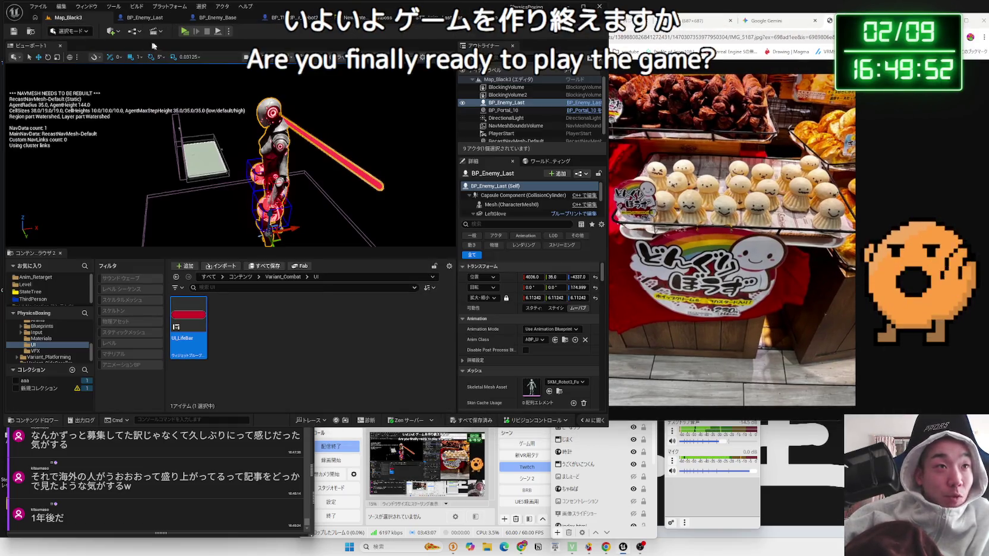
mouse_move(246, 196)
mouse_down()
mouse_move(140, 207)
mouse_move(252, 198)
mouse_up()
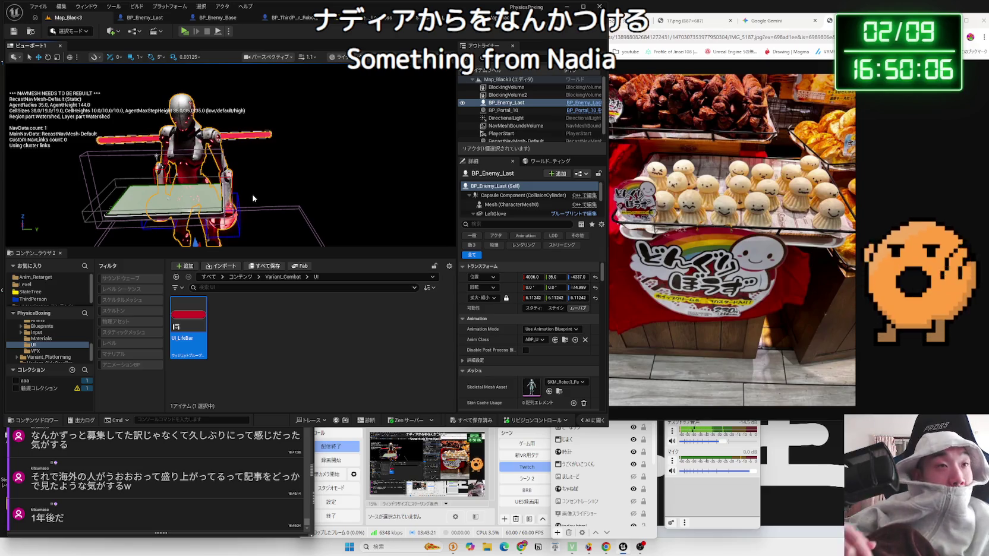
mouse_move(276, 188)
mouse_down()
mouse_move(226, 189)
mouse_move(255, 75)
mouse_up()
click(185, 31)
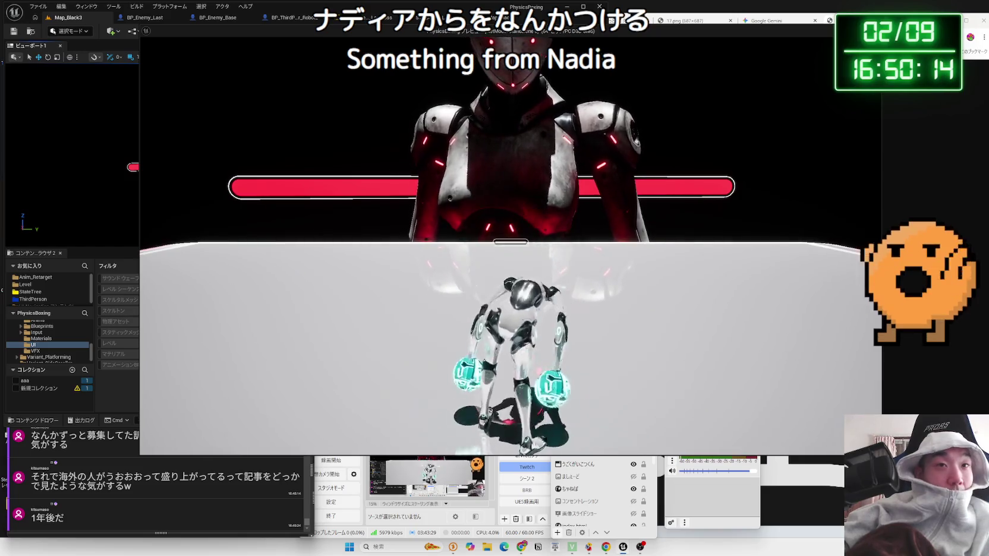
key(Escape)
Raise BP_Enemy_Last's Life Bar higher above the robot and compile the blueprint.
click(297, 18)
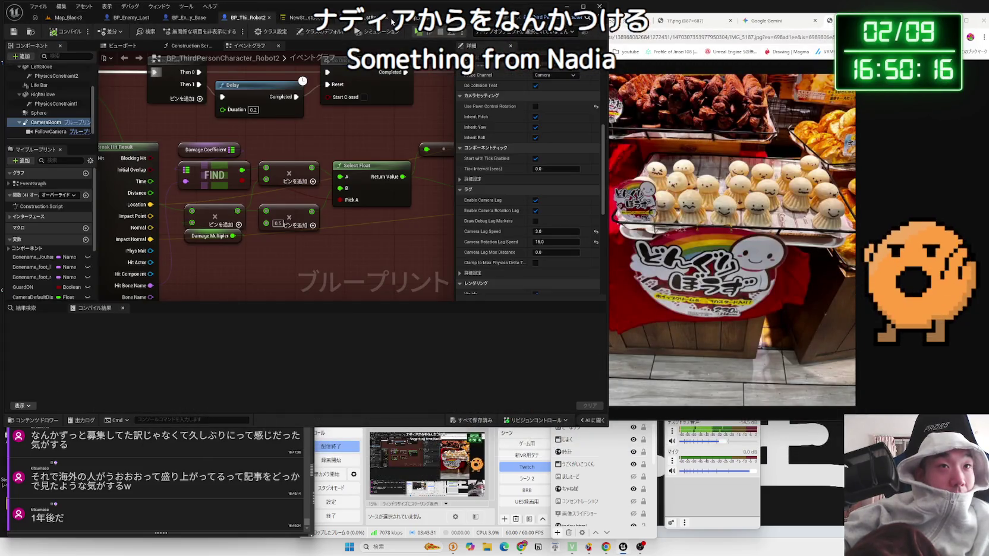
click(369, 19)
click(192, 18)
click(133, 18)
drag(247, 130, 248, 110)
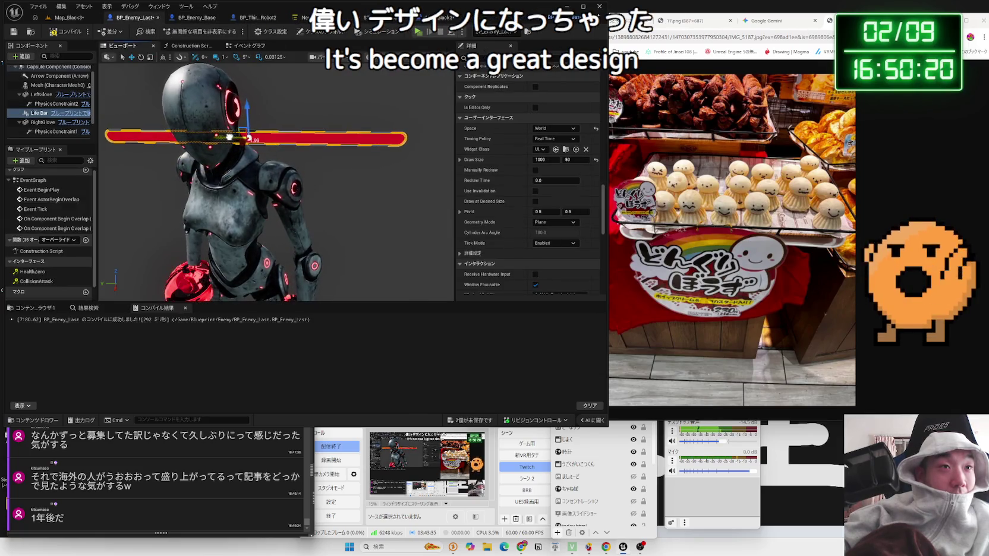
click(70, 33)
Play-test Map_Black3 again to check the raised Life Bar.
click(69, 17)
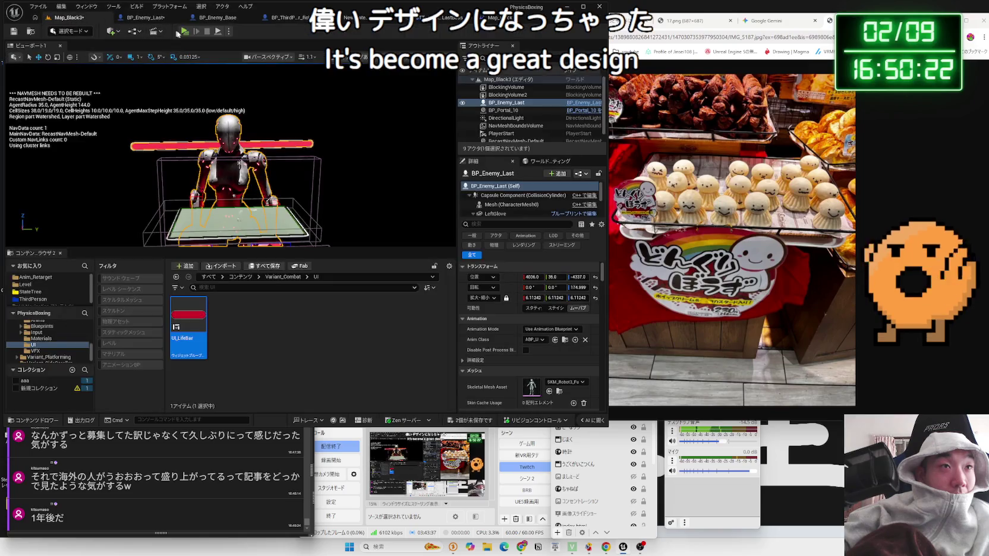
click(186, 35)
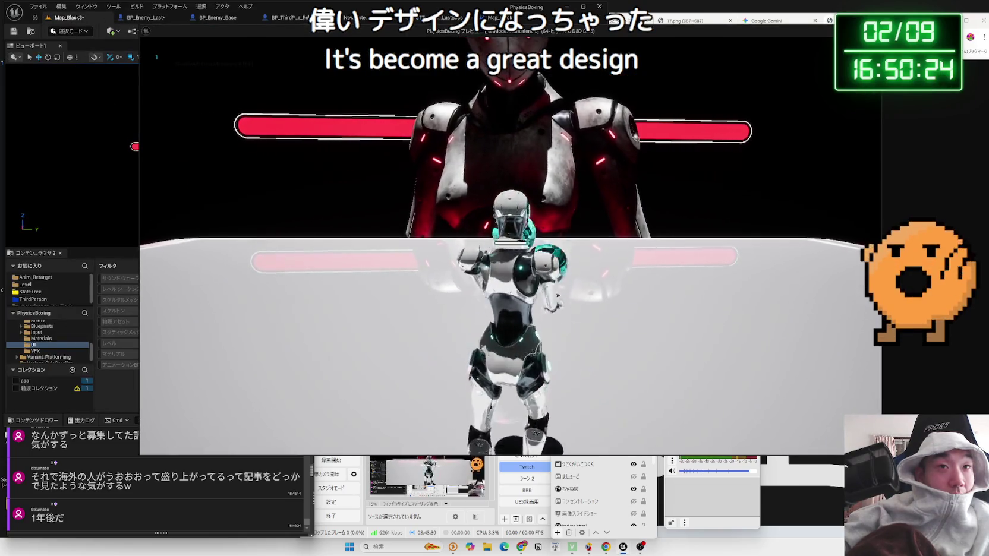
key(Escape)
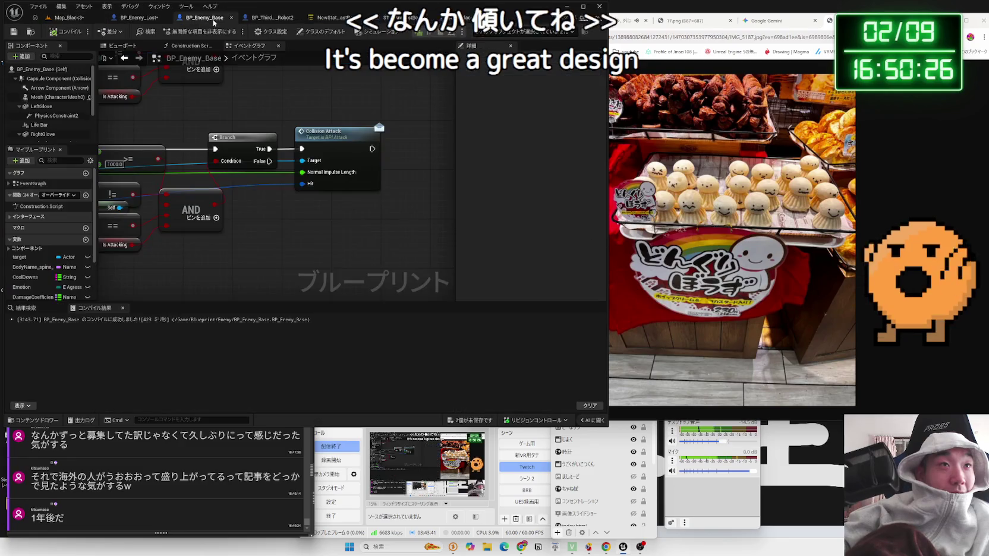
Inspect the tilted Life Bar in BP_Enemy_Last, play-test the boss fight, then clear the selection.
click(134, 17)
drag(279, 133, 300, 178)
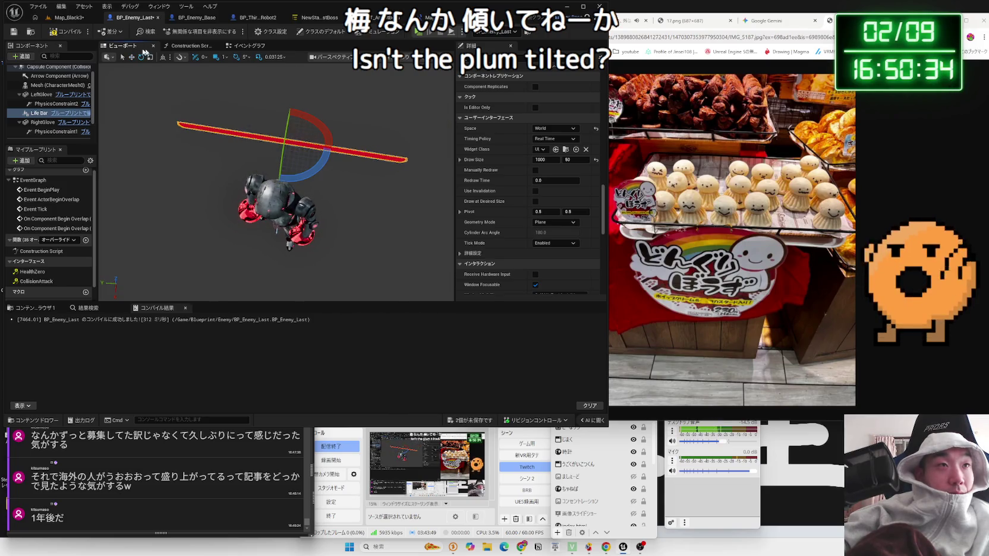
click(70, 18)
click(184, 31)
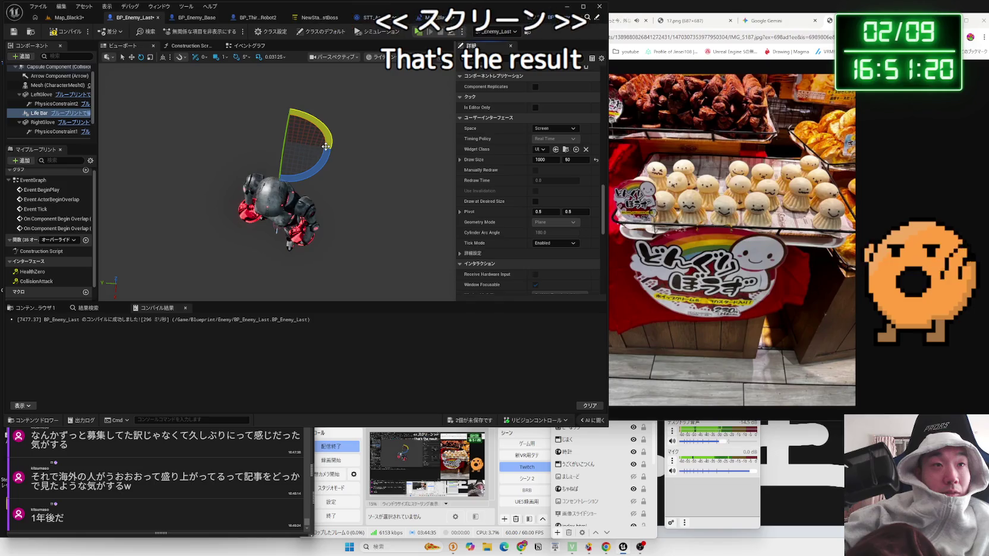
click(384, 137)
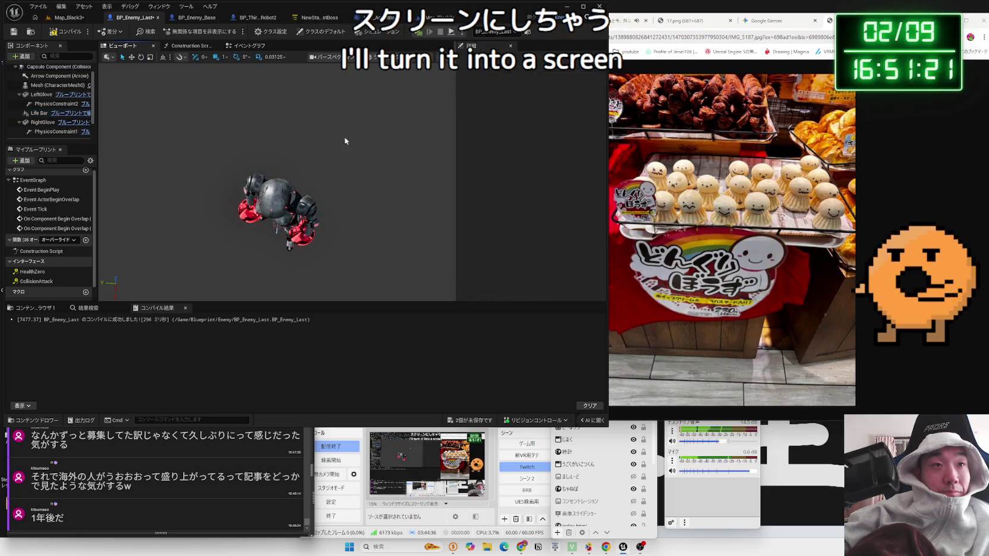
Select the Life Bar component in BP_Enemy_Last, then briefly test-play Map_Black3.
click(35, 113)
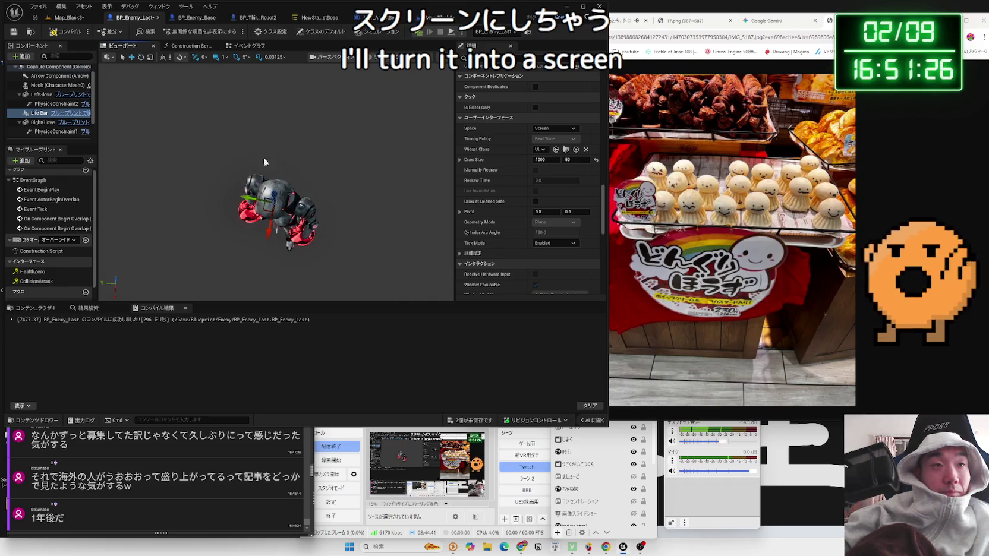
click(64, 18)
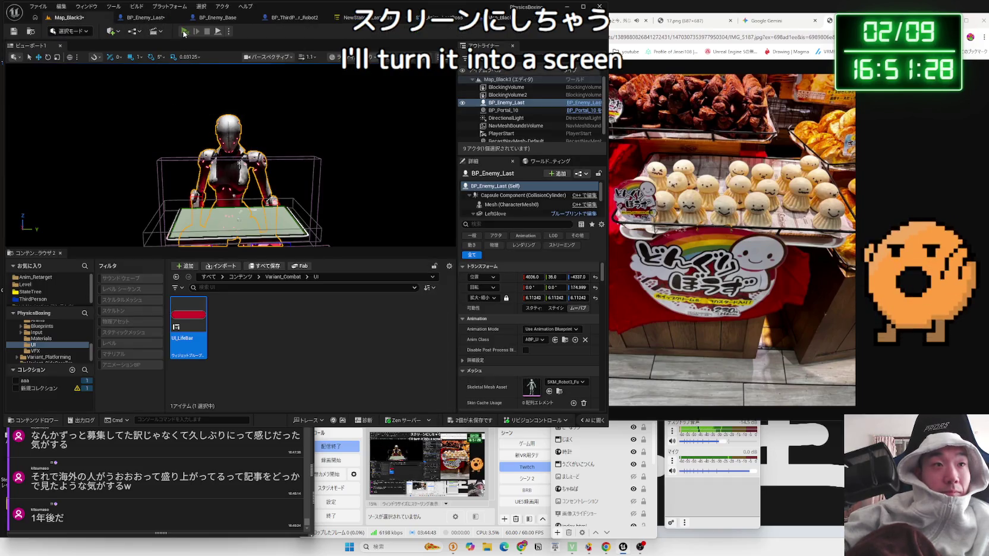
click(179, 33)
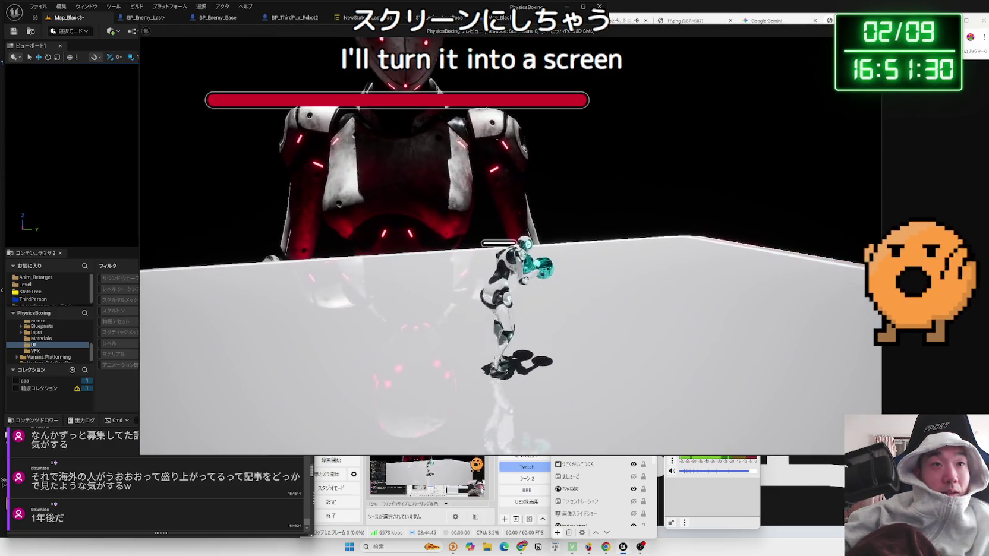
key(Escape)
Set the Life Bar's Draw Size X to 500 and launch a Map_Black3 play-test.
click(143, 17)
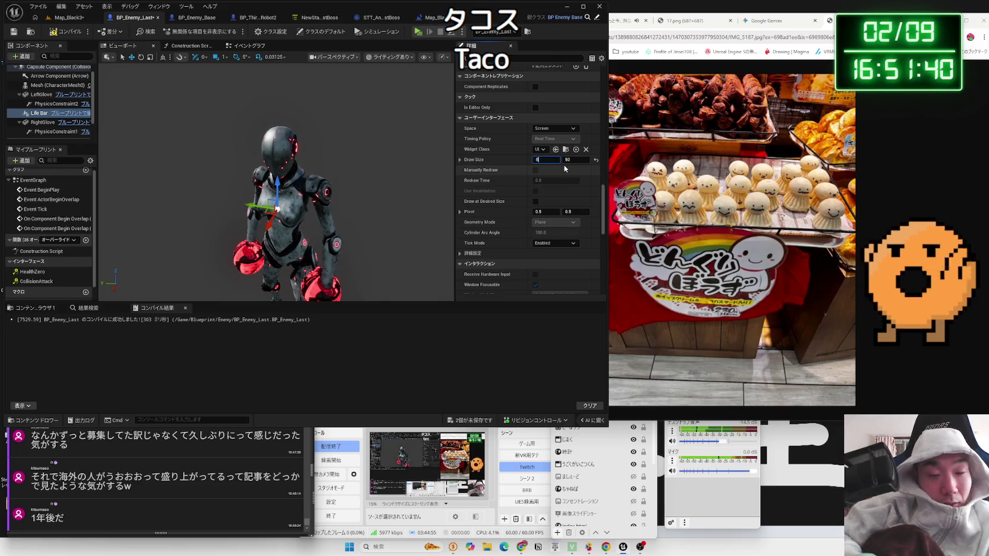
click(574, 159)
text(25)
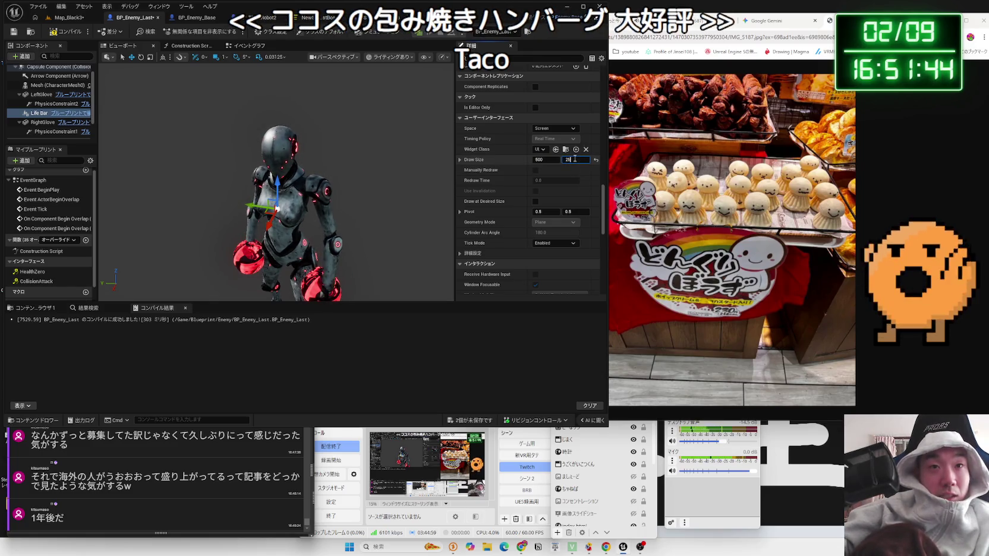
click(74, 20)
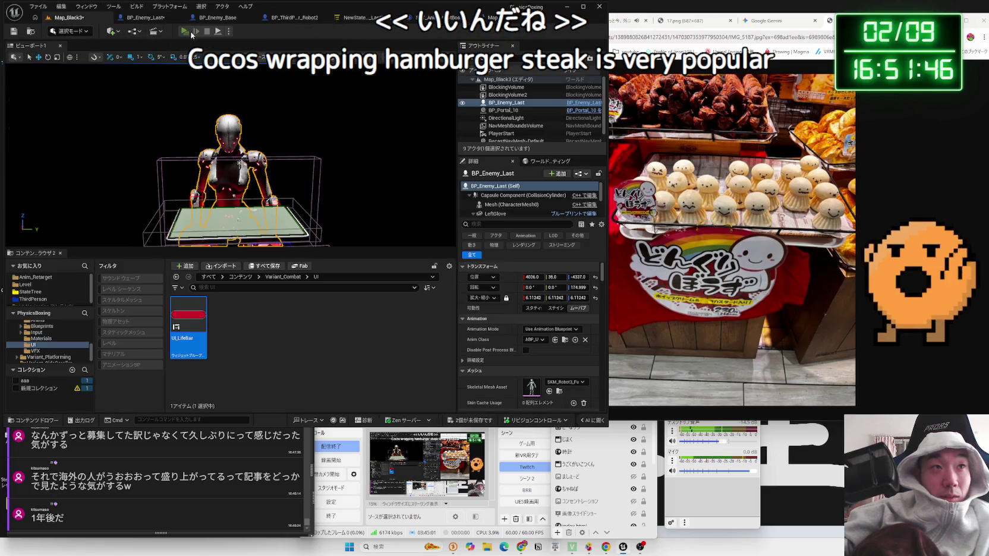
key(alt+p)
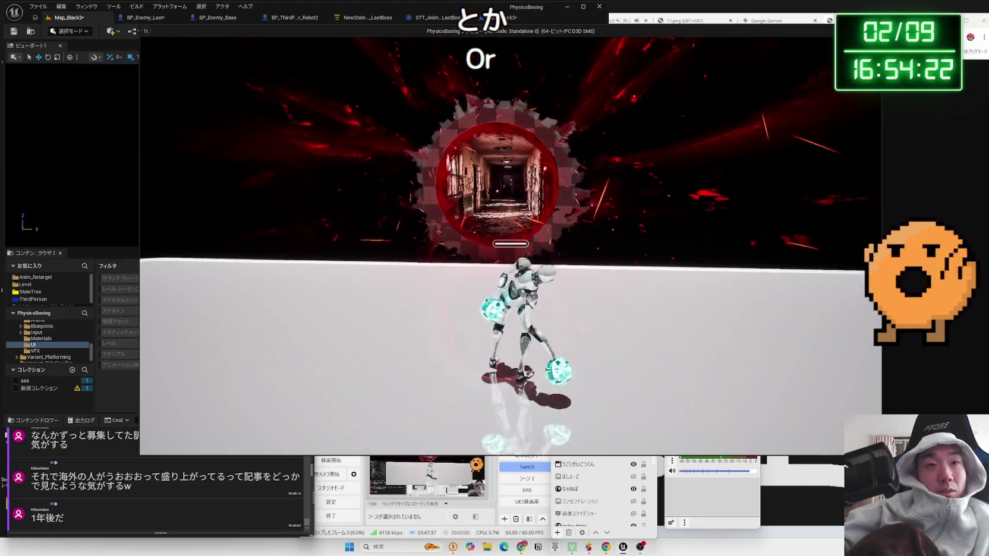
Finish playing the boss stage with the 500-wide life bar and stop the session with Esc.
key(Escape)
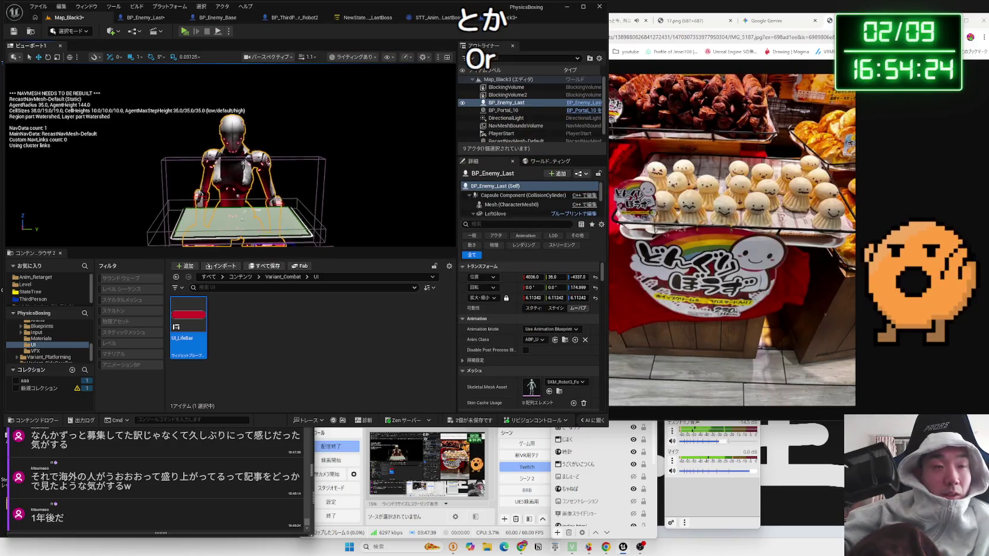
Select BP_Portal_10, then browse the NiagaraExamples and AdvancedPortalsSystemVFX folders.
scroll(243, 161, up, 10)
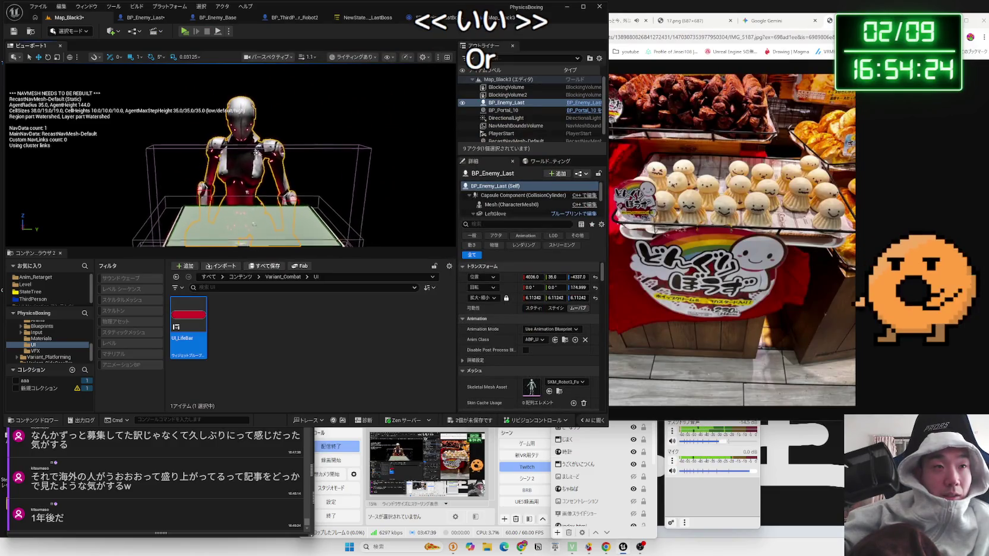
click(271, 148)
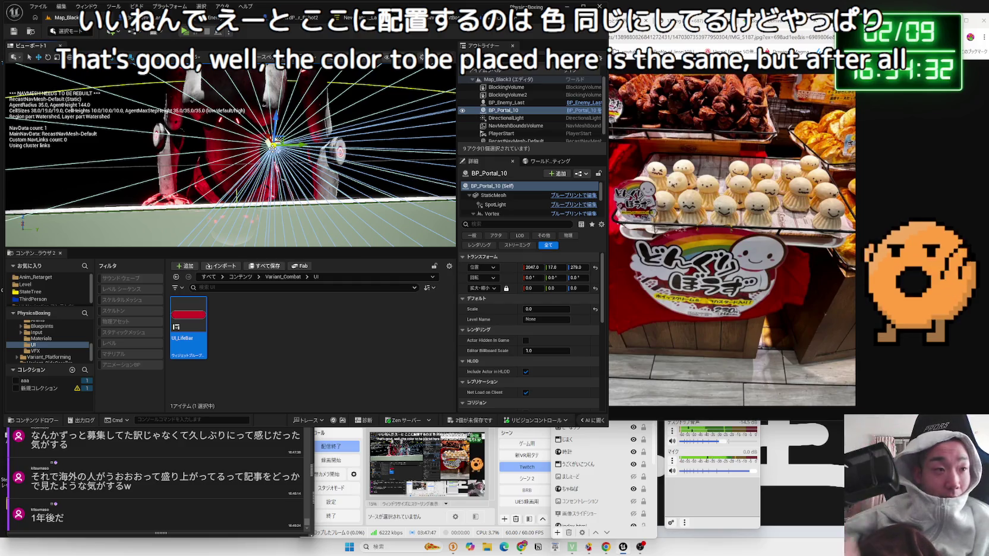
scroll(47, 338, up, 5)
click(46, 344)
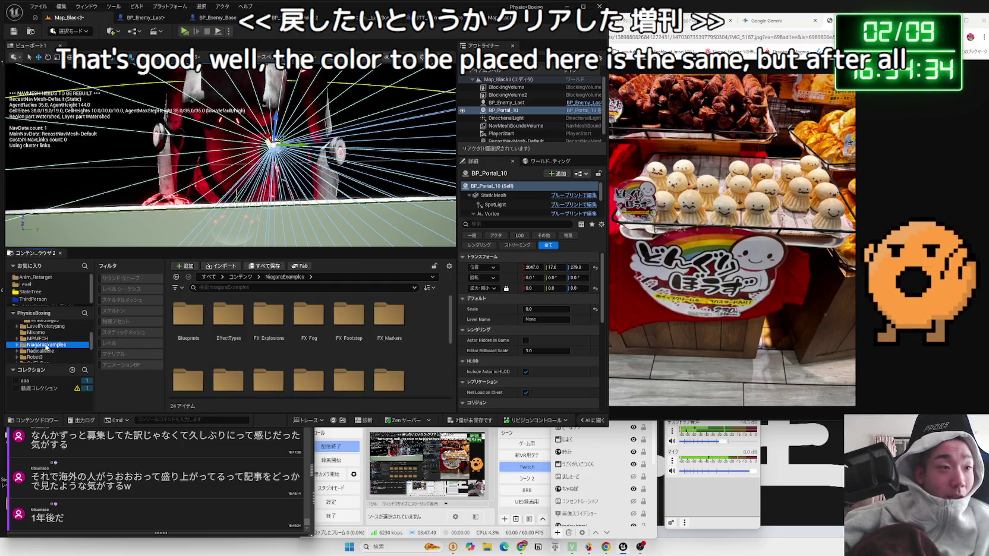
scroll(47, 342, up, 5)
click(47, 337)
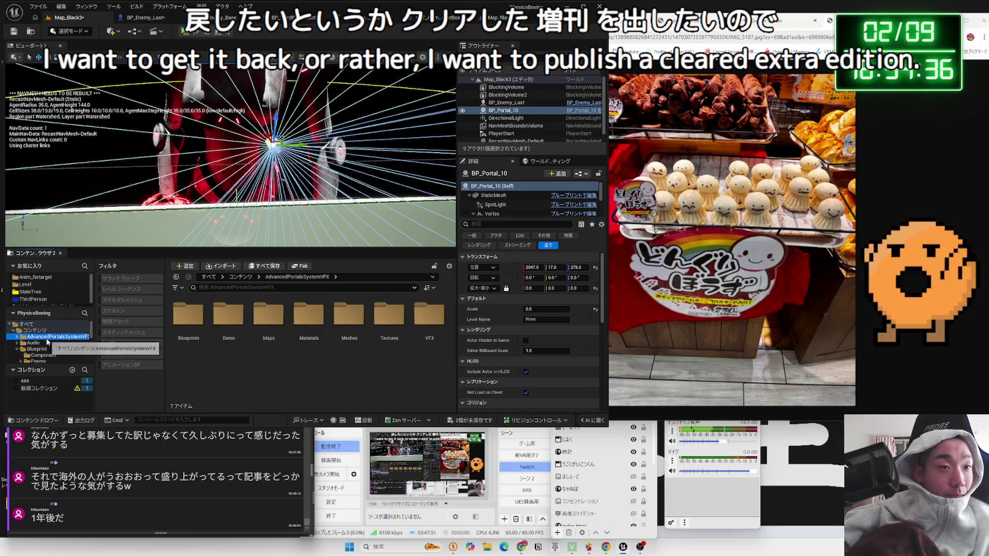
Browse the Audio, Blueprint and Level folders, ending on Free_Sounds_Pack.
click(49, 344)
click(43, 350)
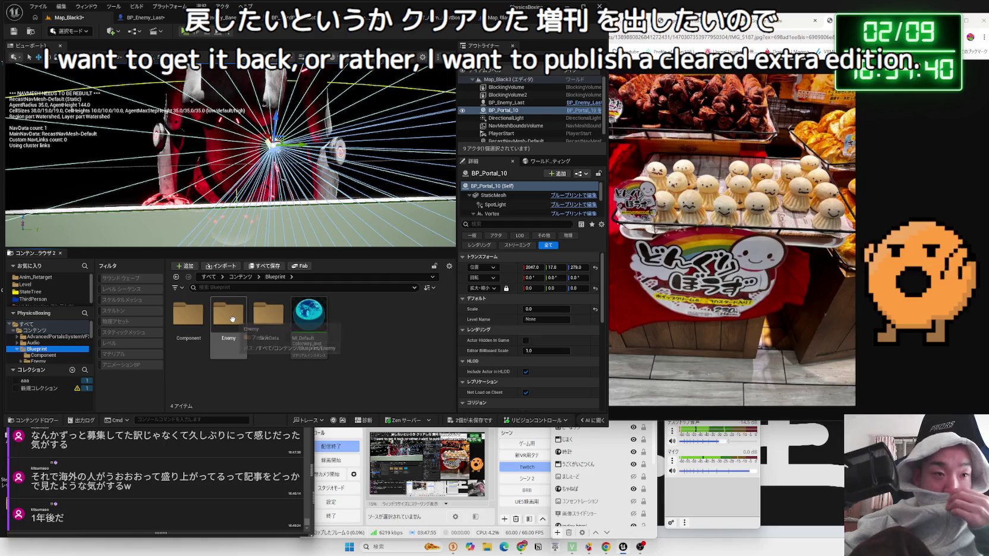
click(38, 344)
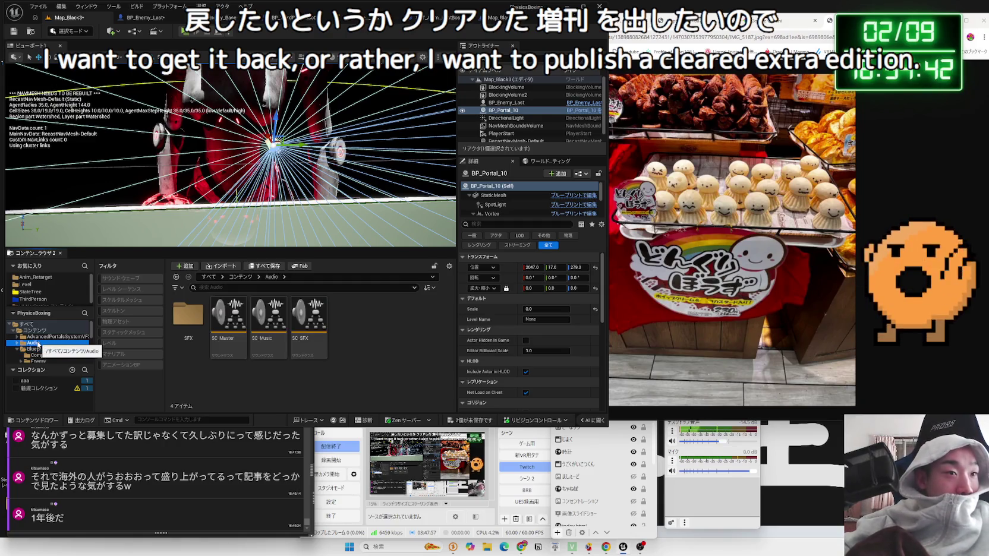
click(43, 350)
click(37, 344)
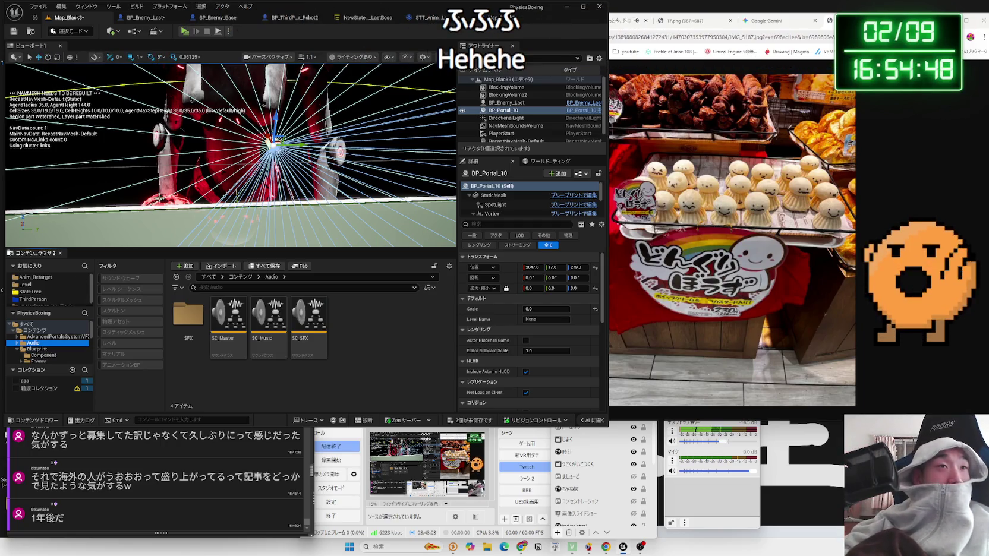
scroll(276, 212, down, 10)
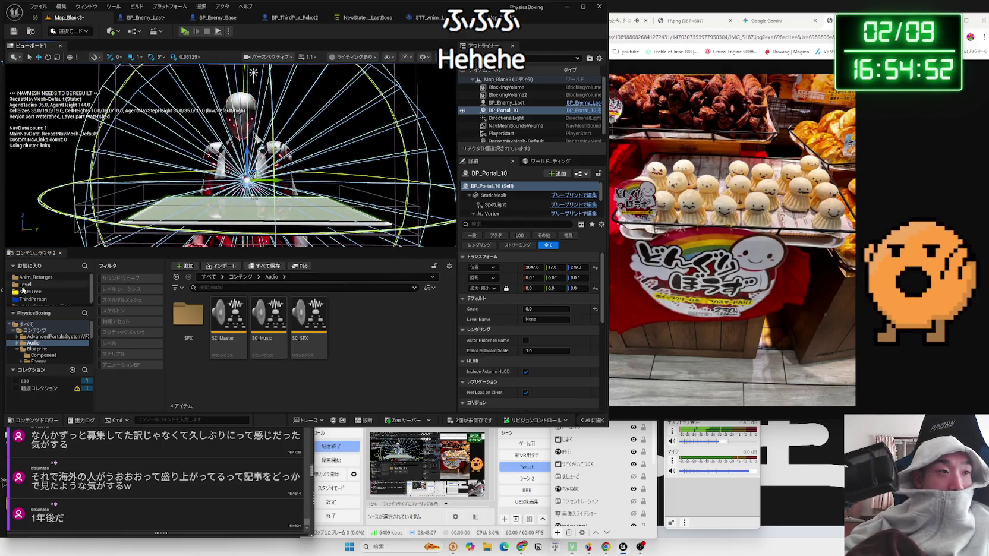
click(23, 285)
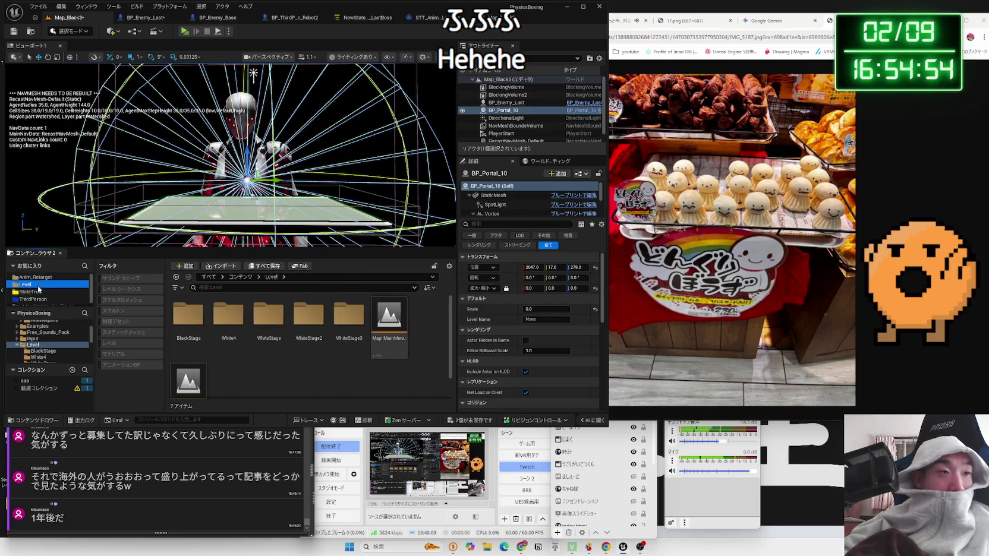
click(38, 341)
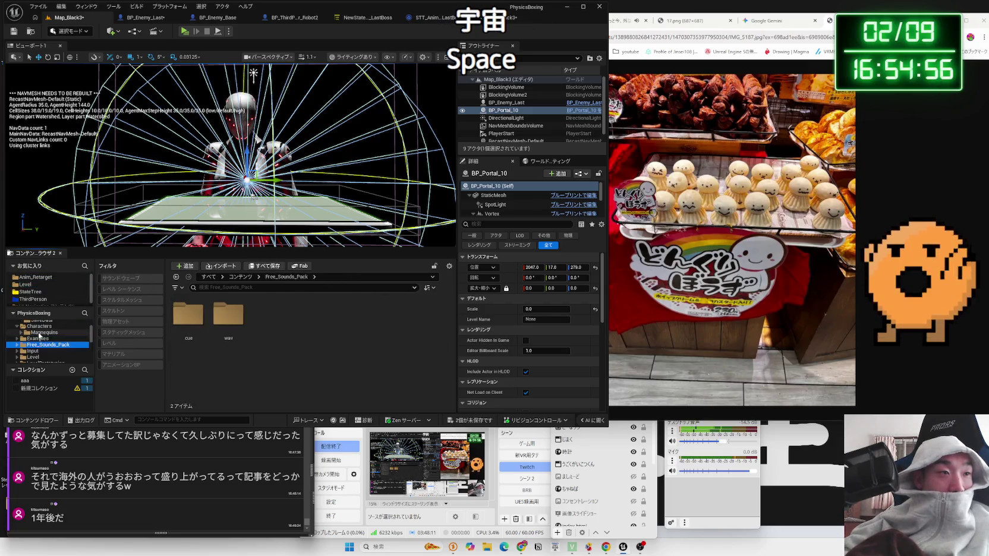
scroll(39, 340, up, 2)
Drag the DirectionalLight's Intensity down to 0.0 lux and test-play the darkened boss stage.
click(39, 345)
click(38, 338)
click(241, 162)
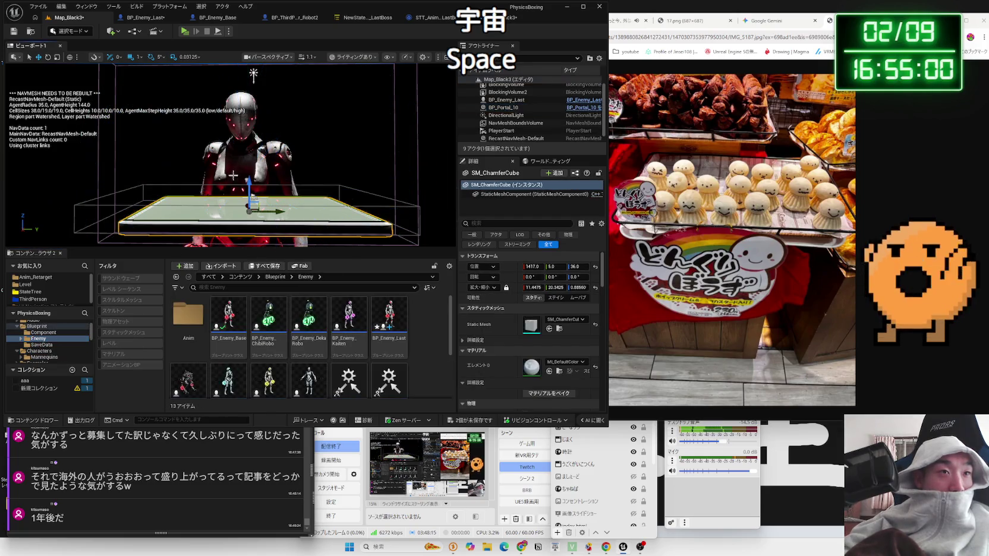
click(254, 72)
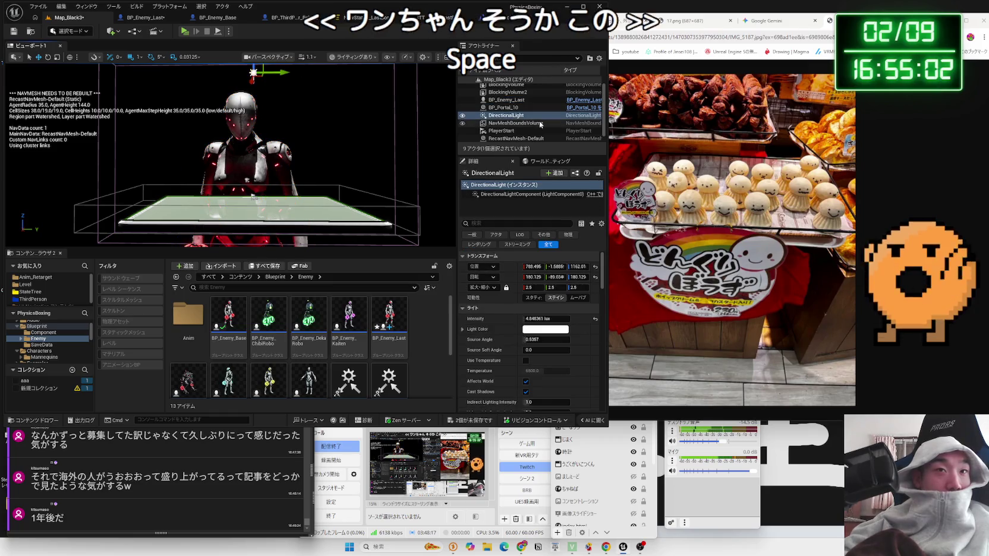
drag(552, 320, 550, 319)
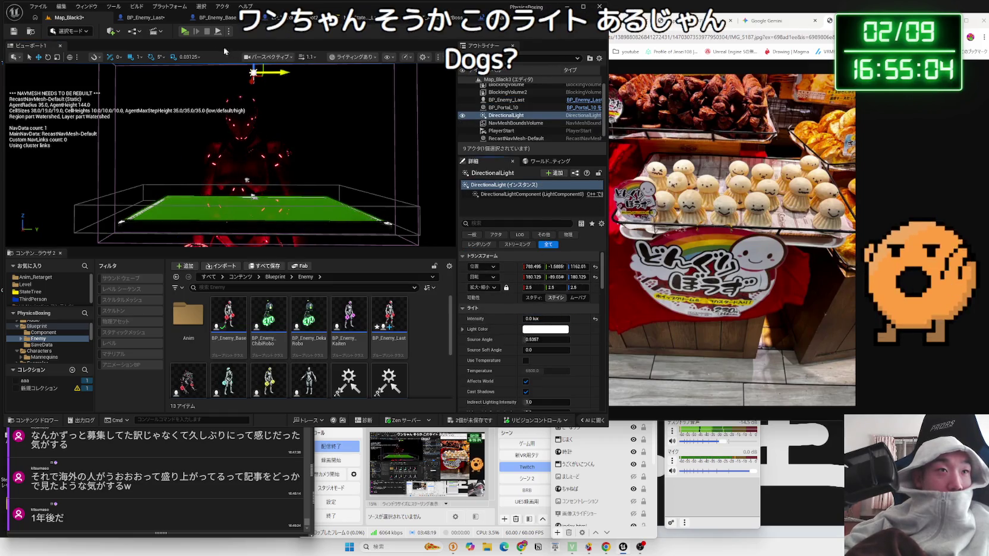
click(185, 31)
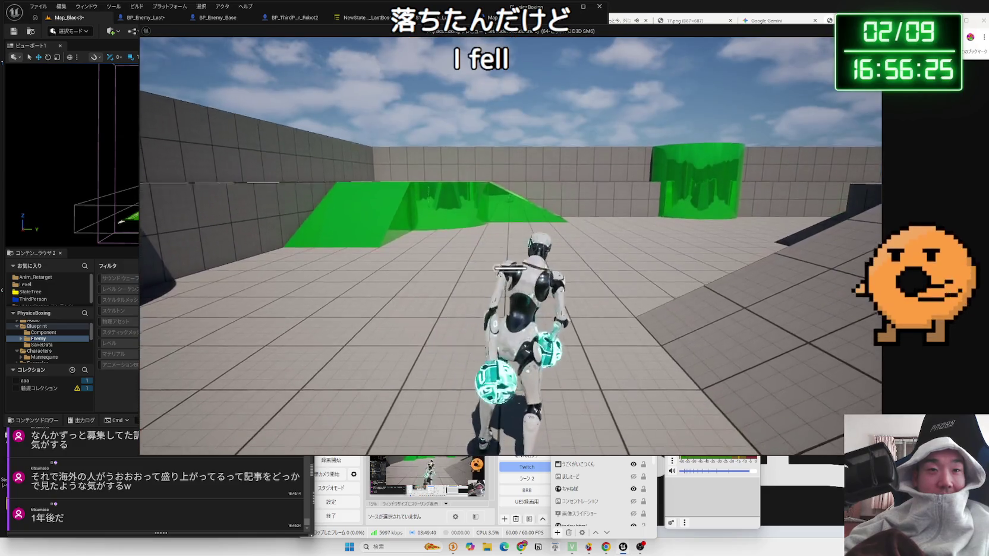
Stop the dark play-test, orbit toward the green floor and select BP_Portal_10.
key(Escape)
drag(161, 128, 208, 135)
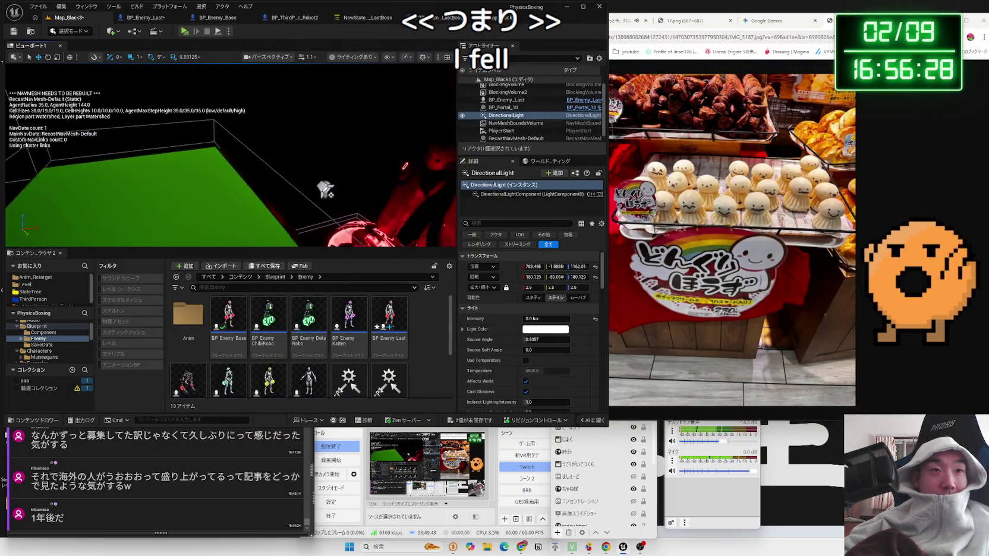
click(327, 180)
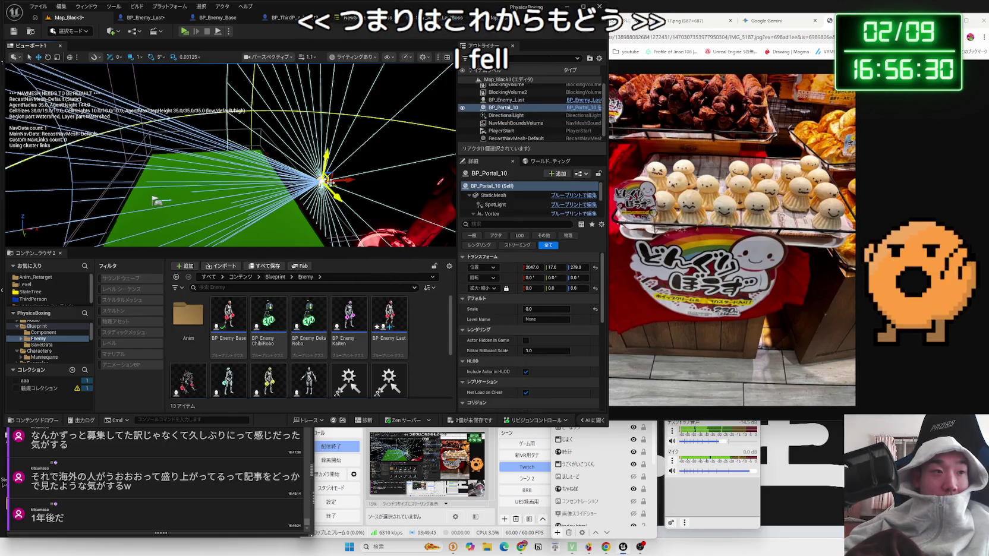
Open the portal Blueprints folder, then trial-place a BP_Portal_6 and delete it.
click(30, 286)
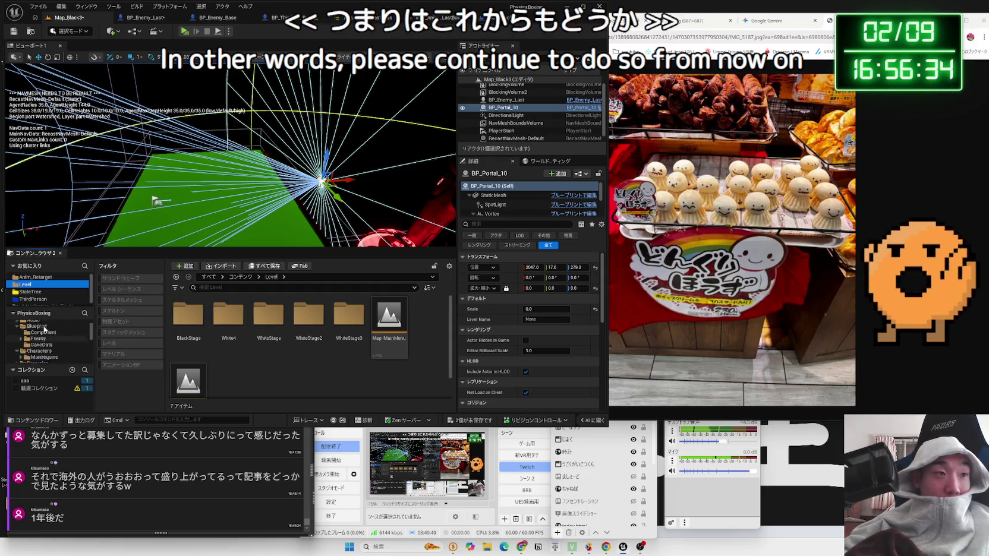
scroll(47, 339, up, 5)
click(42, 349)
click(44, 337)
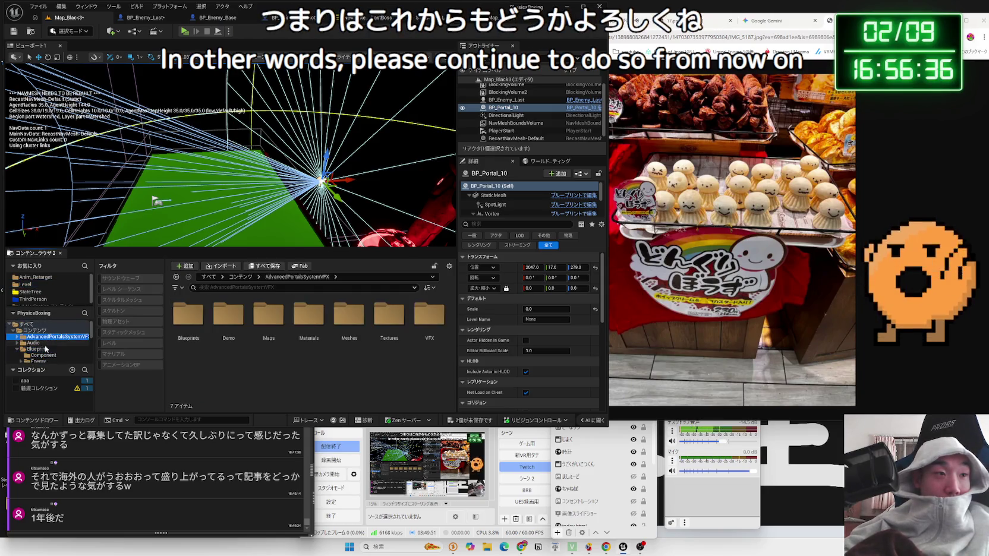
double_click(195, 329)
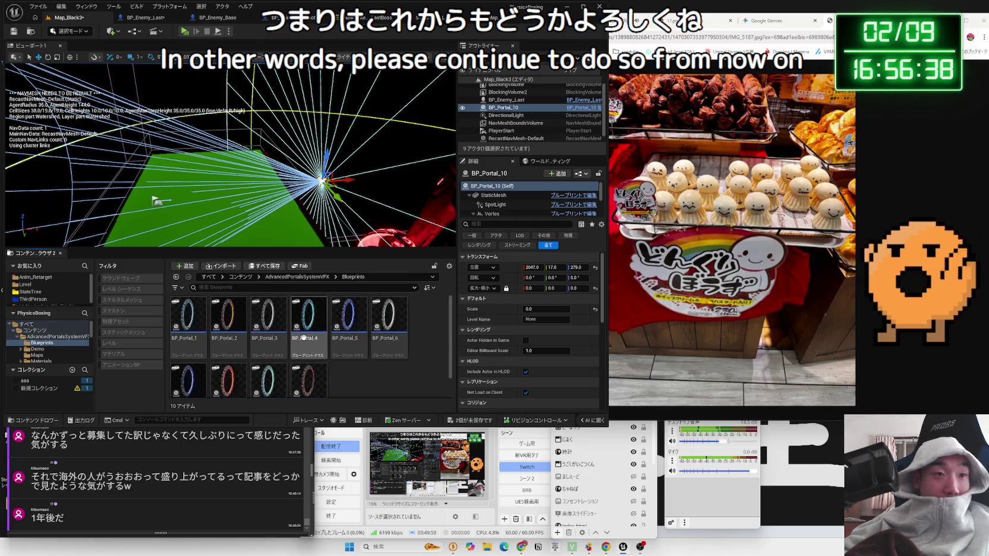
click(269, 321)
click(391, 331)
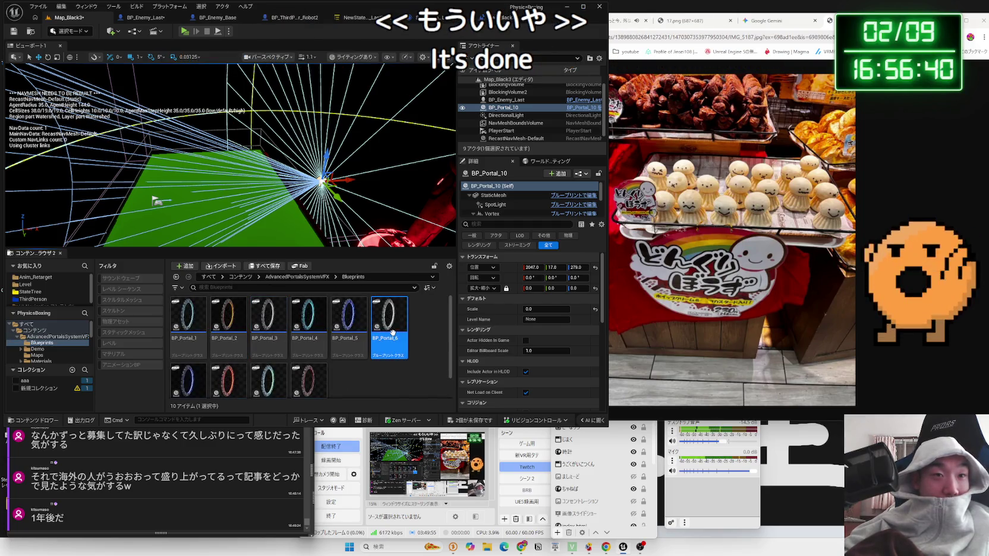
drag(238, 228, 234, 214)
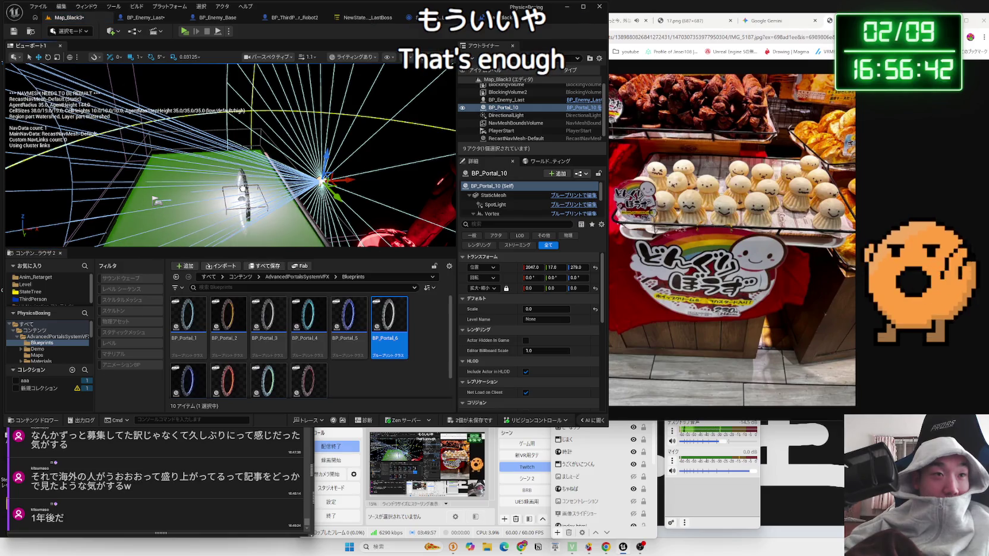
key(f)
key(Delete)
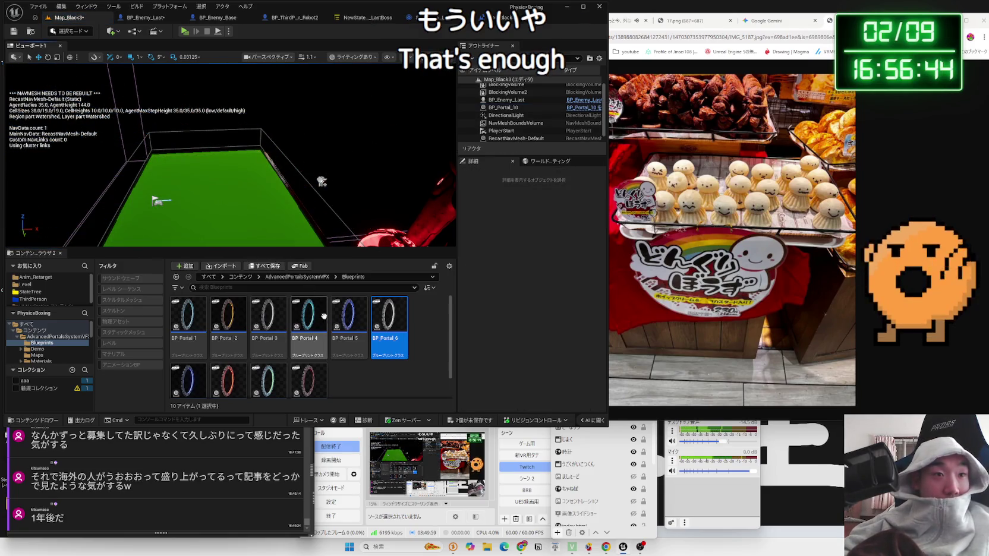
Place a BP_Portal_4 portal in the level and test-play it.
scroll(271, 363, down, 1)
click(228, 355)
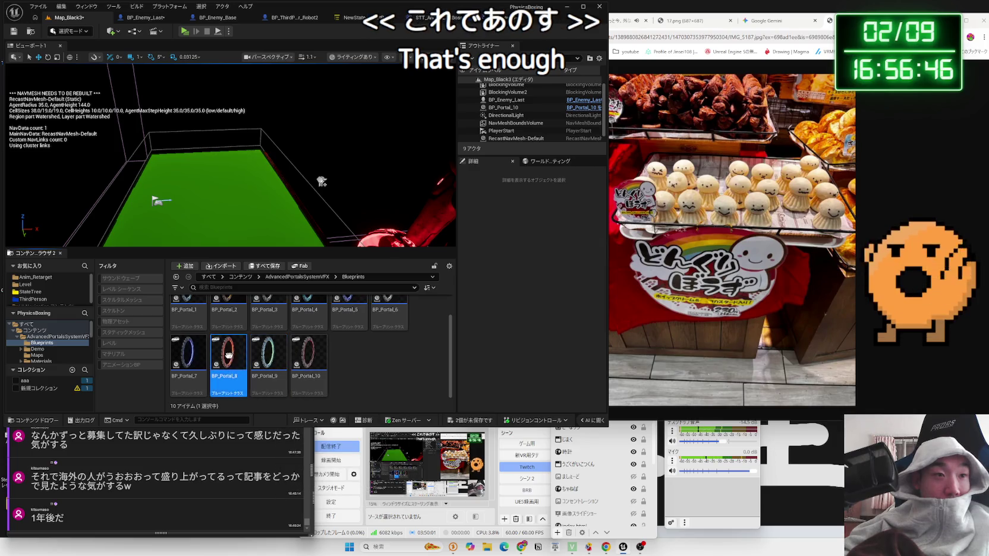
scroll(298, 345, up, 1)
click(314, 332)
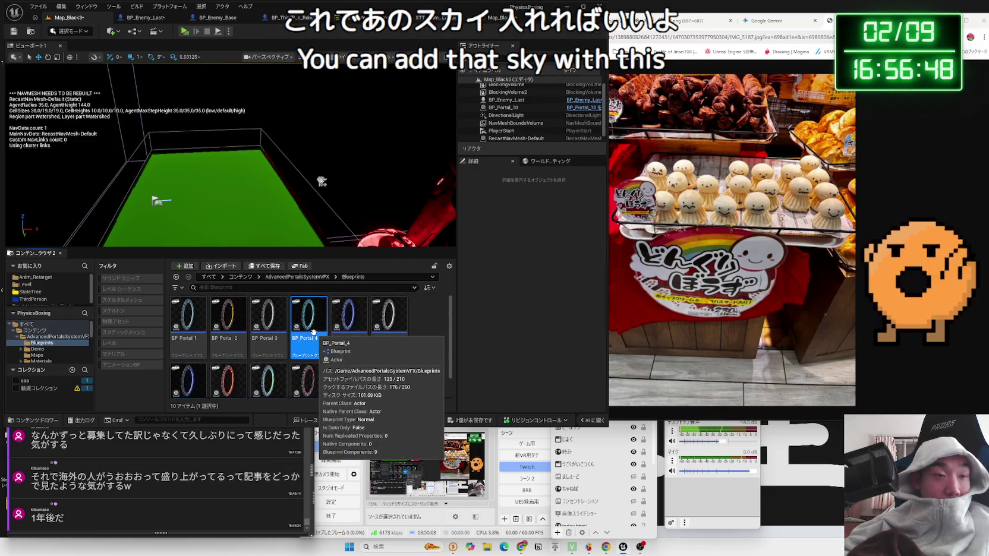
double_click(314, 331)
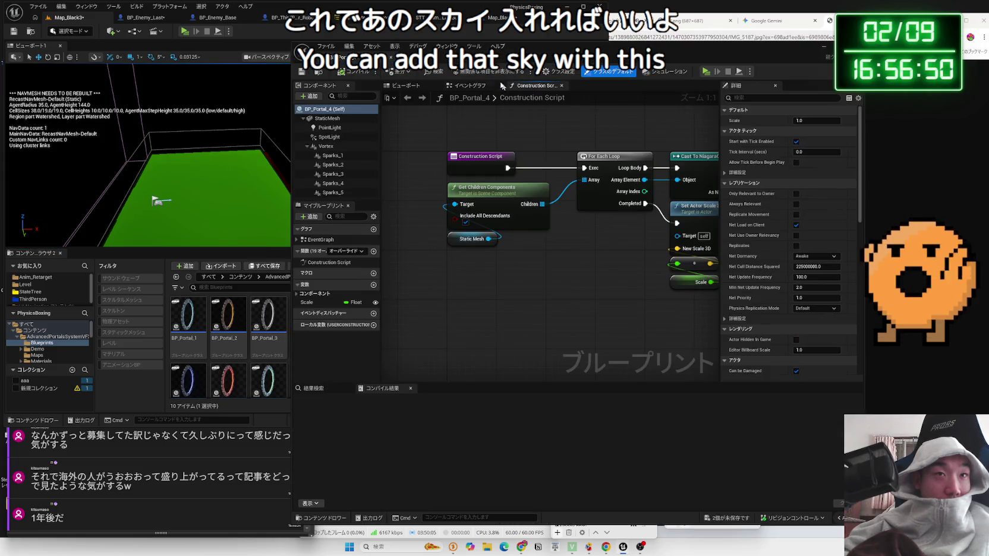
mouse_move(308, 324)
mouse_down()
mouse_move(280, 247)
mouse_move(245, 190)
mouse_up()
key(f)
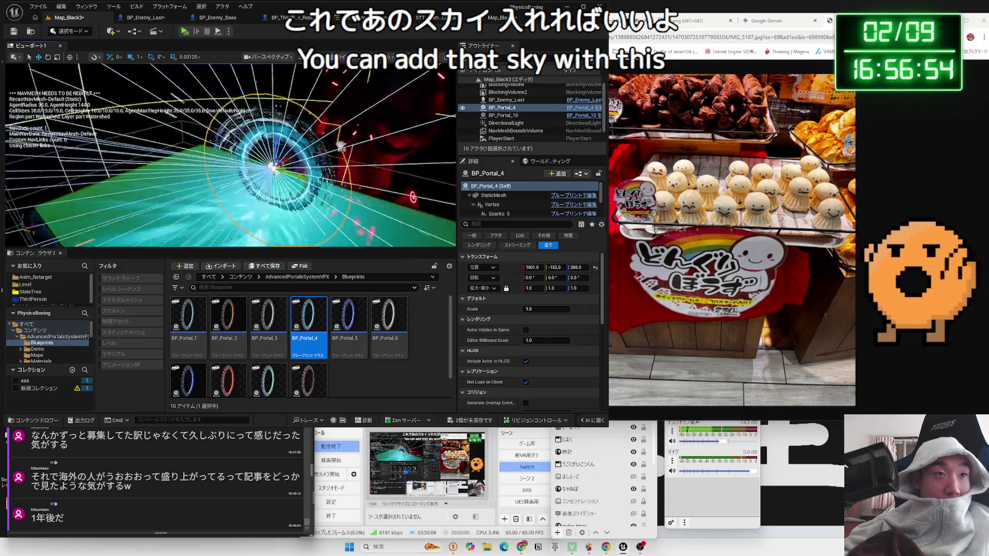
click(185, 31)
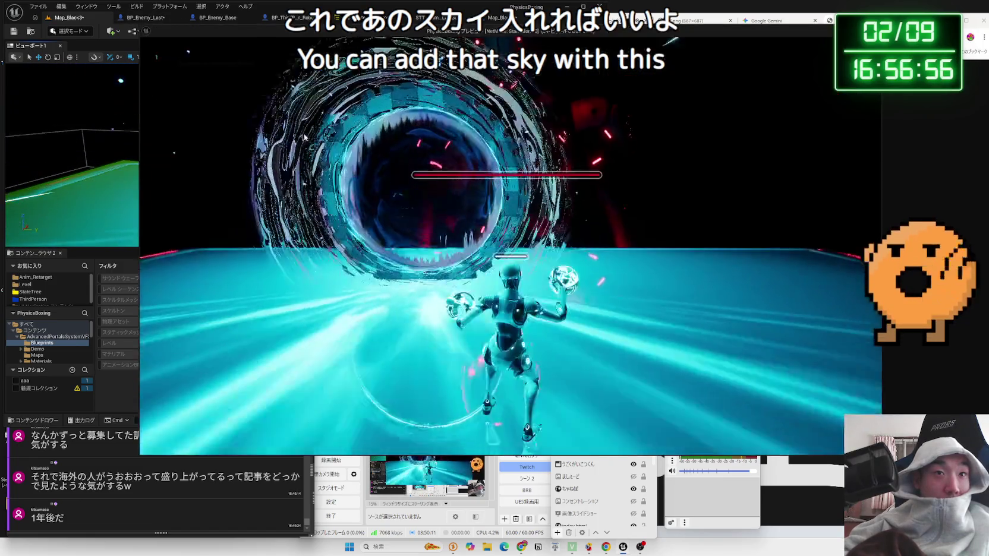
key(Escape)
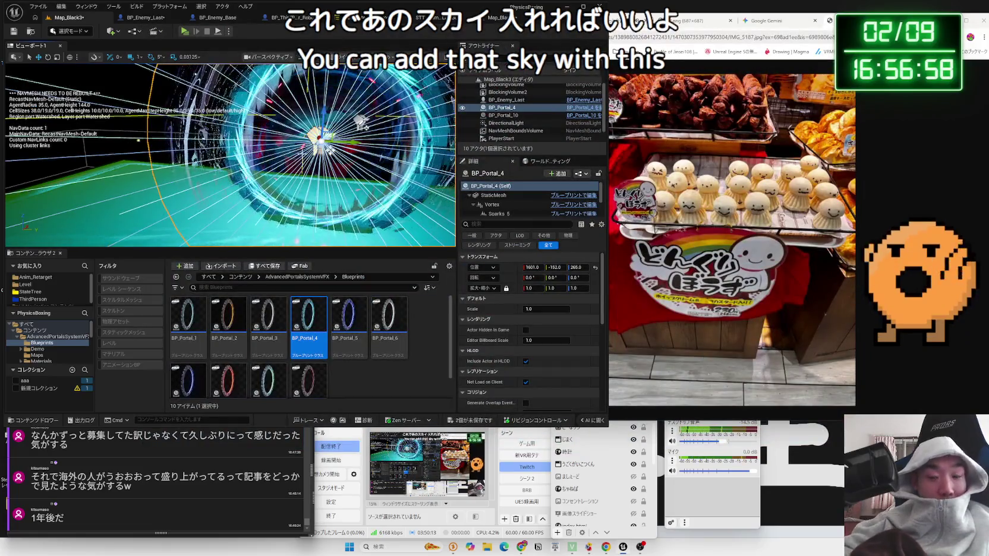
Replace BP_Portal_4 with BP_Portal_9, test-play, and raise it above the floor.
key(Delete)
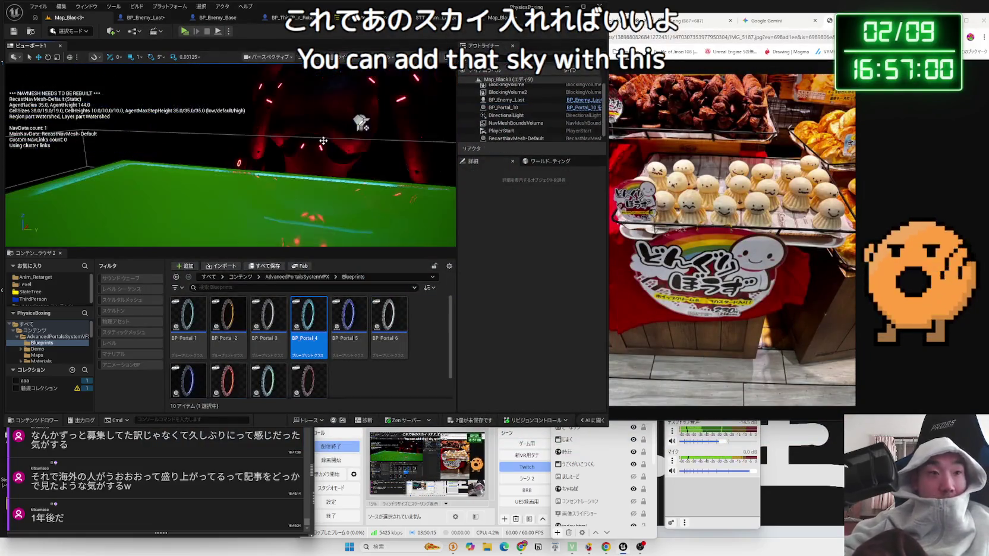
mouse_move(278, 378)
mouse_down()
mouse_move(283, 195)
mouse_move(306, 196)
mouse_up()
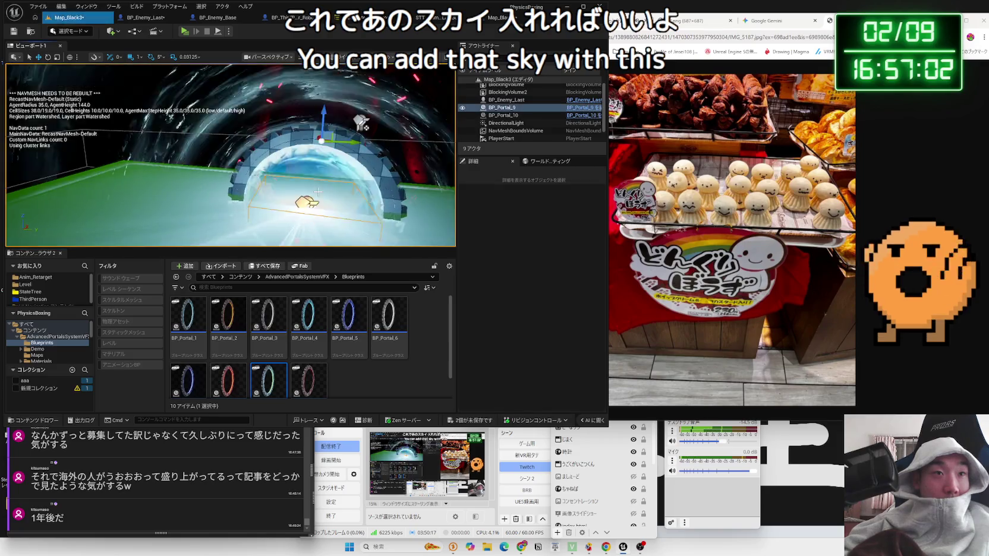
click(184, 32)
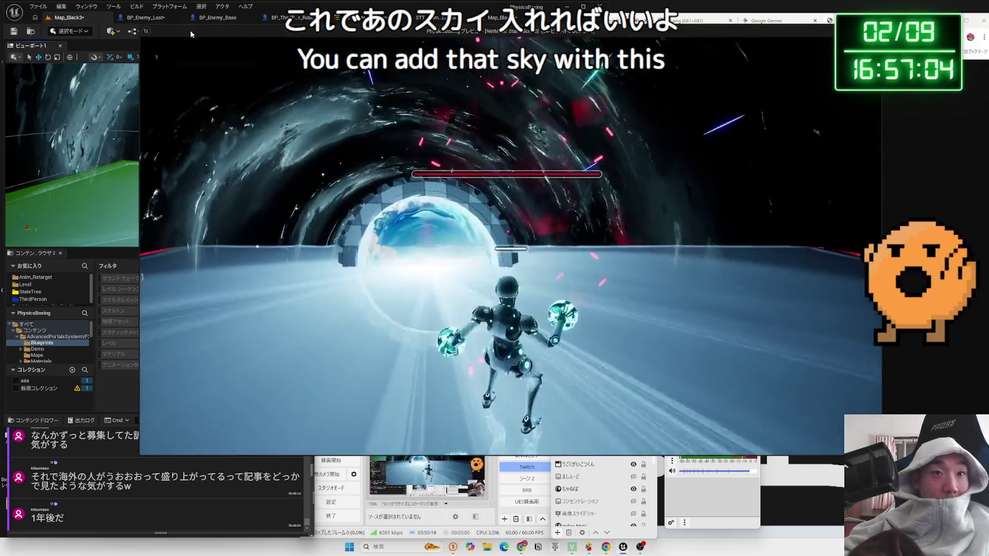
key(Escape)
key(End)
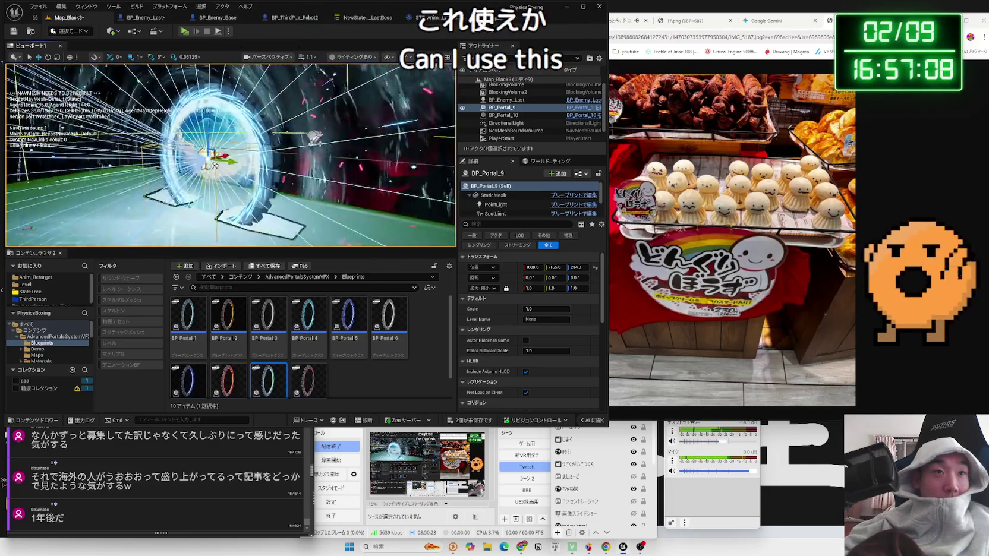
Rotate BP_Portal_9 about 175° around Z and reframe the view on it.
drag(375, 189, 378, 70)
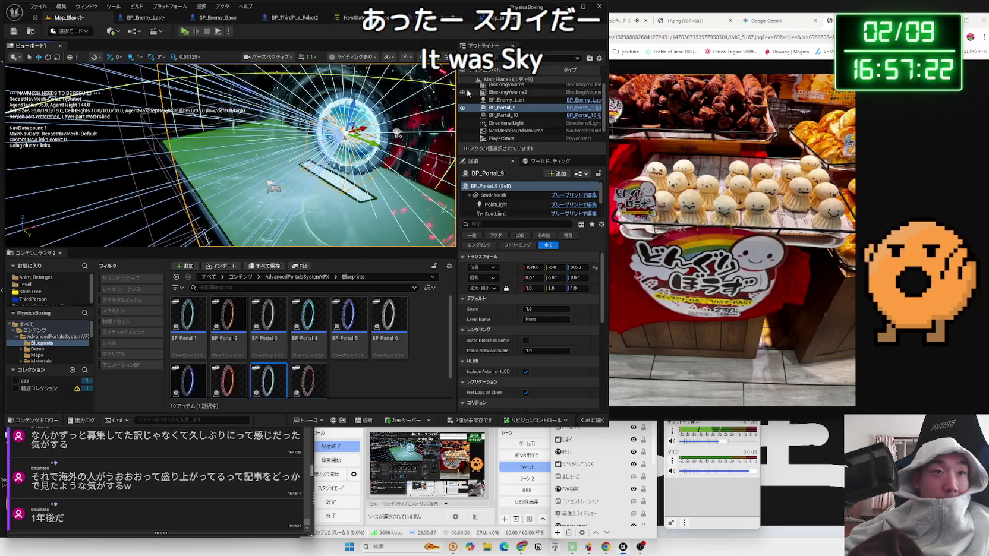
double_click(502, 107)
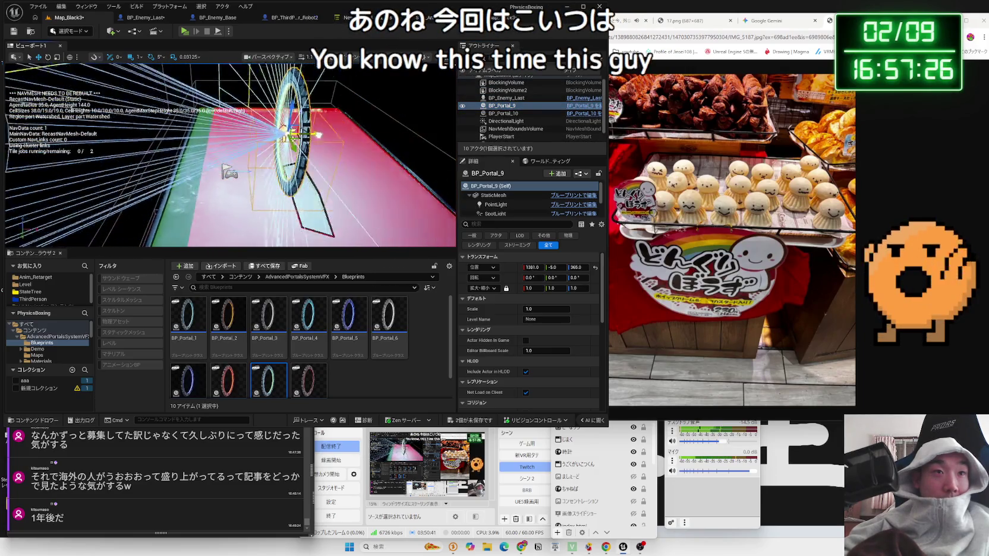
key(e)
drag(208, 144, 196, 172)
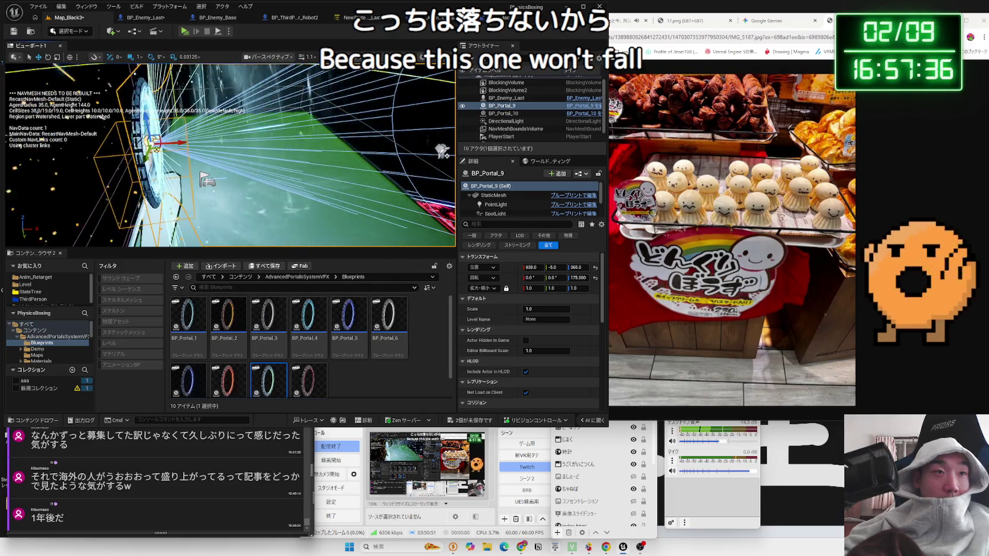
key(f)
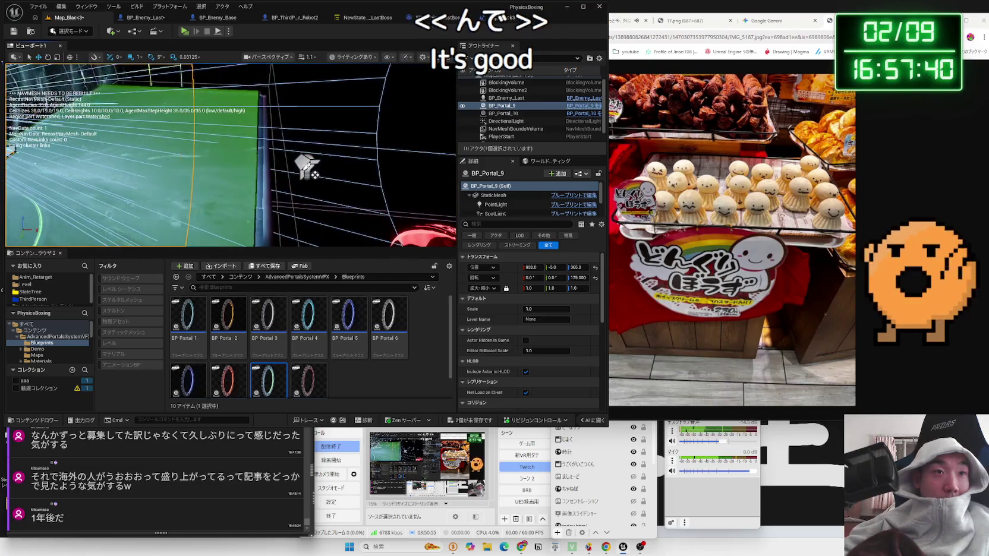
Check visibility settings of the SpotLight, PointLight and Vortex components using a 'visif' property filter.
click(505, 205)
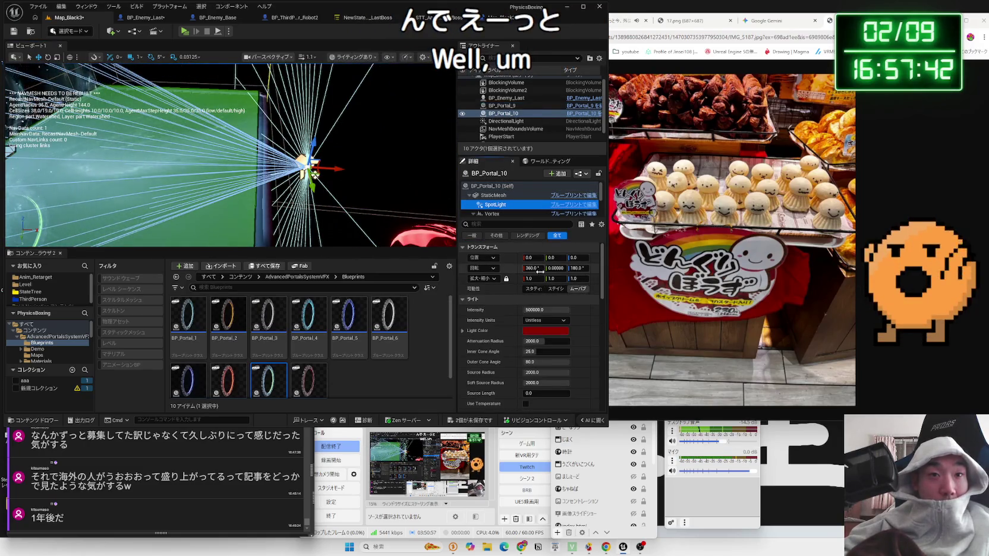
scroll(540, 271, down, 2)
click(518, 225)
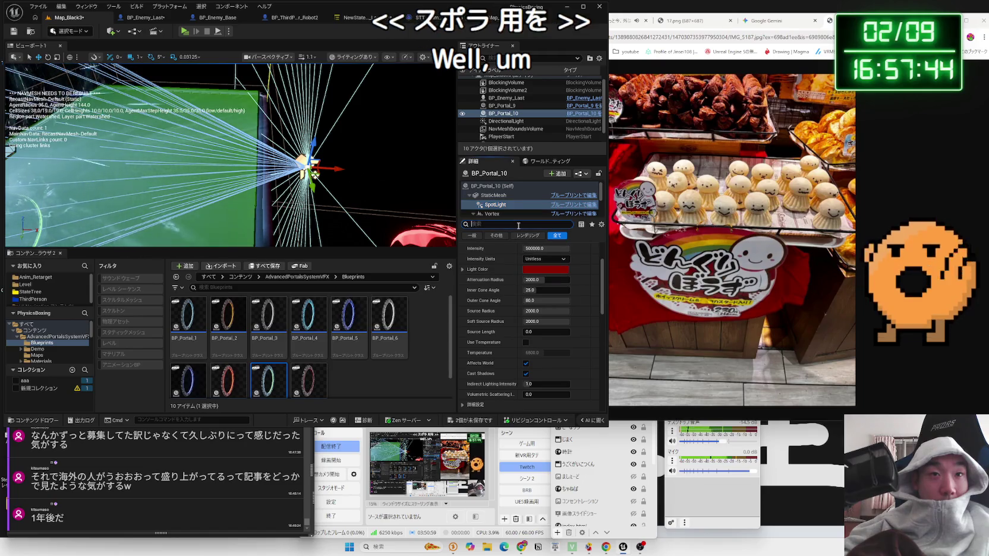
text(visi)
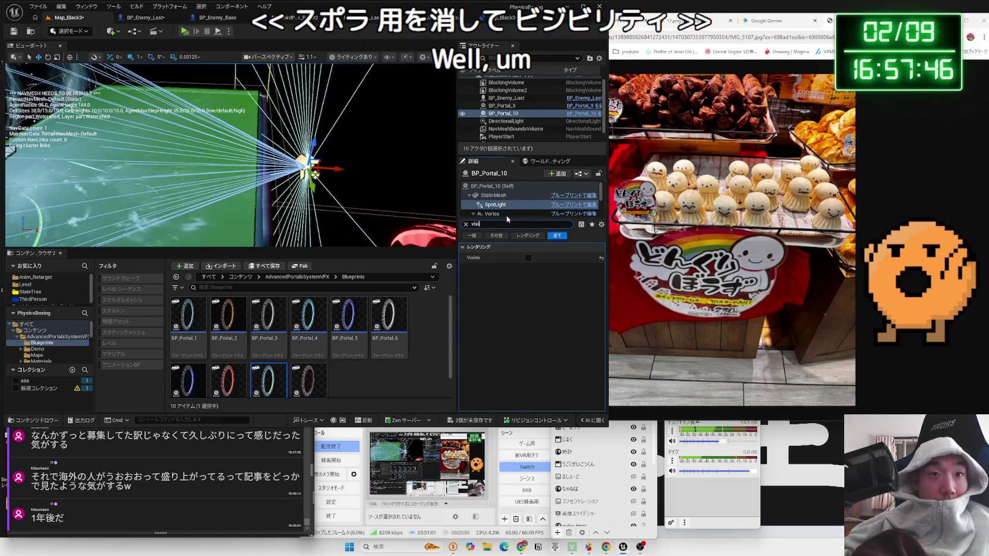
text(f)
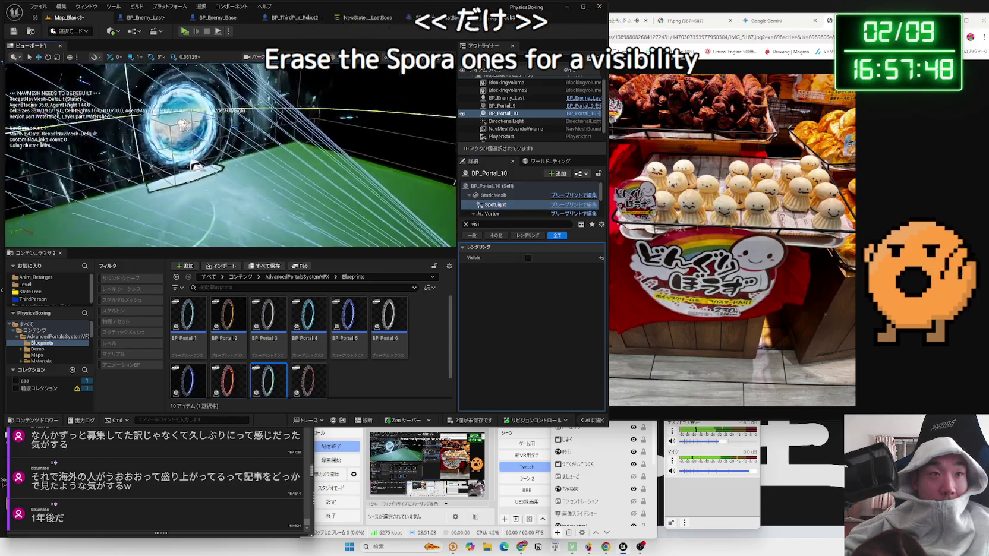
click(226, 164)
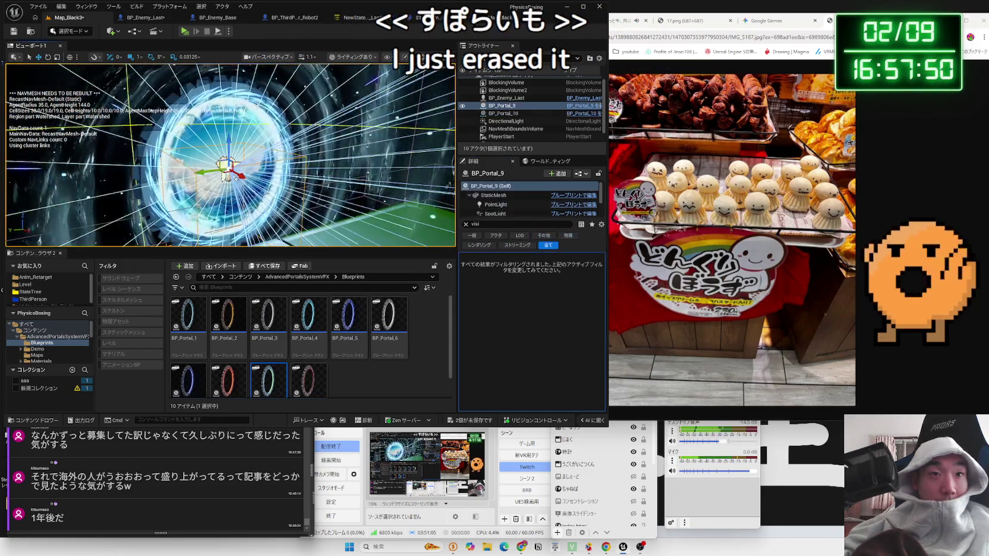
click(519, 205)
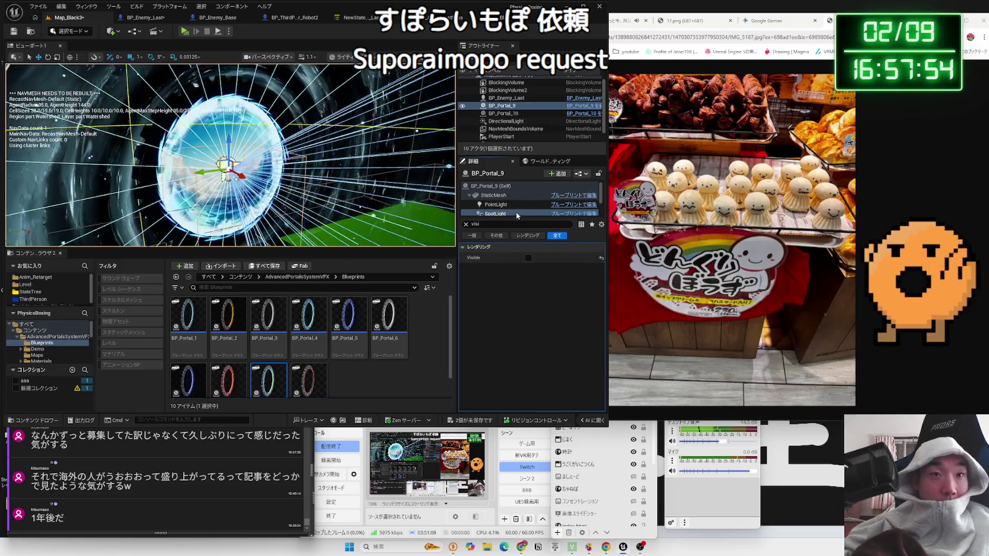
scroll(516, 212, down, 2)
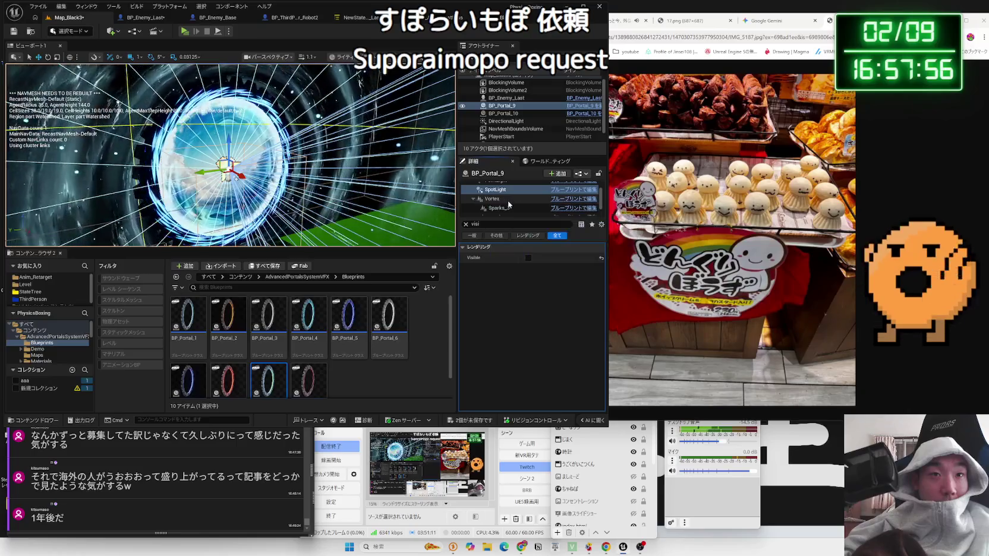
click(508, 200)
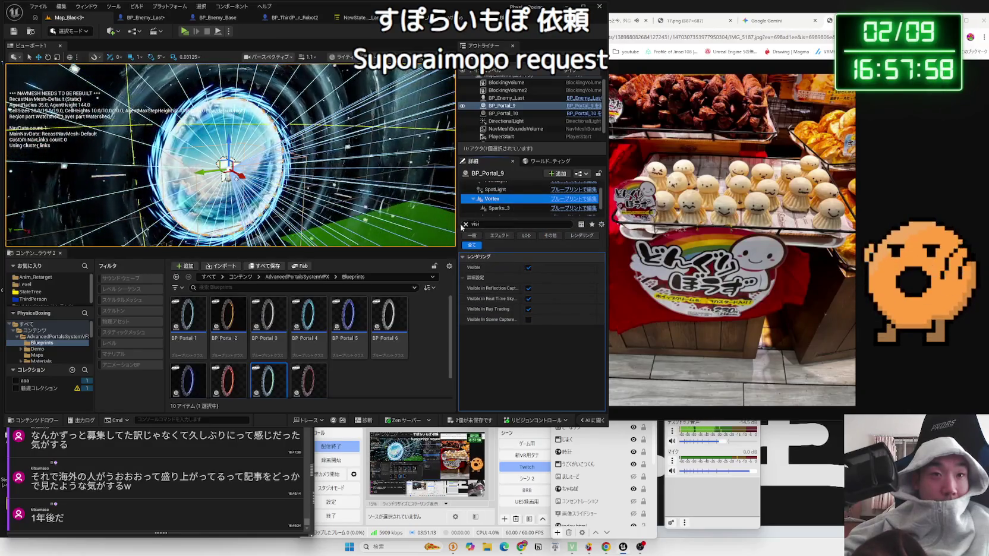
click(465, 225)
scroll(512, 199, up, 2)
click(499, 186)
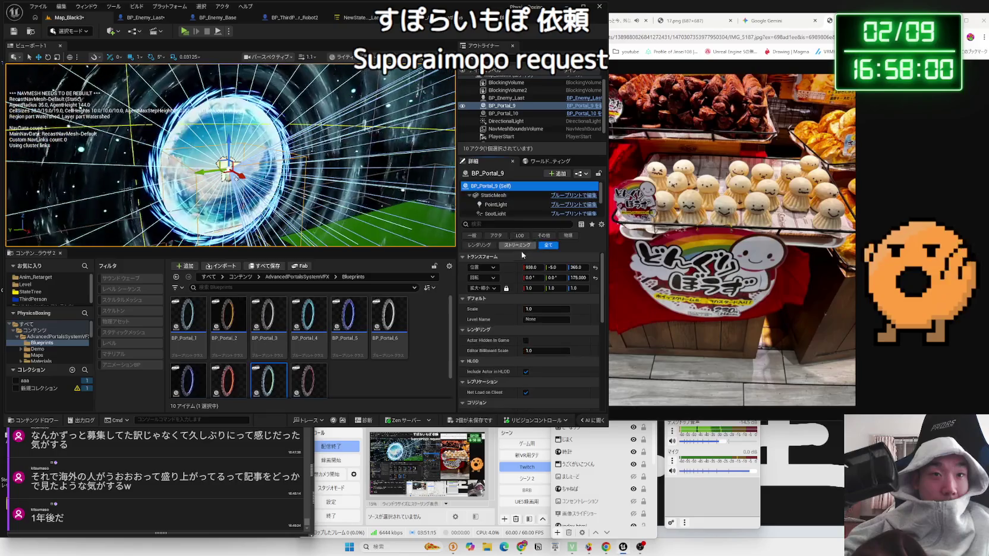
Set BP_Portal_9's scale to 0 and delete the leftover portal actor.
click(544, 309)
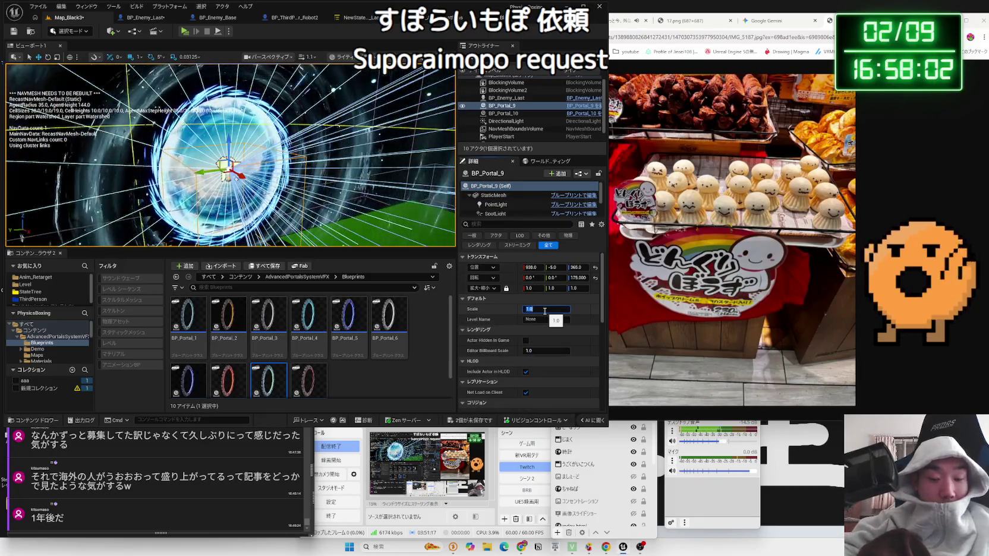
text(0)
key(Return)
drag(353, 237, 292, 145)
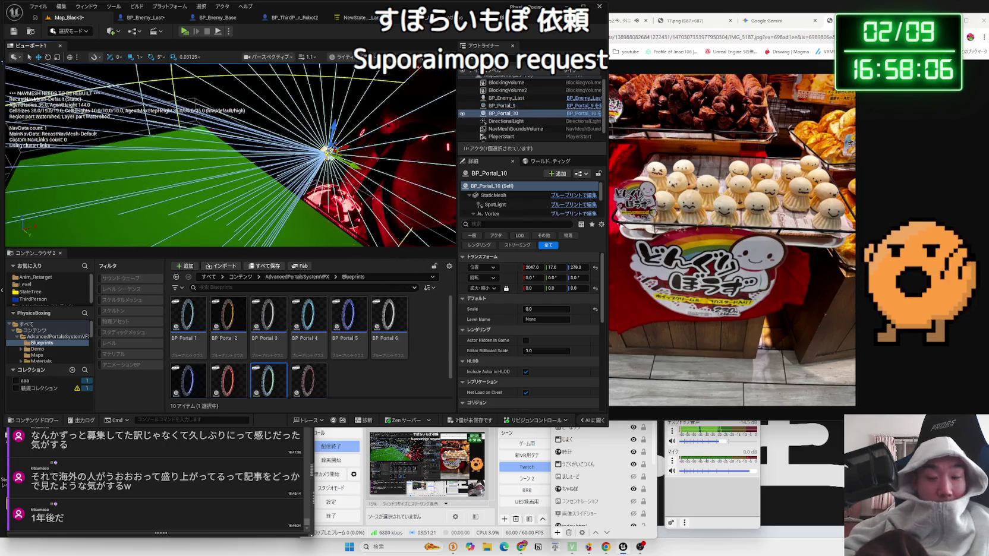
key(Delete)
Save all changes and briefly test-play the boss level.
click(475, 421)
click(527, 359)
click(186, 34)
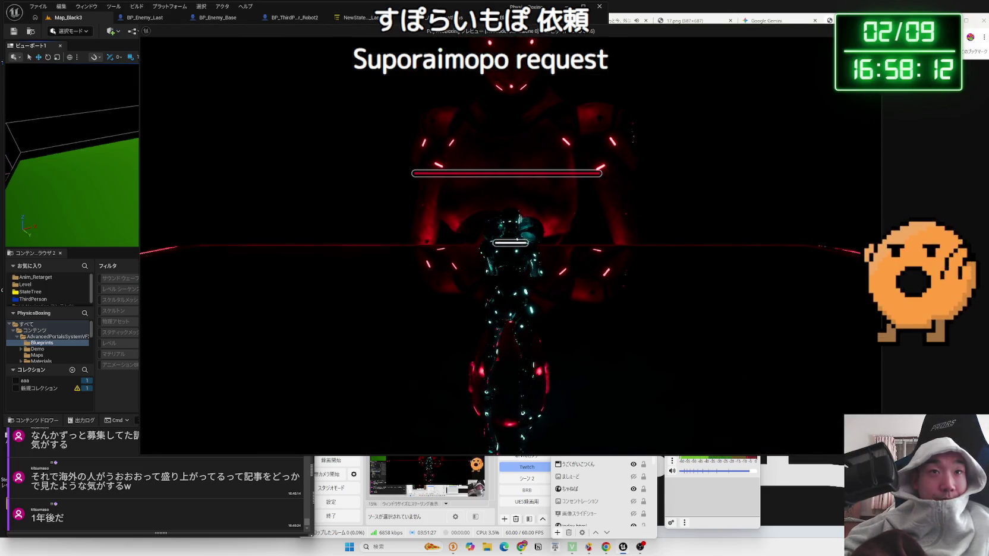
key(Escape)
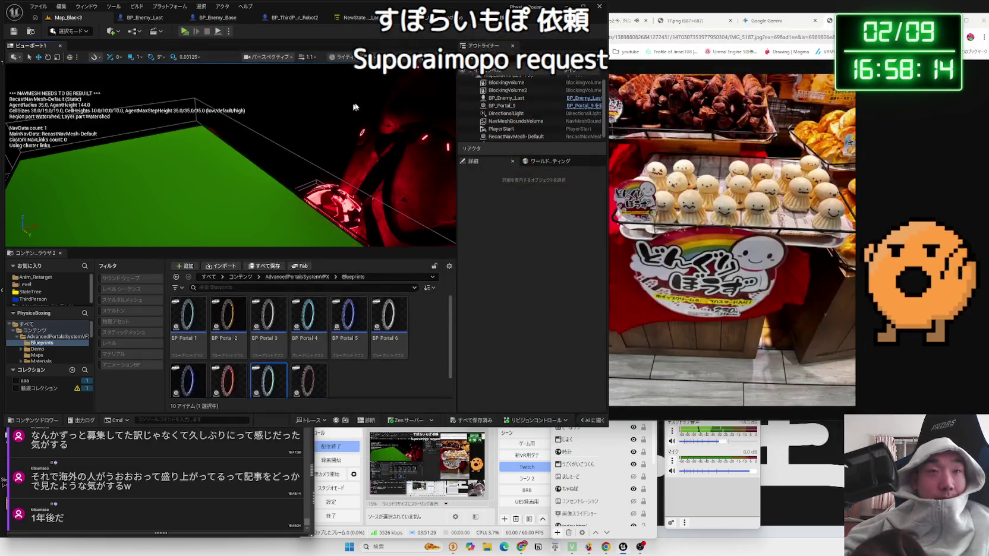
Switch to the Robot2 blueprint and then the NewState_LastBoss state tree.
click(293, 18)
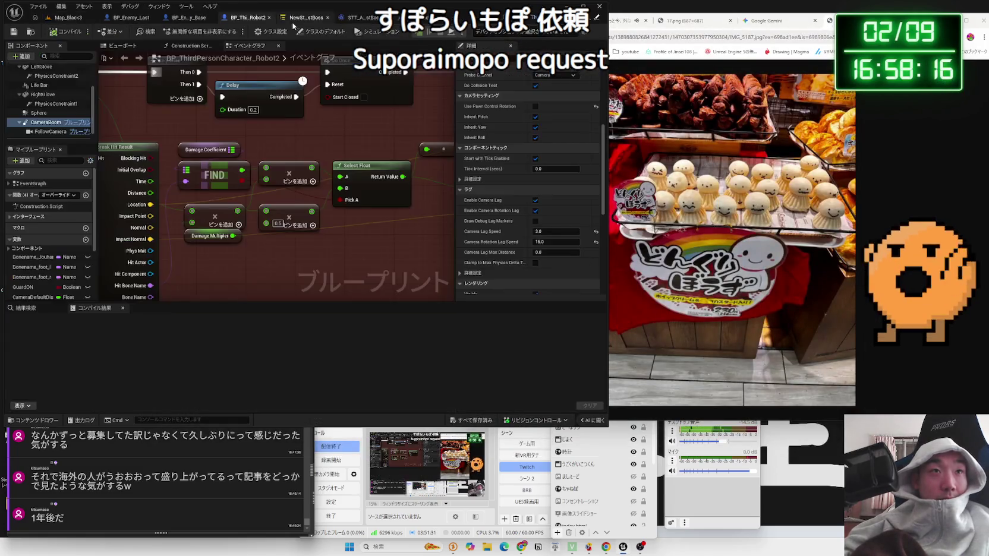
click(183, 21)
click(246, 18)
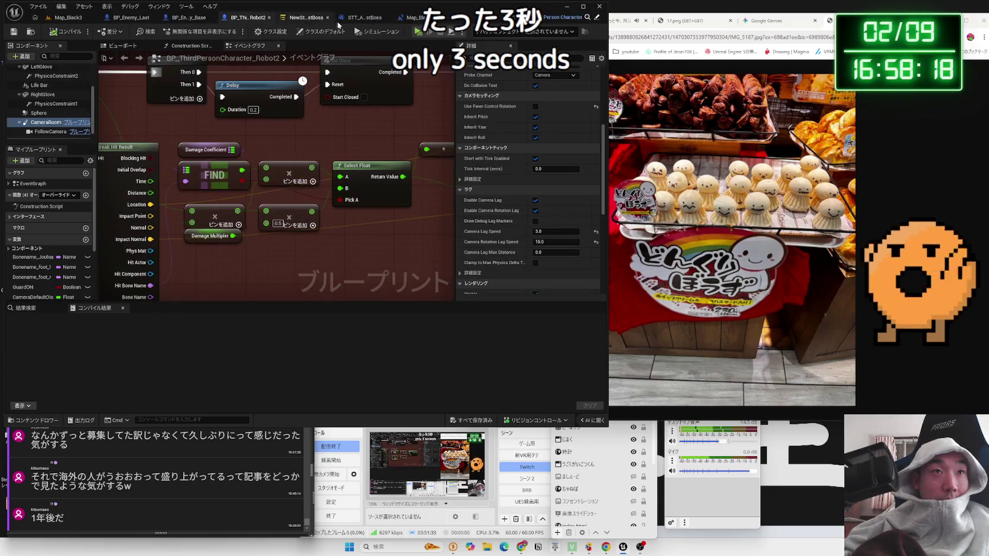
click(304, 18)
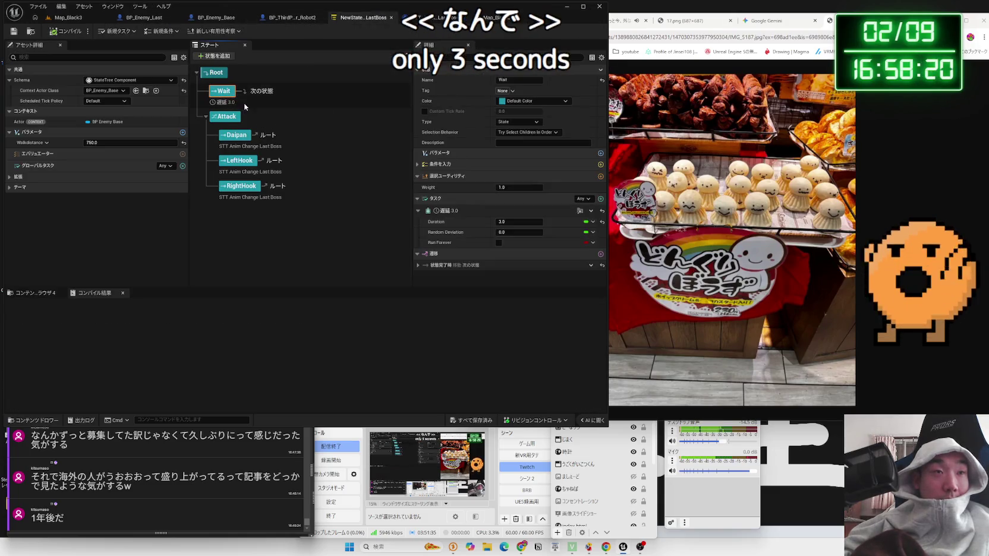
Edit the Wait duration and give Wait2 an On State Completed transition to Next State.
click(531, 224)
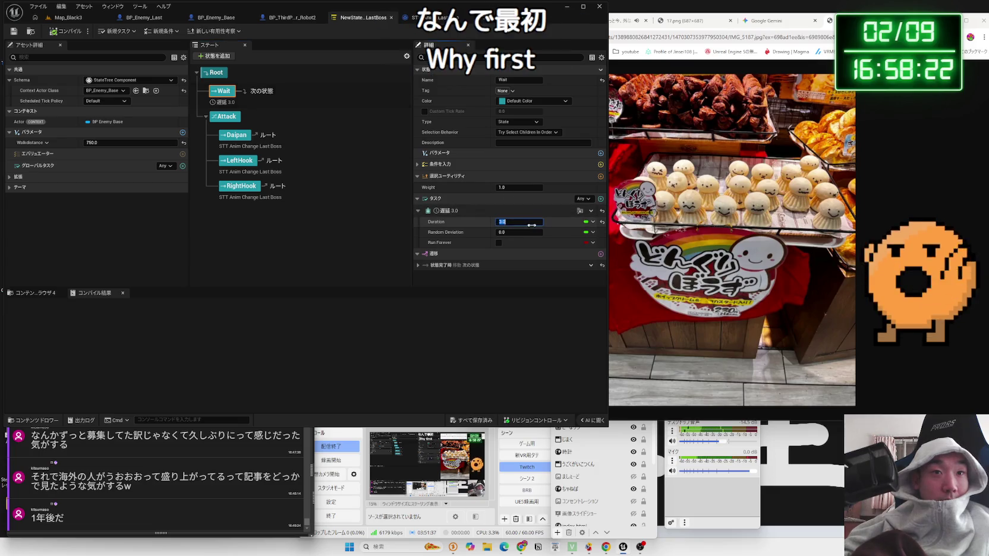
text(10)
key(Return)
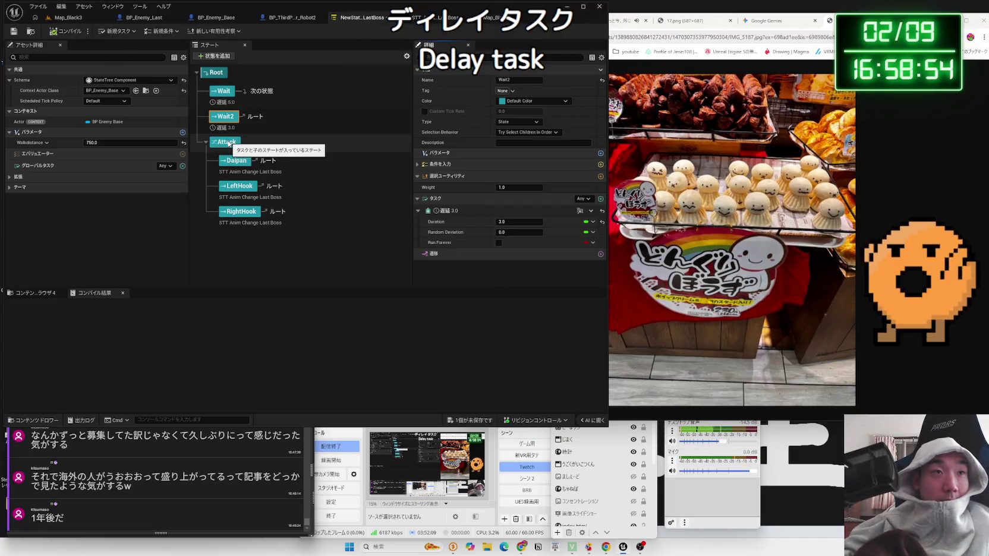
click(504, 212)
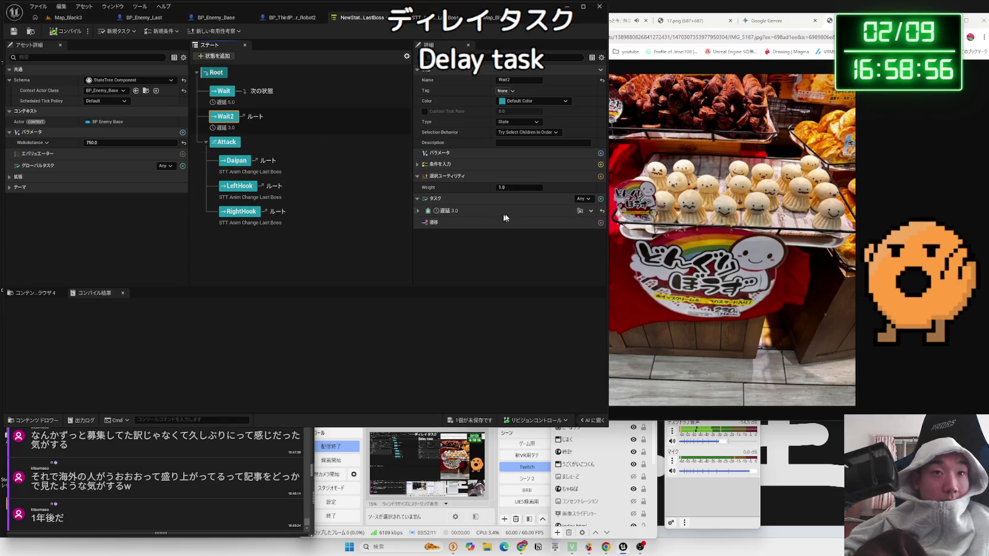
click(599, 224)
click(519, 254)
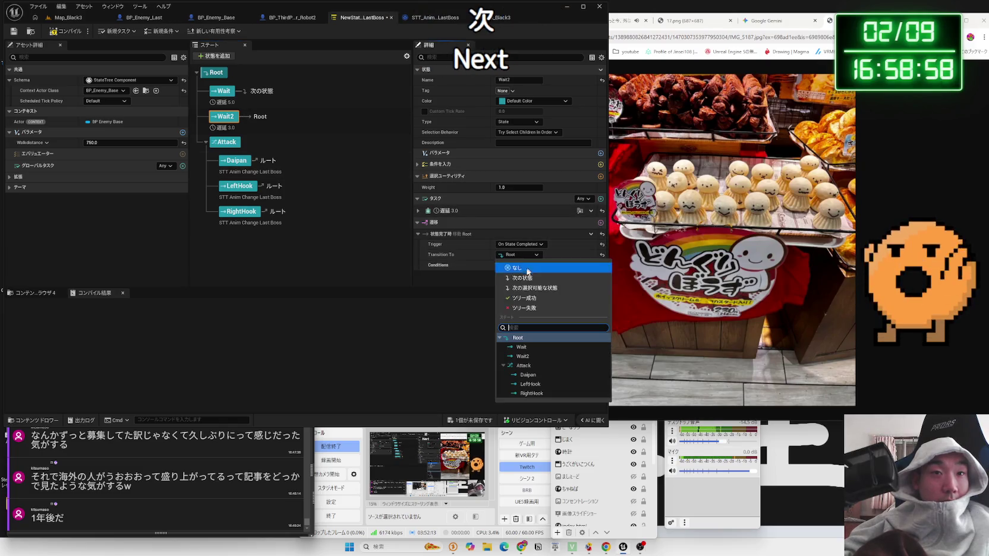
click(523, 278)
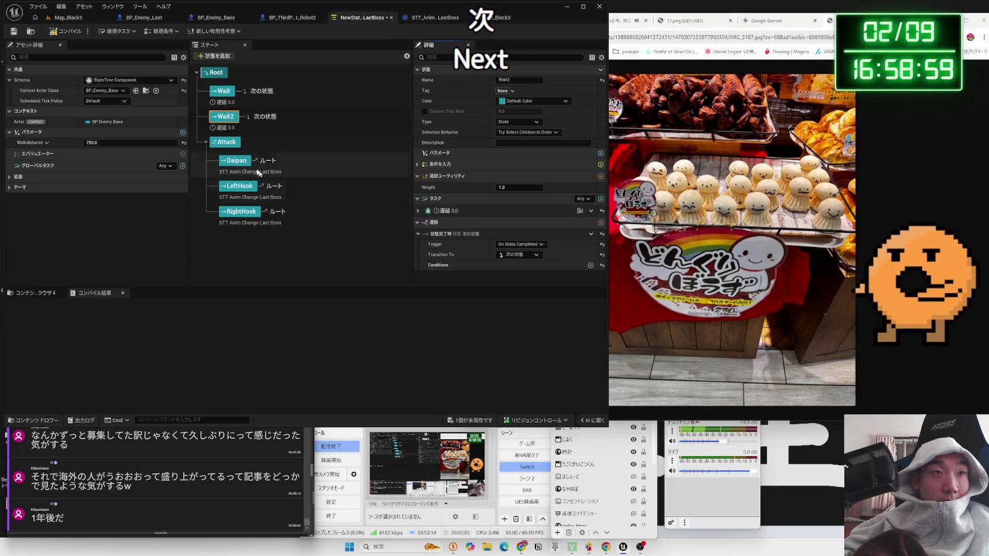
Add On State Completed transitions sending Daipan, LeftHook and RightHook back to Wait2.
click(236, 160)
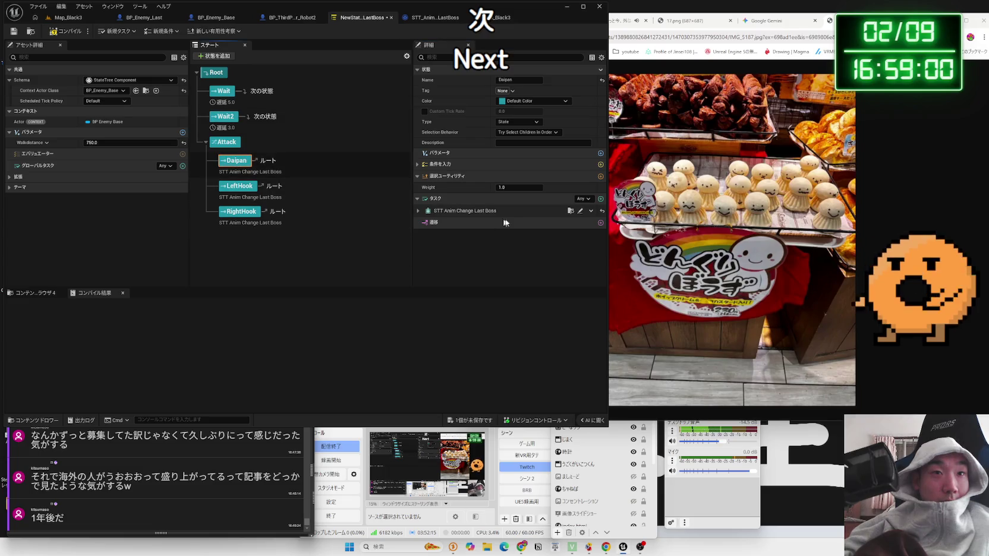
click(600, 223)
click(534, 256)
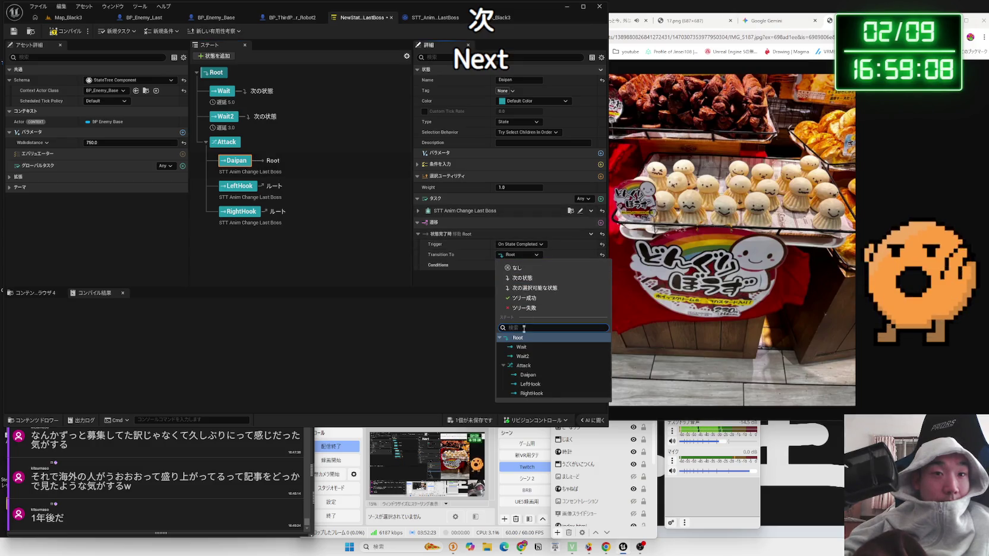
click(523, 356)
click(240, 186)
click(601, 223)
click(519, 257)
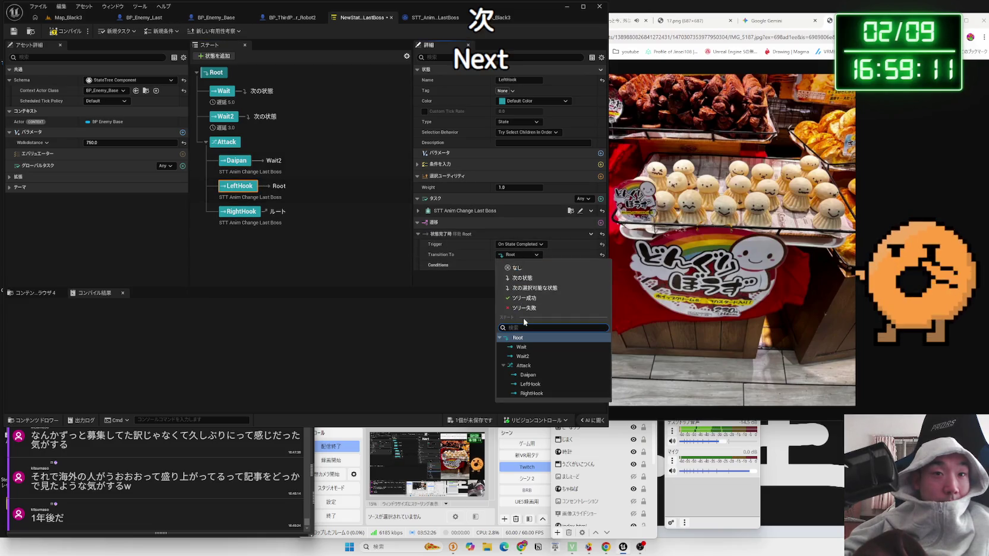
click(522, 356)
click(241, 214)
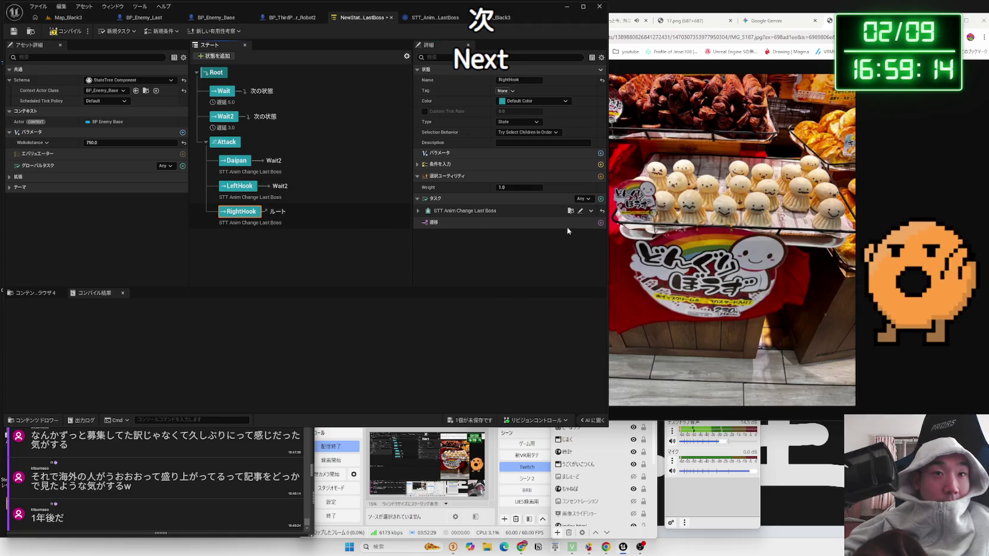
click(601, 224)
click(519, 255)
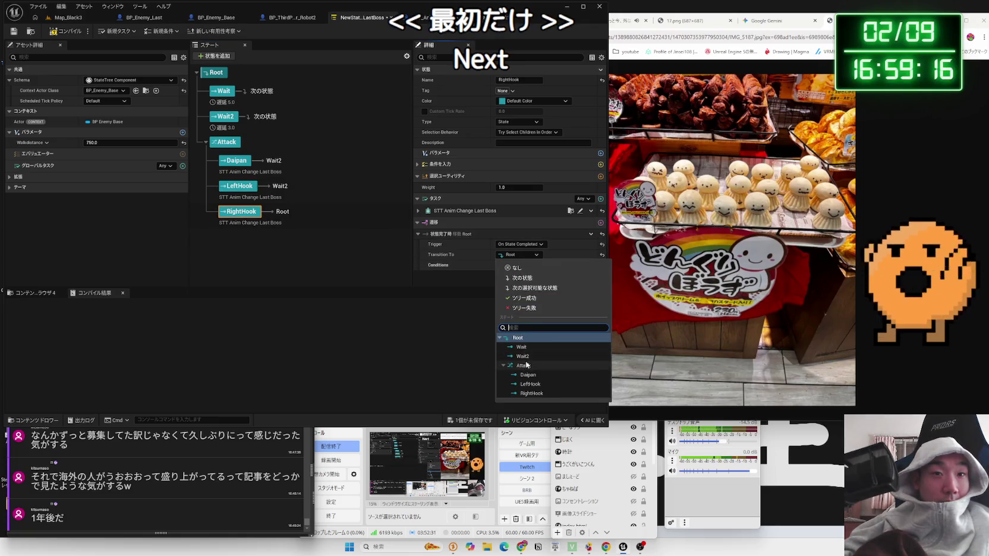
click(523, 357)
Save the state tree and return to the Map_Black3 level.
click(485, 420)
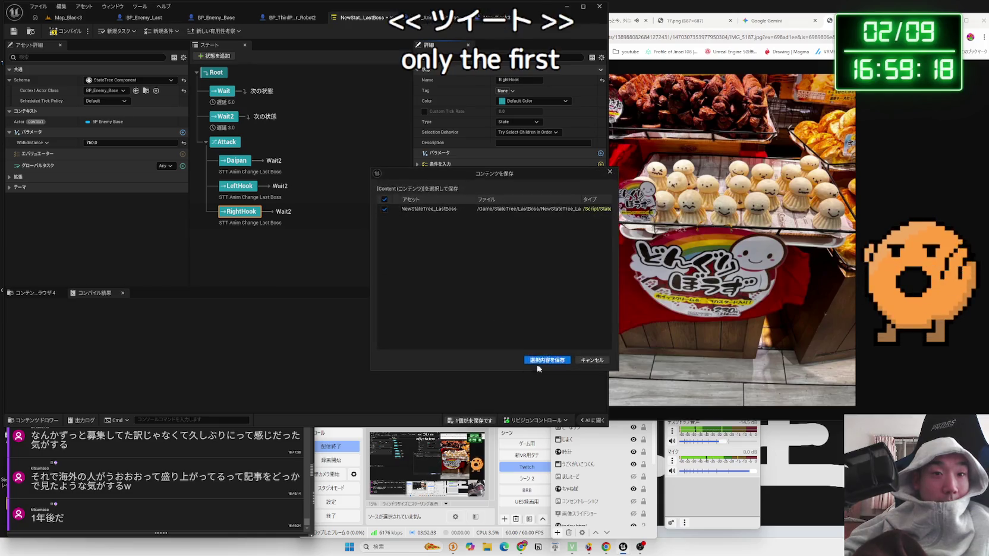
click(505, 361)
click(68, 18)
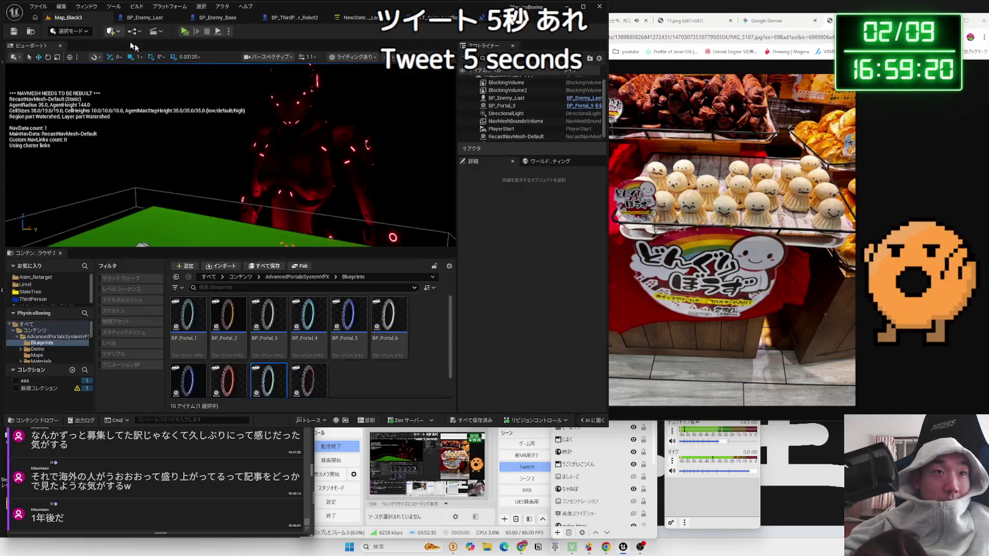
Step through the level actors to select the DirectionalLight and focus the view on it.
click(446, 222)
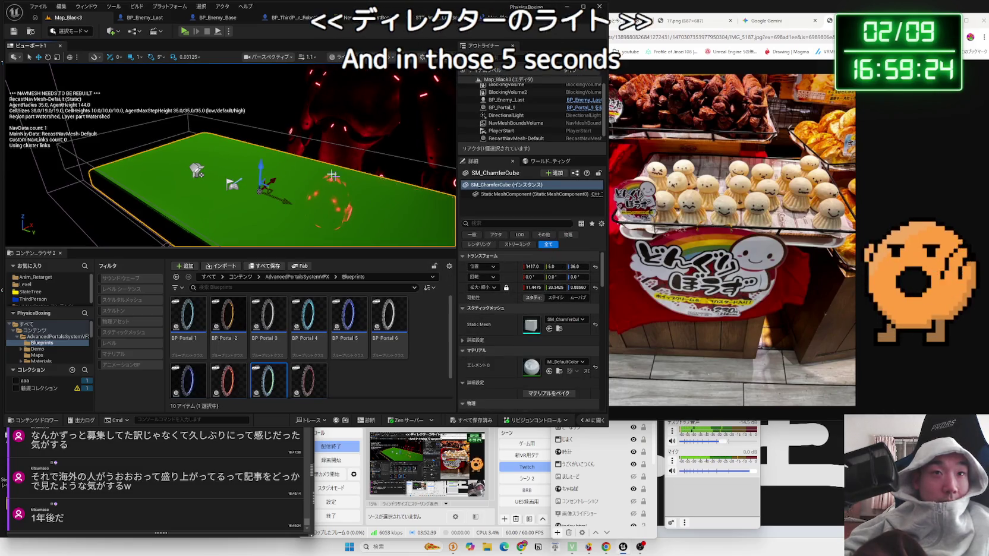
click(506, 130)
key(Up)
key(Up)
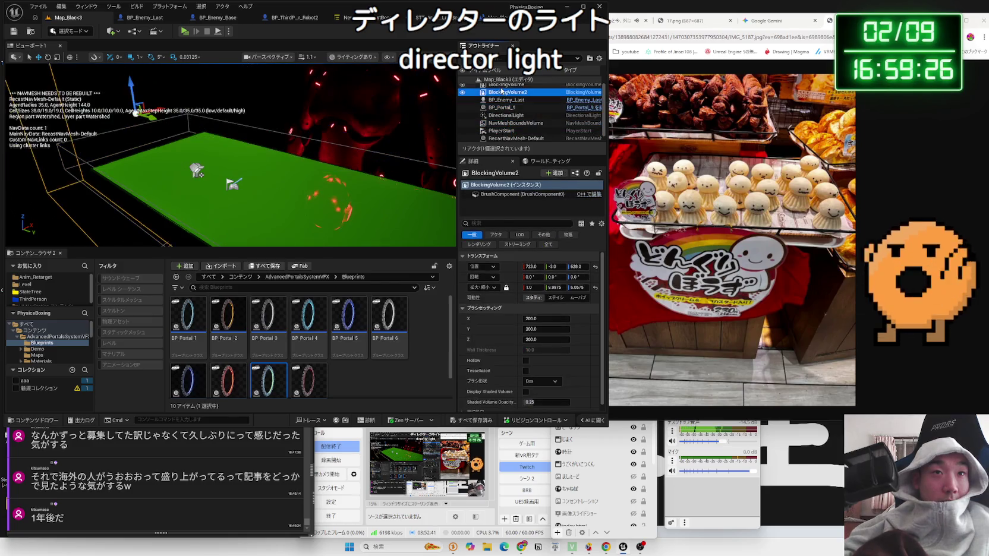
key(Down)
scroll(512, 126, down, 1)
click(513, 127)
click(197, 171)
key(f)
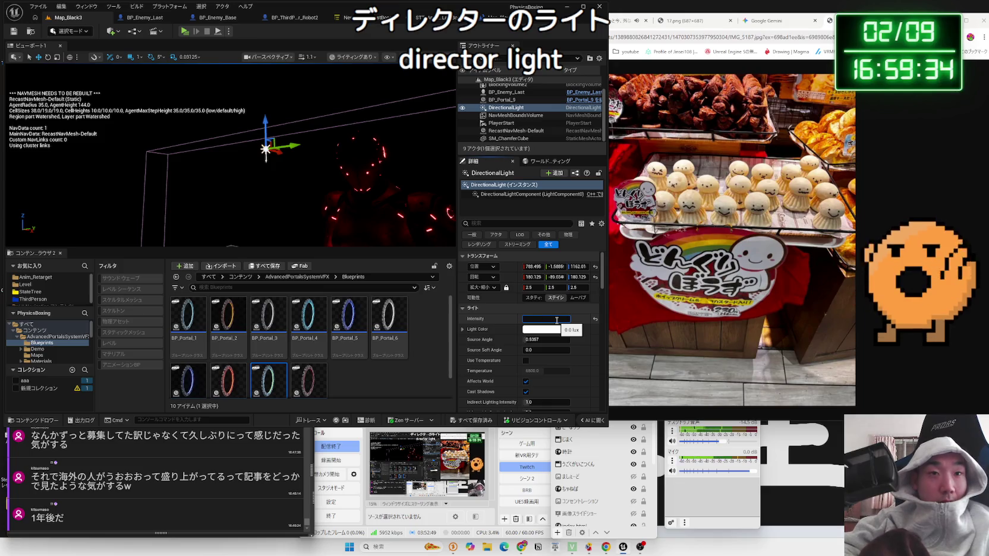
Confirm the DirectionalLight intensity of 4.0 lux and save the level.
key(Return)
click(556, 320)
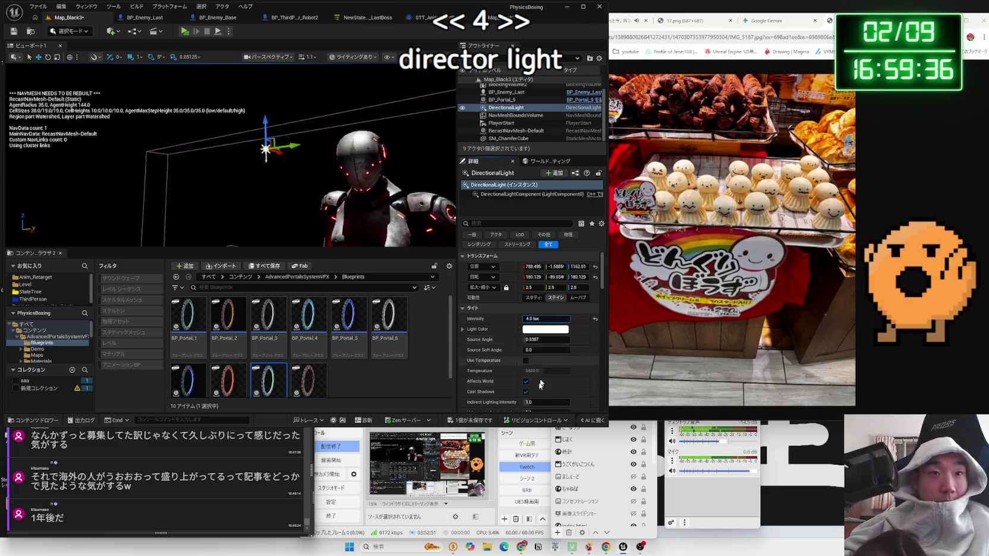
key(alt+p)
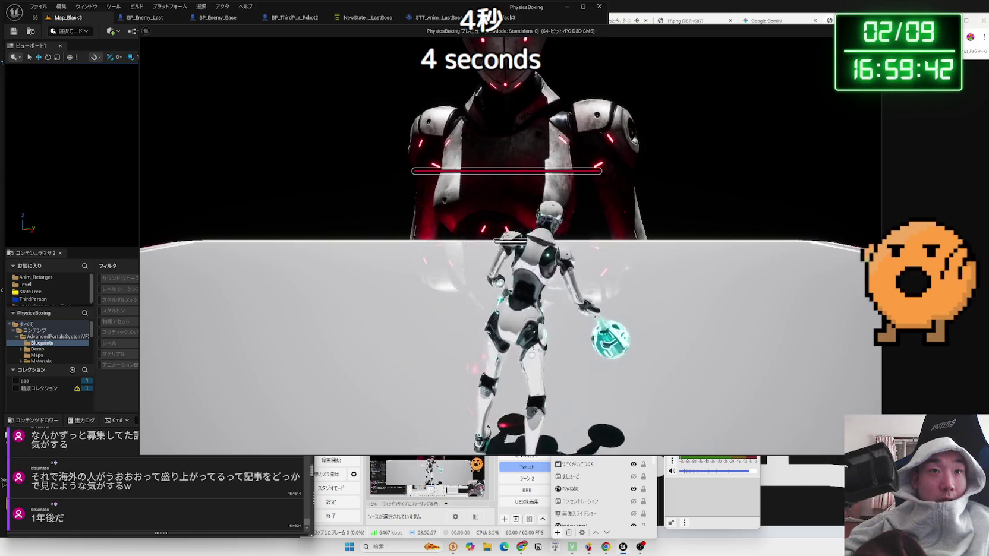
Stop the playtest and drag BP_Enemy_Last along X to Location X 6643.
key(Escape)
scroll(218, 217, down, 10)
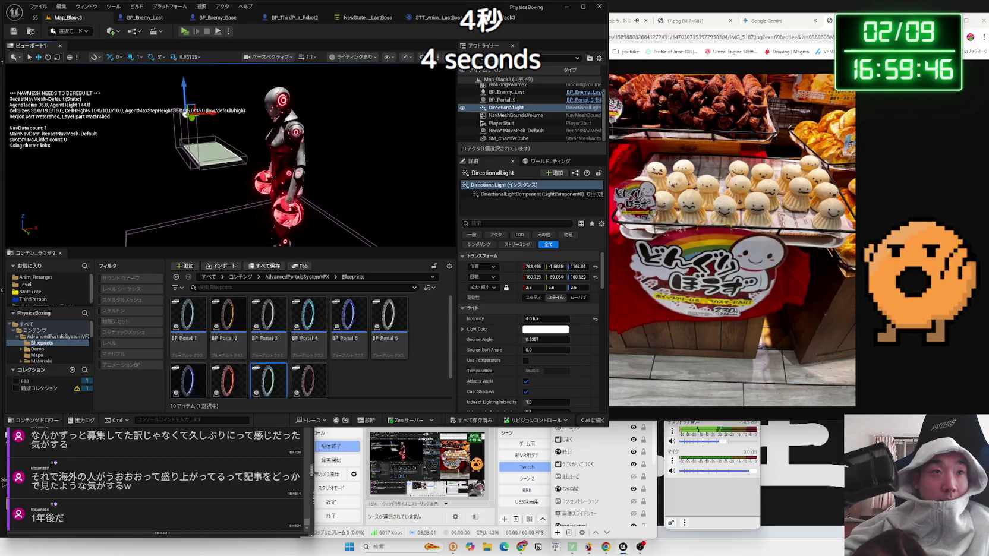
click(307, 163)
scroll(300, 219, up, 3)
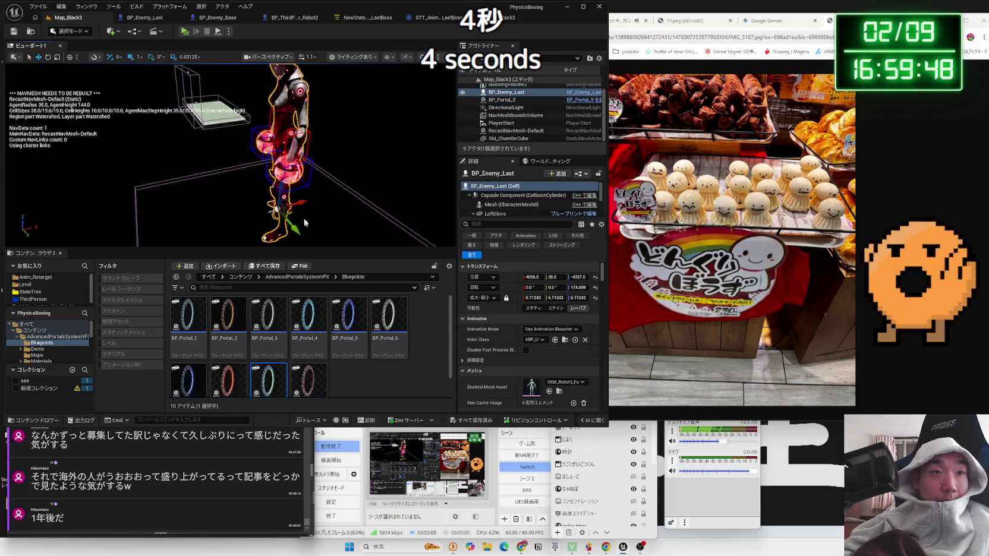
drag(300, 202, 343, 195)
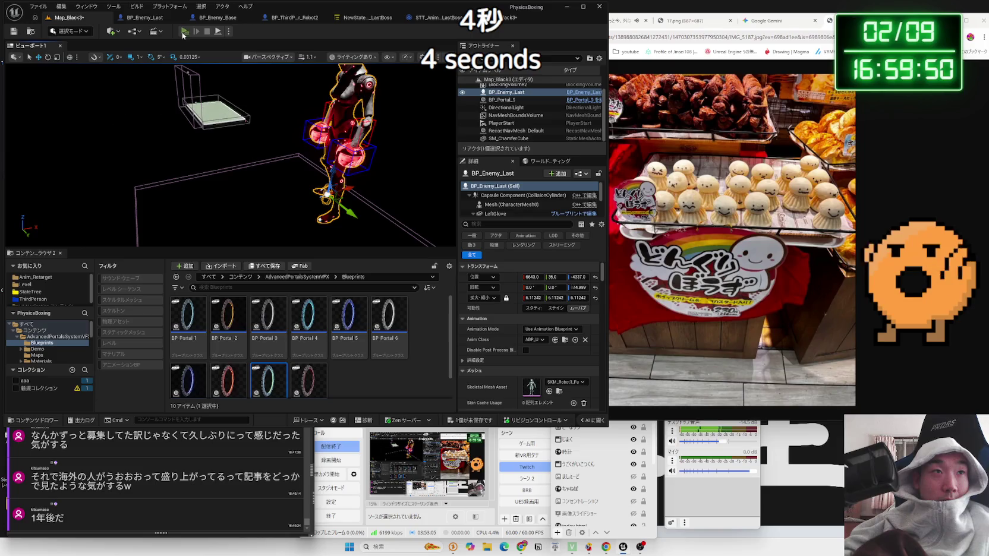
Playtest the boss stage twice, walking and dashing the player robot toward the boss.
click(185, 31)
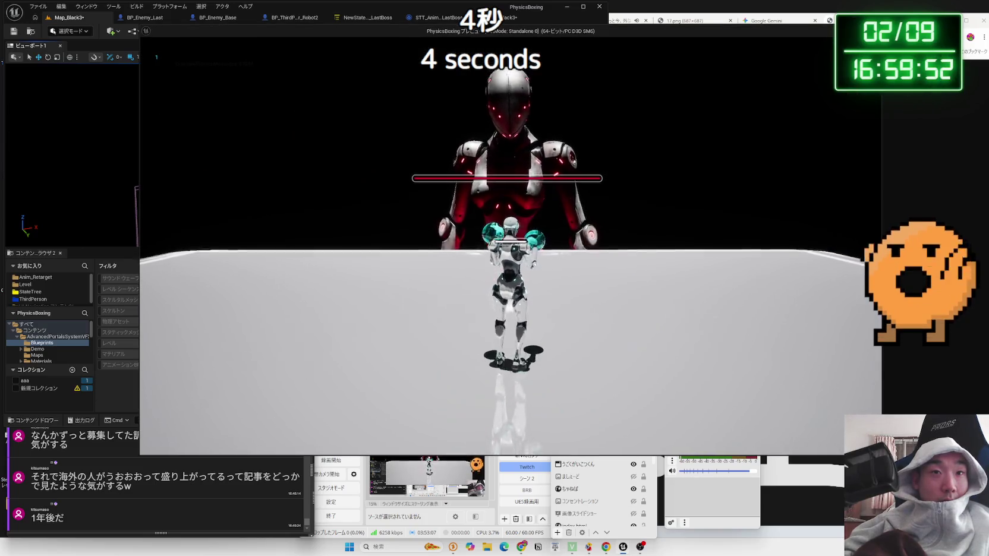
key(w)
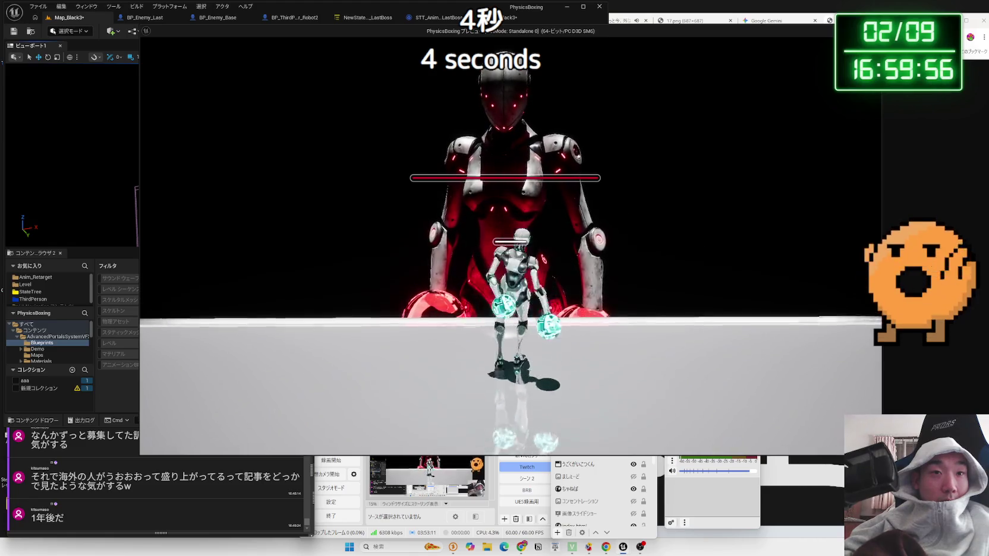
key(w)
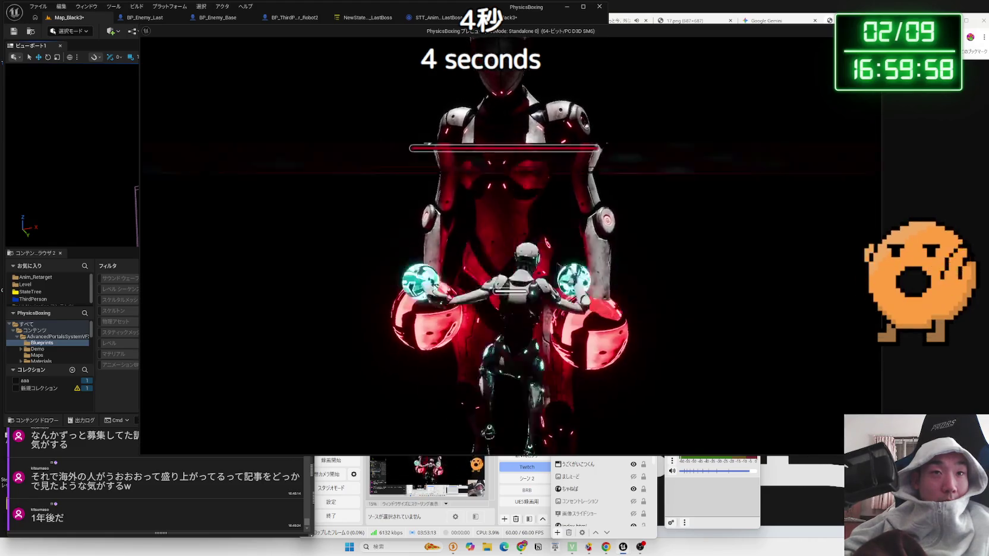
key(w)
key(w)
key(w)
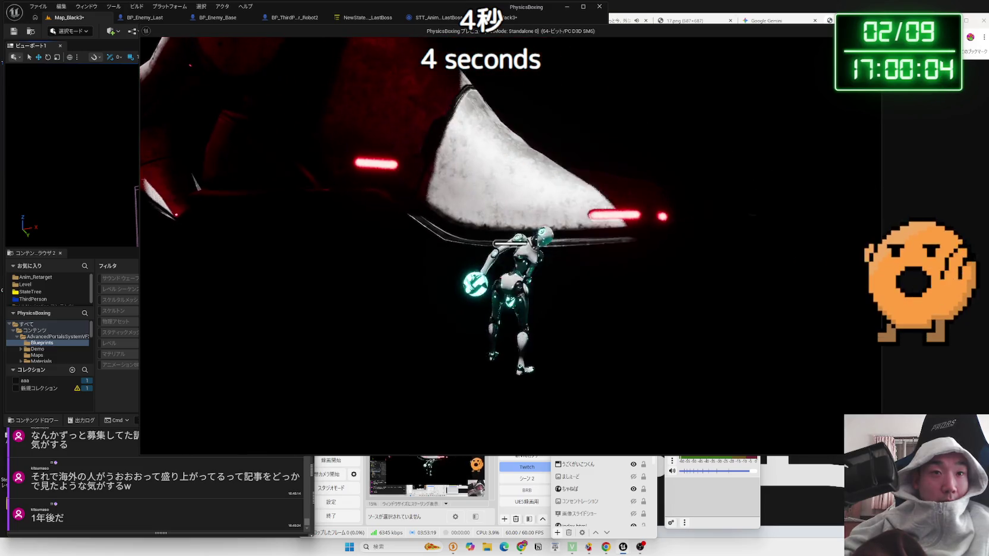
key(Escape)
click(233, 30)
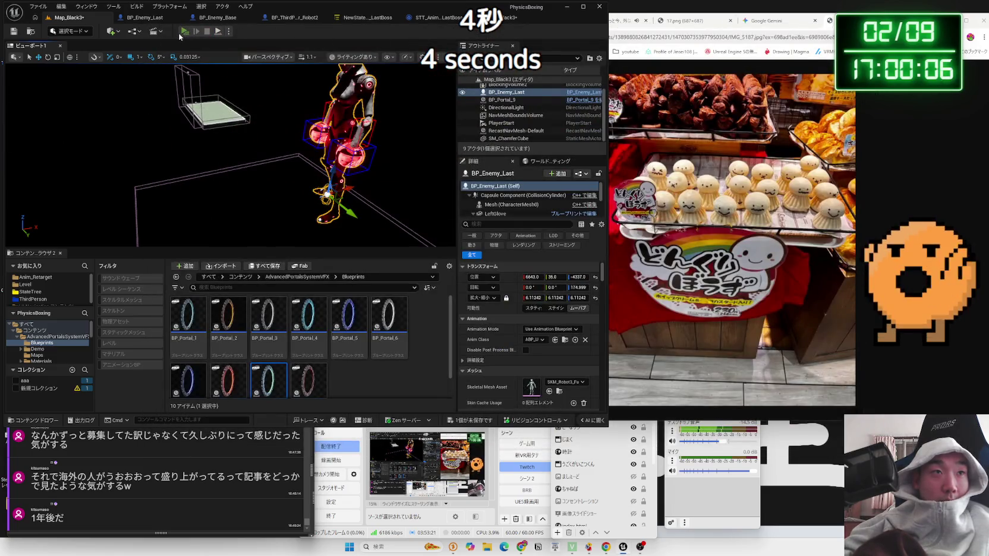
key(space)
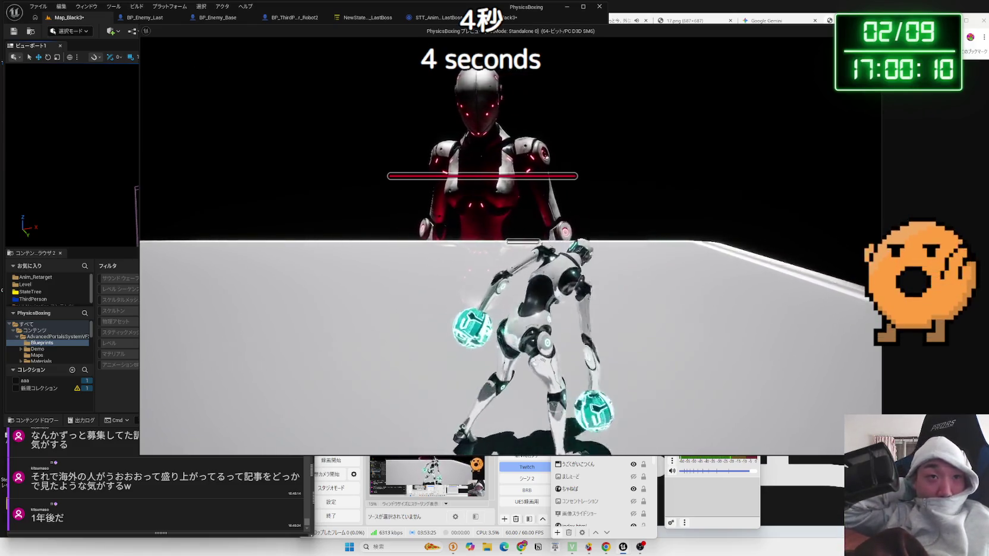
key(space)
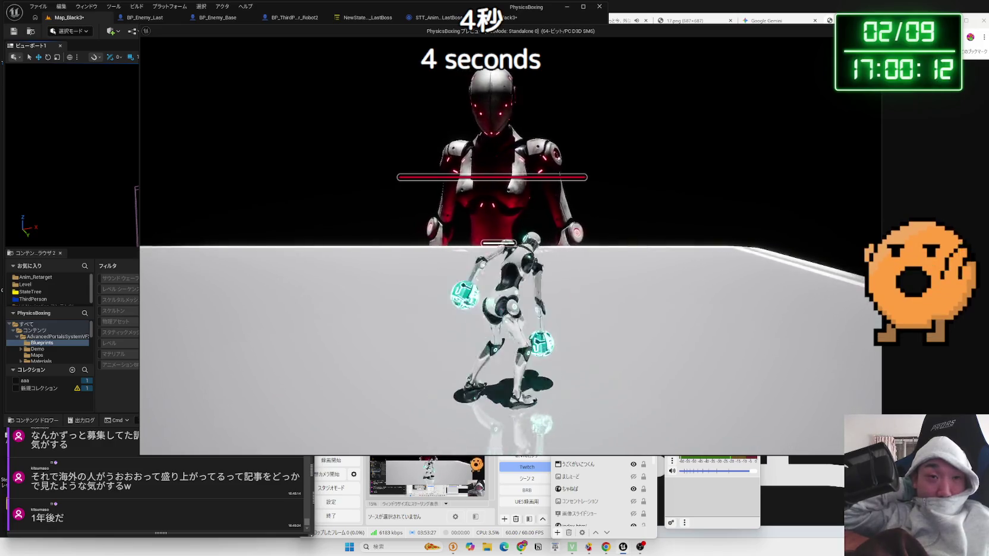
key(space)
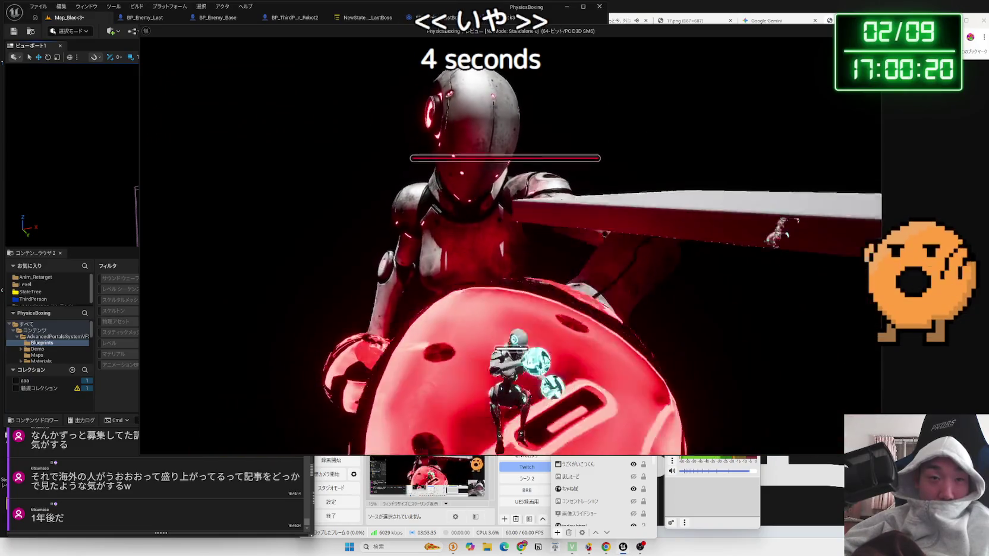
key(Escape)
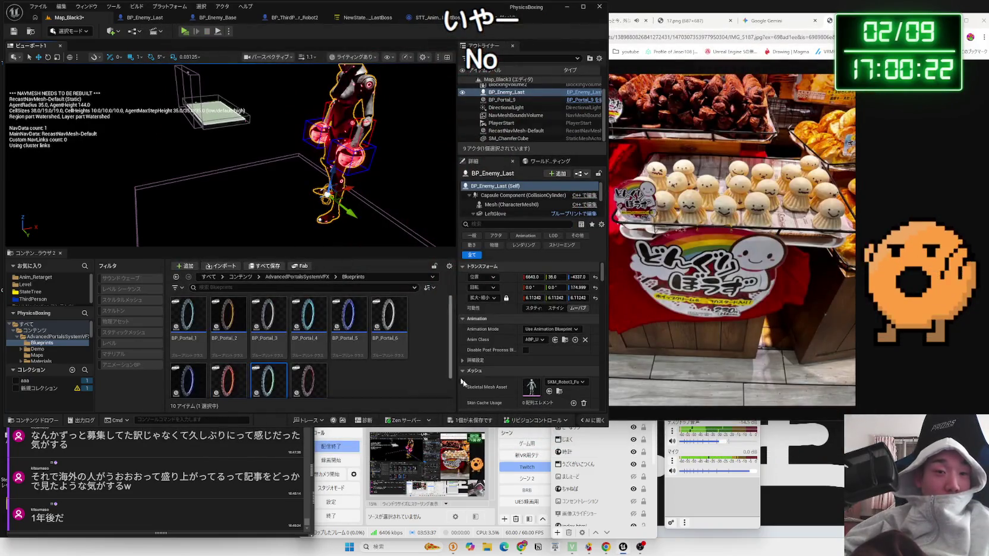
Save the level and open the Map_Black3 level blueprint event graph.
click(474, 423)
click(580, 241)
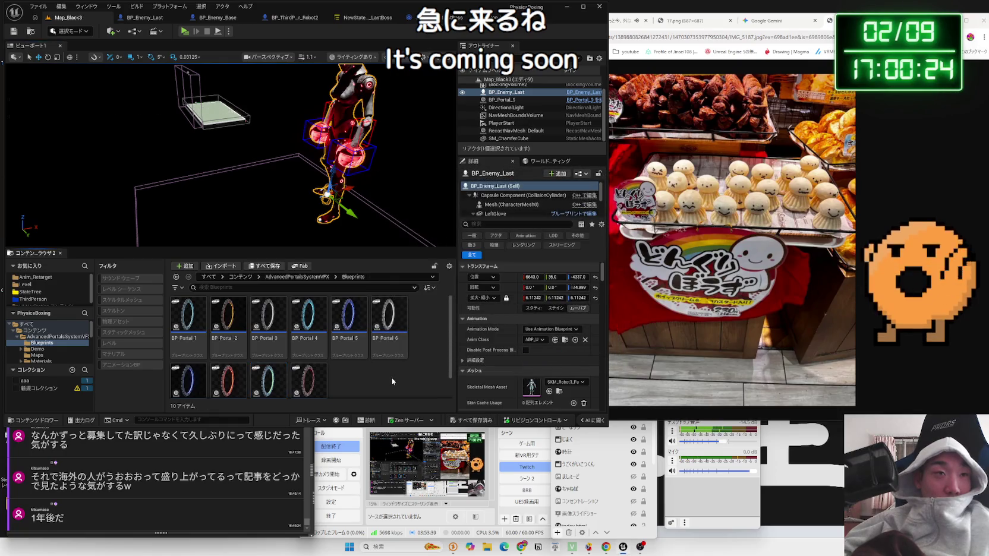
click(230, 21)
click(270, 22)
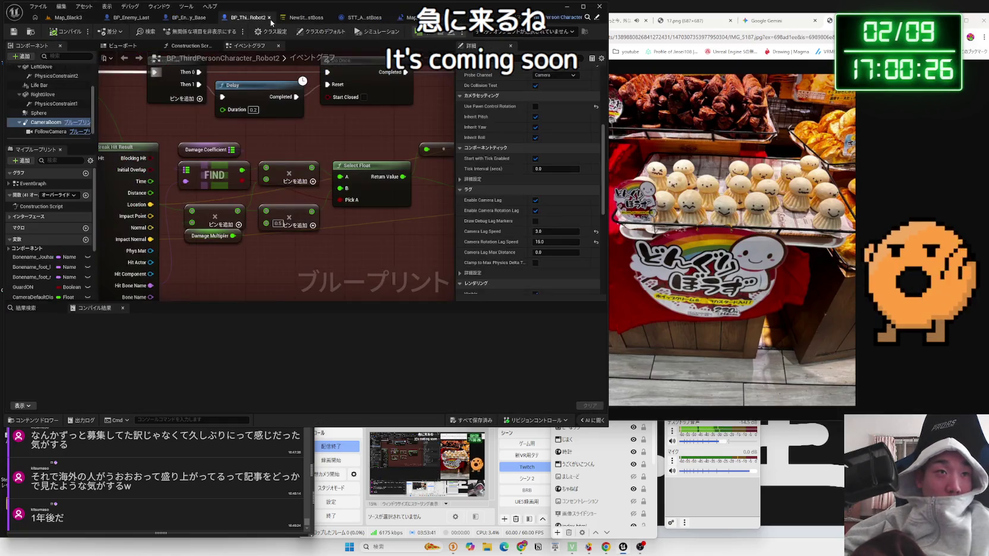
click(302, 22)
click(370, 17)
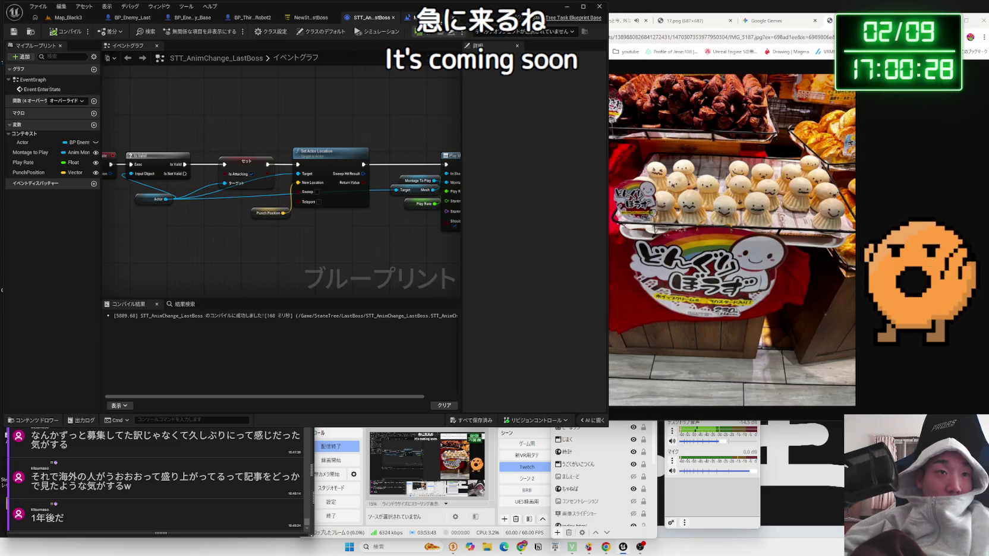
click(410, 17)
click(292, 21)
click(128, 22)
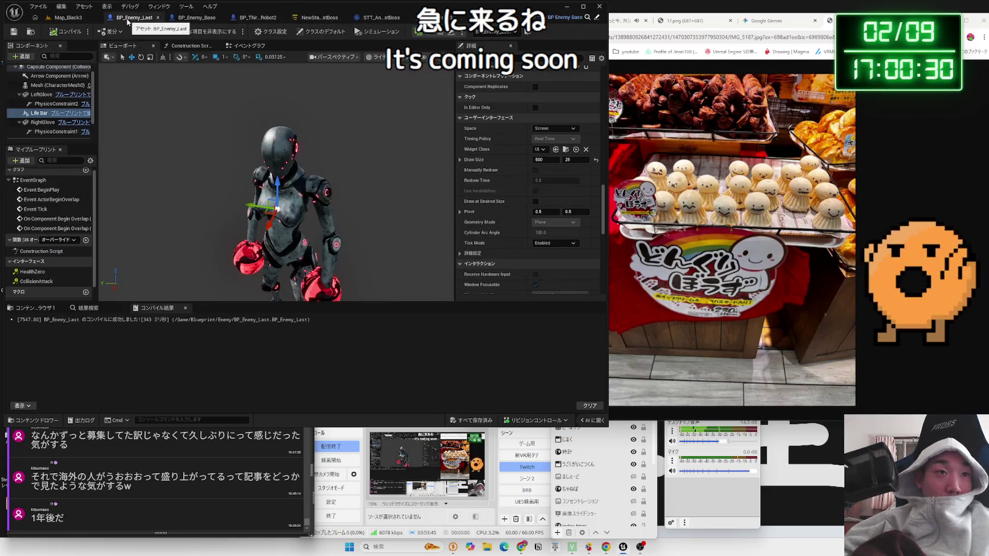
click(69, 17)
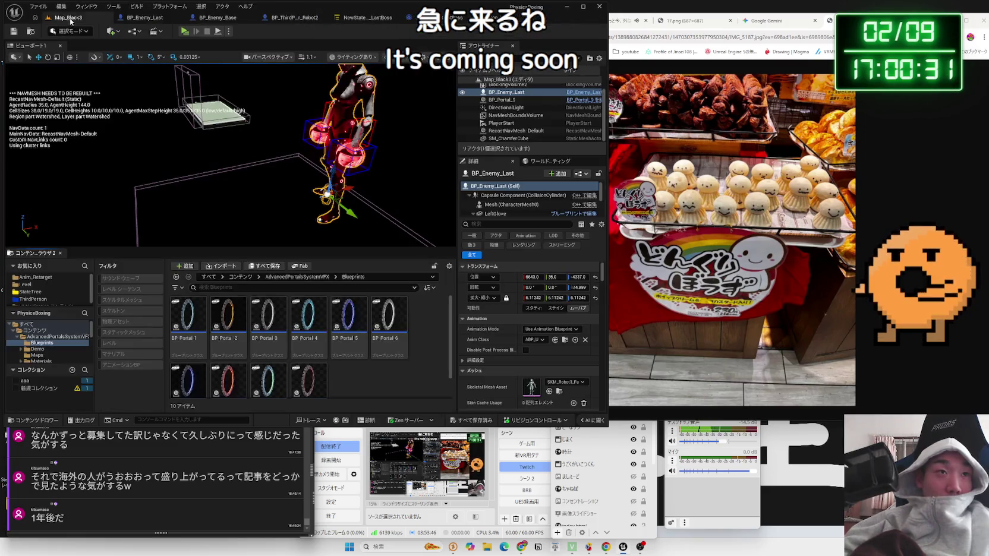
click(410, 17)
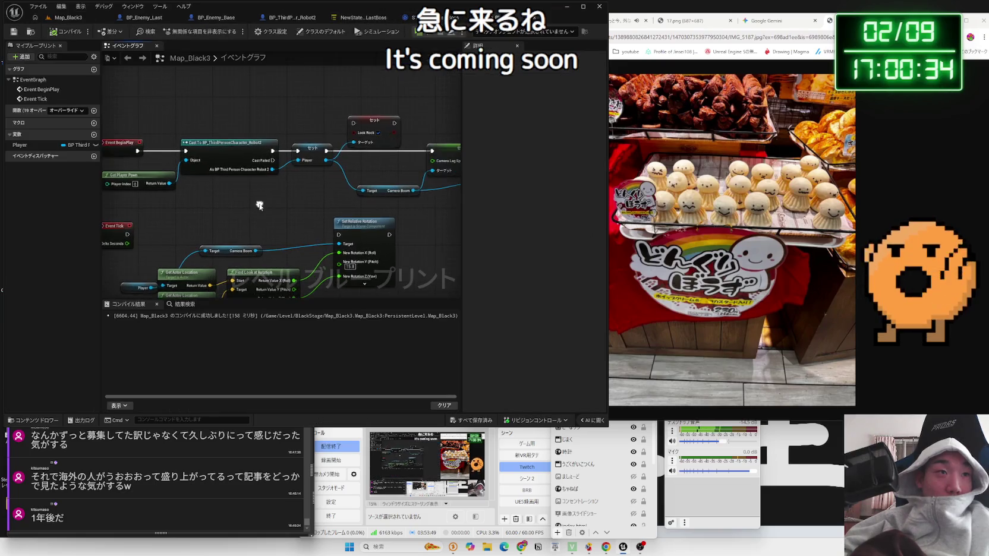
Delete the Set Look Rock node and shift the camera setter nodes left.
click(254, 135)
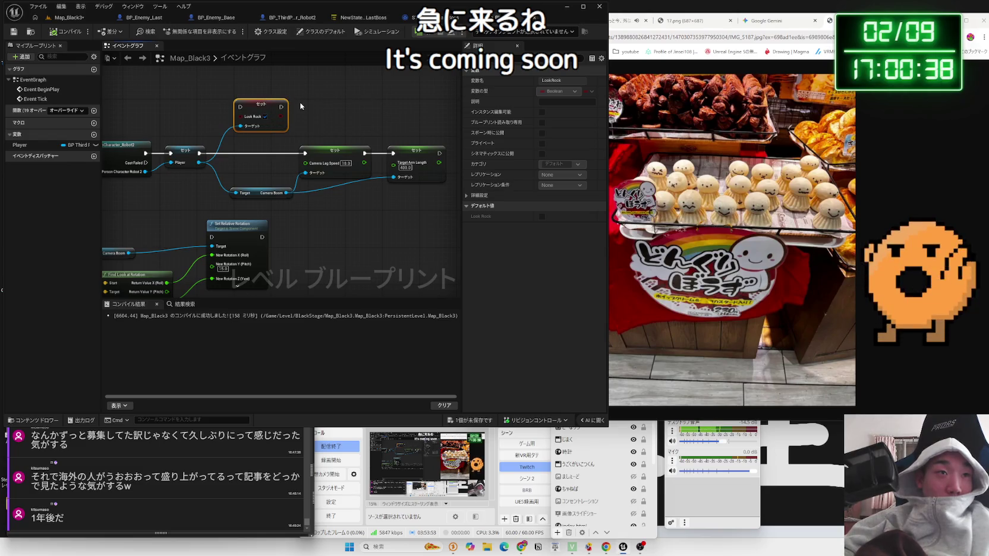
key(Delete)
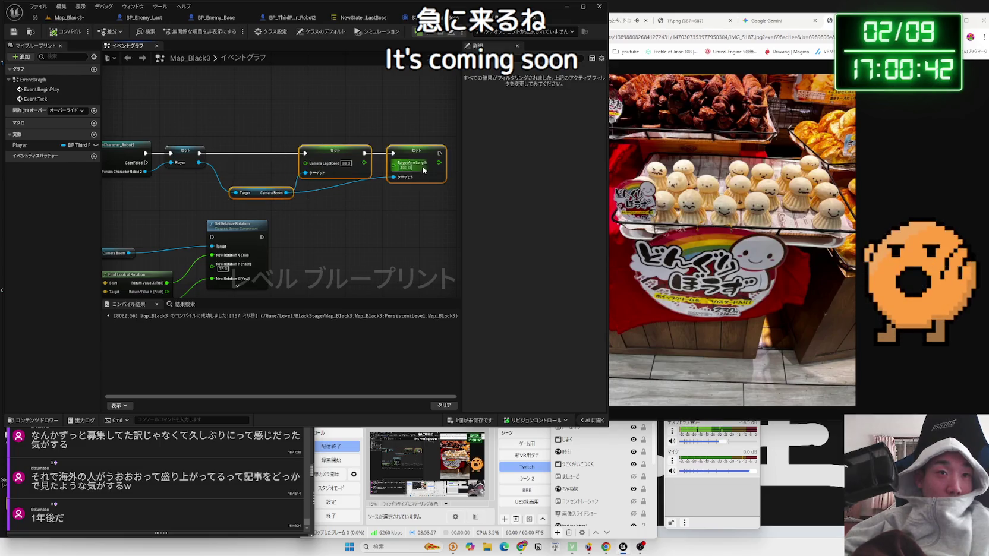
drag(329, 153, 284, 153)
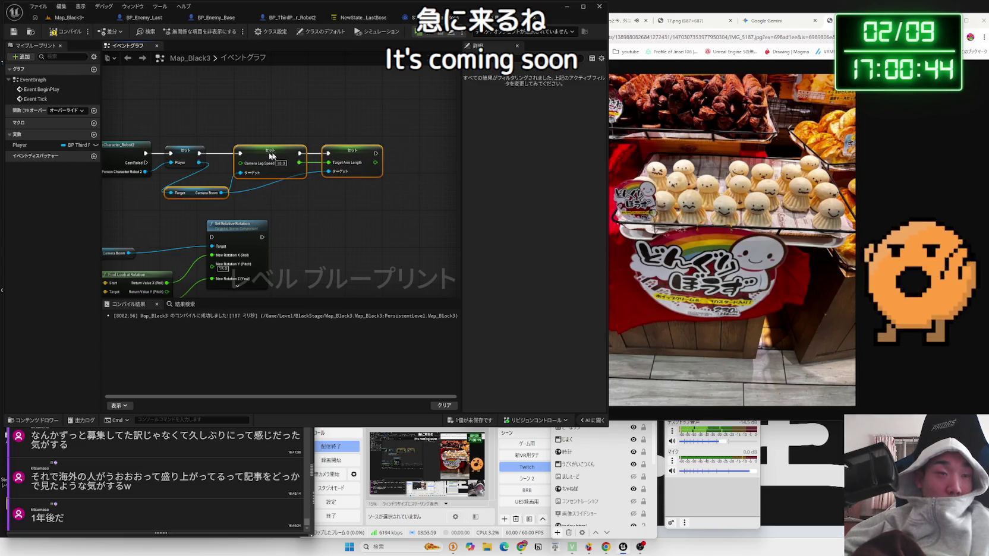
click(290, 209)
drag(290, 209, 147, 204)
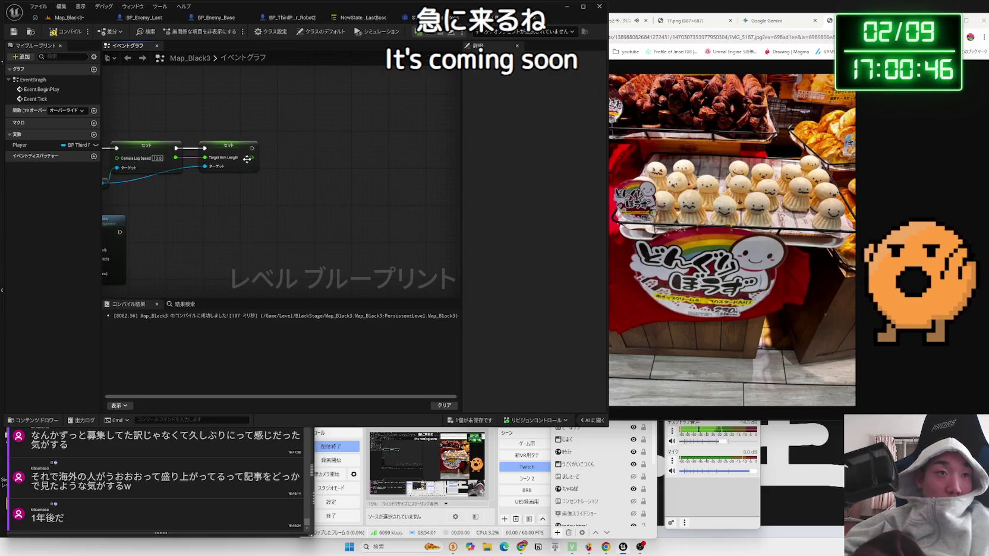
Add a Timeline node wired after the Set Target Arm Length node.
drag(299, 152, 299, 153)
text(time line)
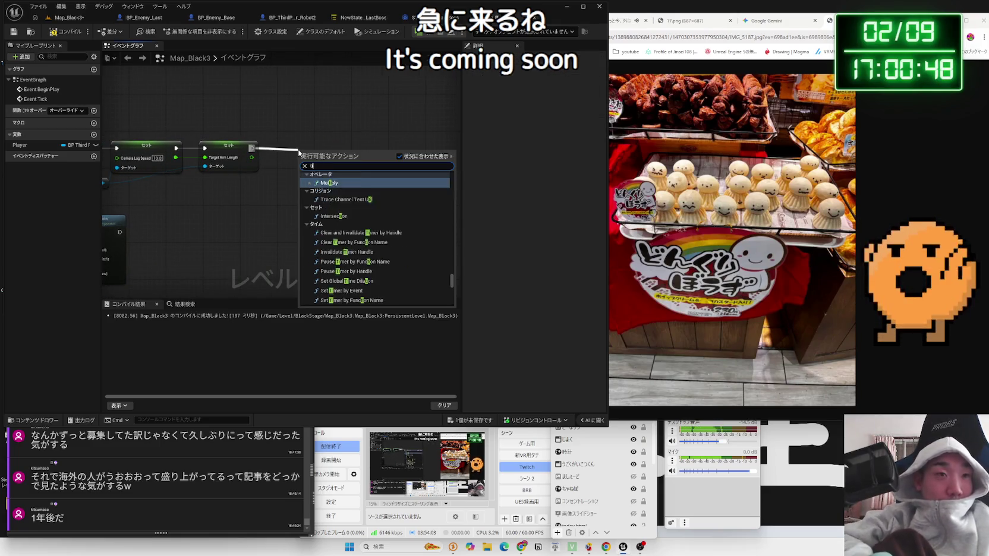
scroll(350, 267, down, 3)
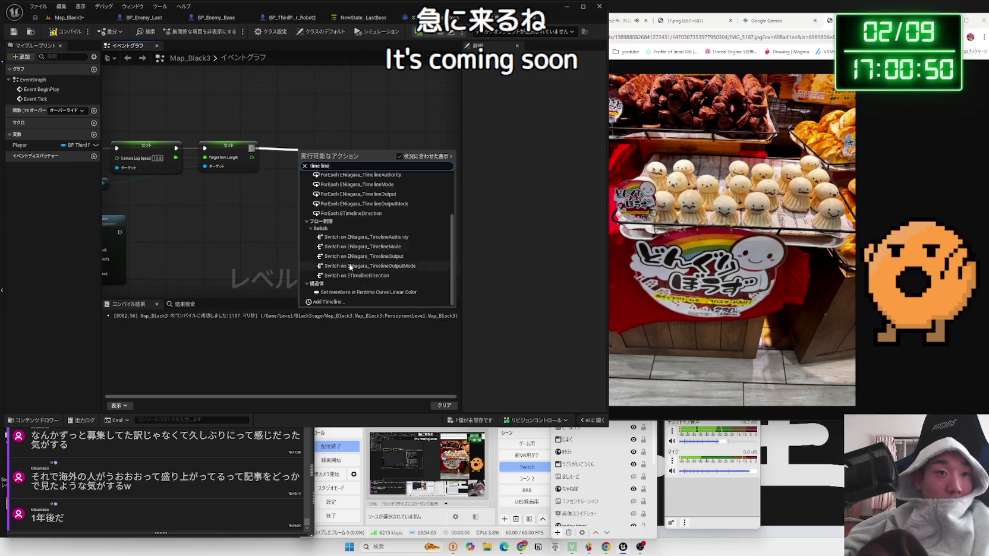
click(340, 305)
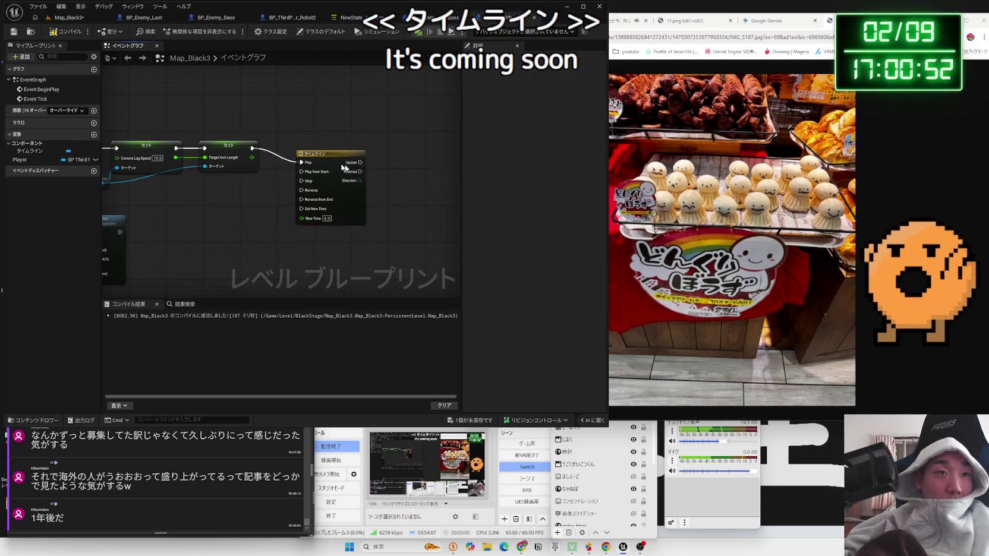
drag(315, 170, 317, 154)
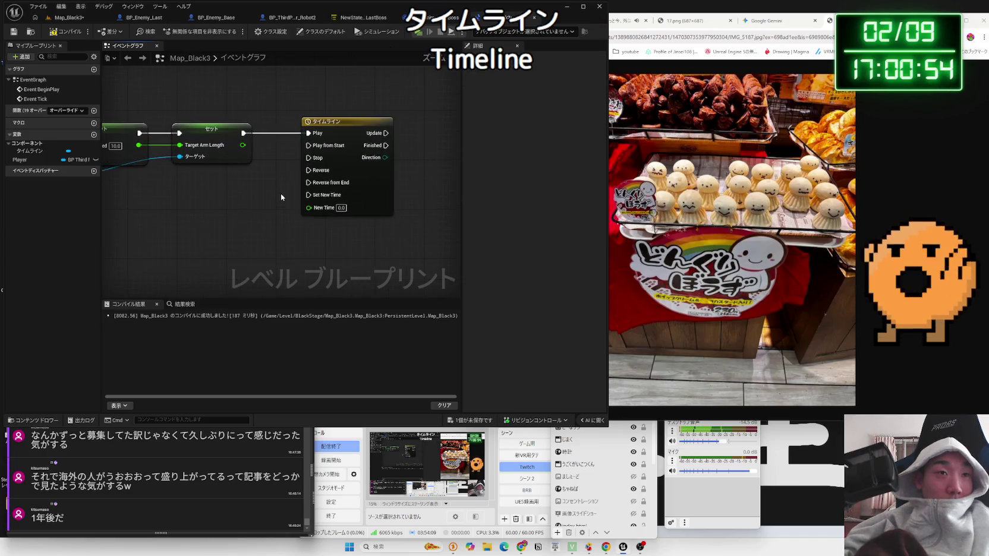
key(Home)
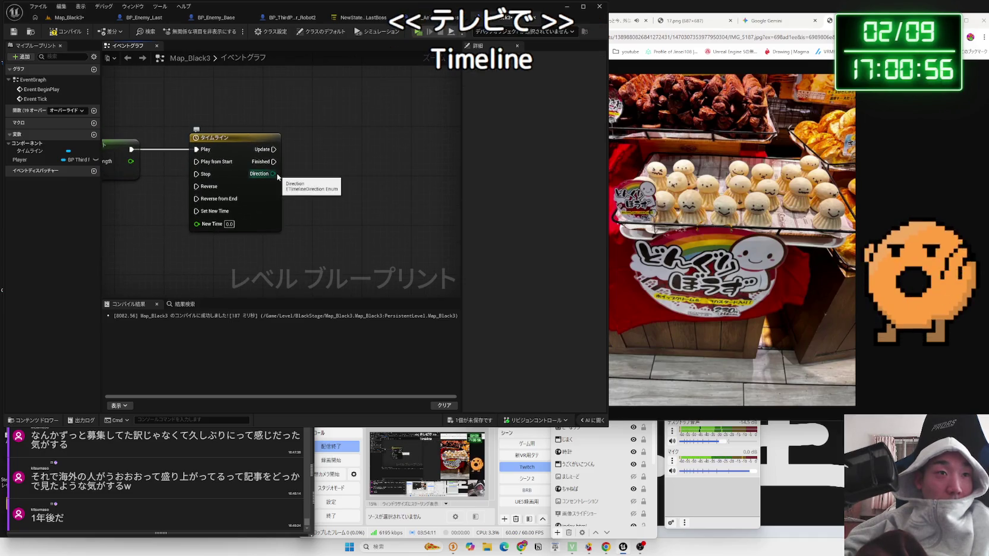
double_click(241, 147)
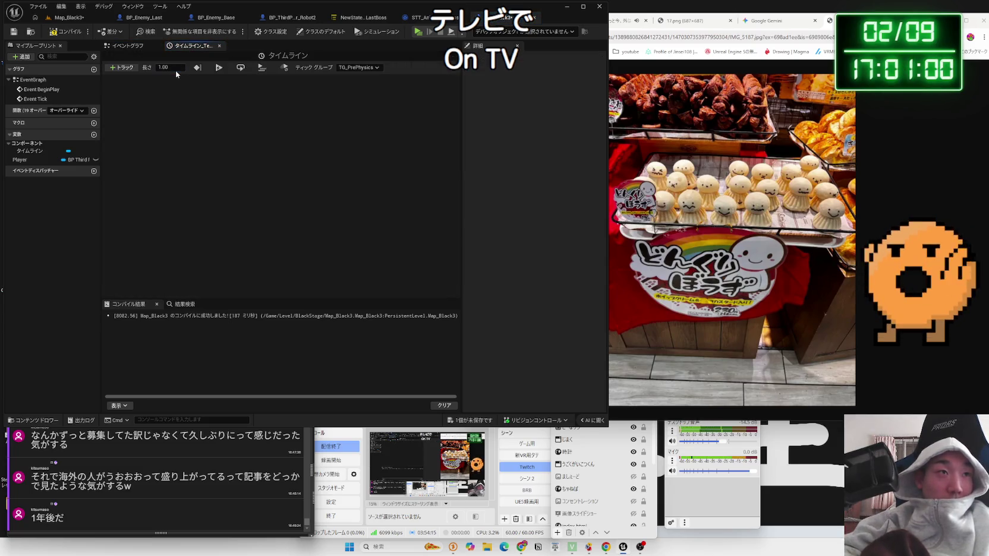
Add a float track to the Timeline with two curve keys.
click(121, 68)
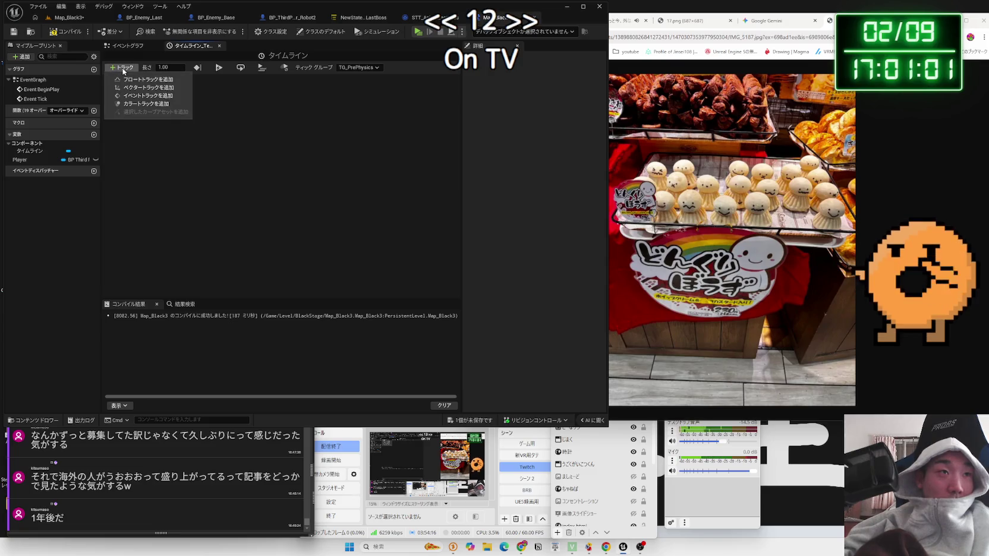
click(152, 82)
right_click(177, 137)
click(196, 150)
right_click(275, 122)
click(288, 137)
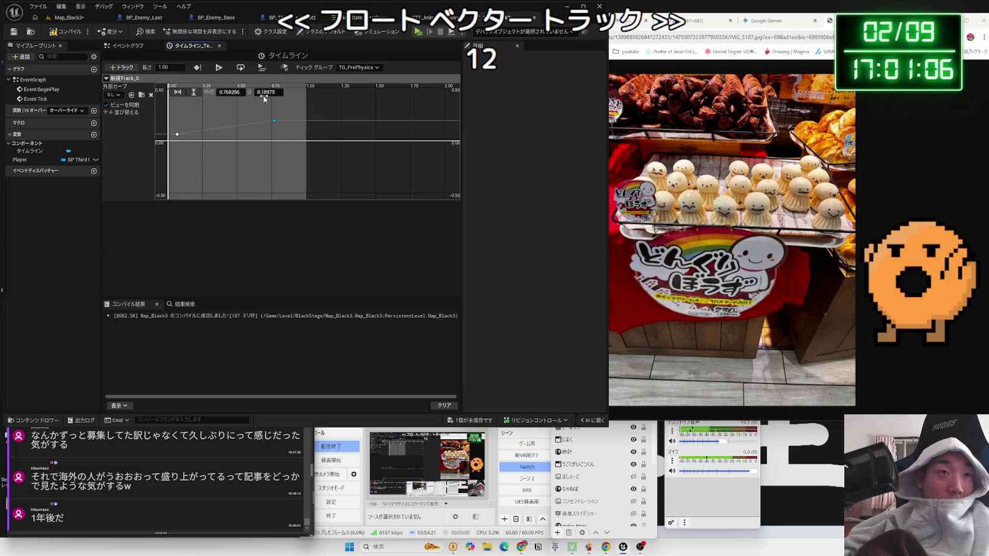
Set the keys to value 0.0 at 1 second and 4.0 at time 0.
click(266, 92)
text(1)
key(Return)
key(BackSpace)
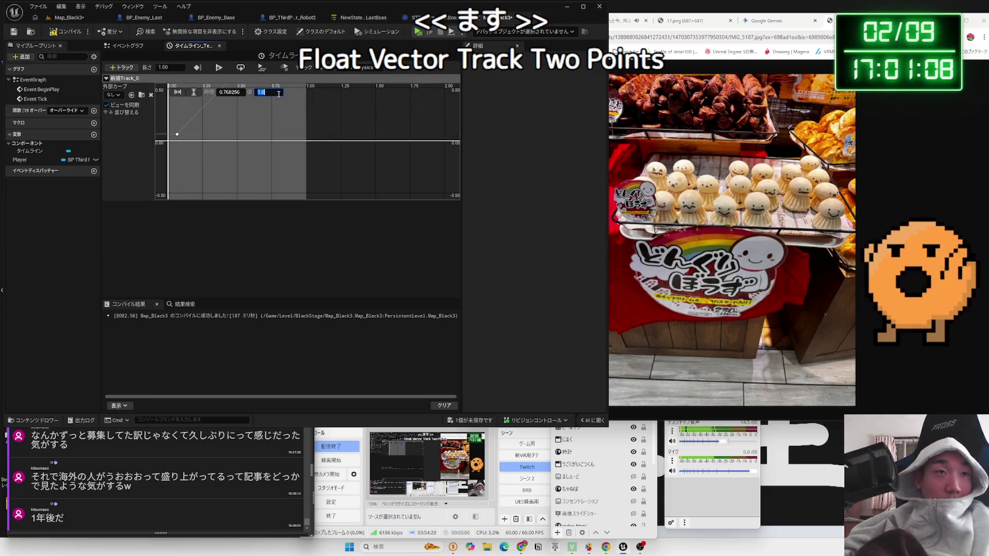
text(0)
click(240, 92)
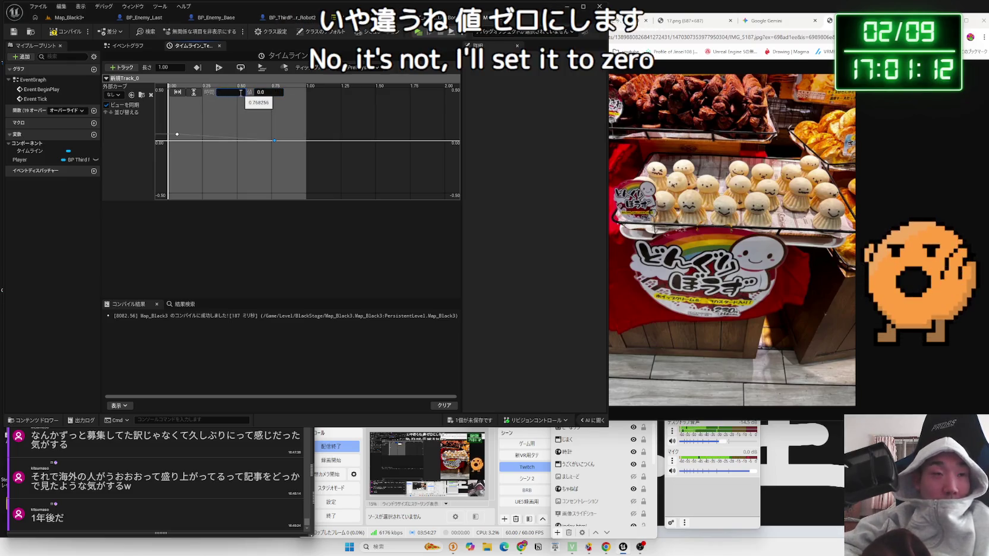
text(1)
key(Return)
click(177, 135)
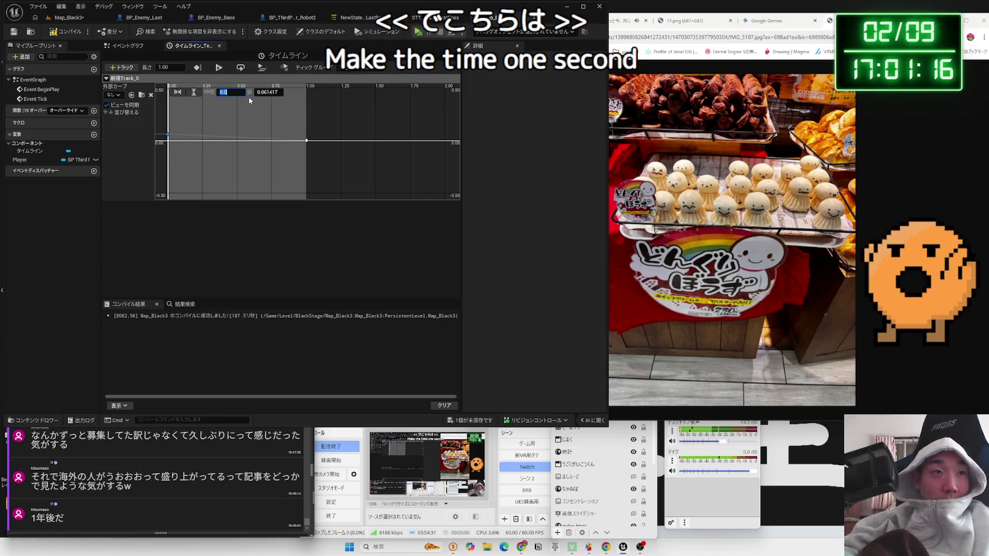
text(0)
key(Tab)
text(4)
key(Return)
Set the first key's interpolation to Auto and compile the level blueprint.
click(306, 140)
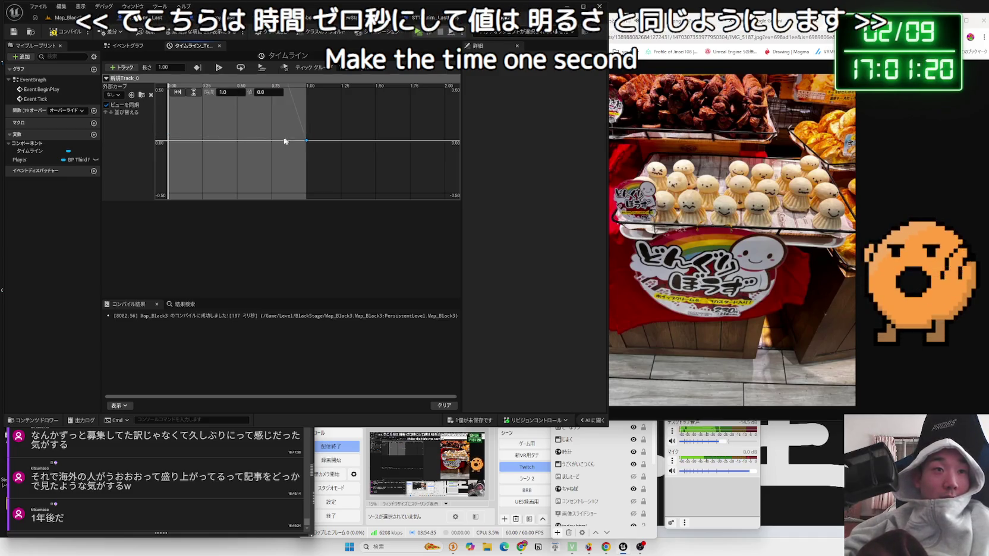
scroll(300, 143, down, 2)
mouse_move(263, 195)
mouse_down()
mouse_move(261, 207)
mouse_move(231, 130)
mouse_up()
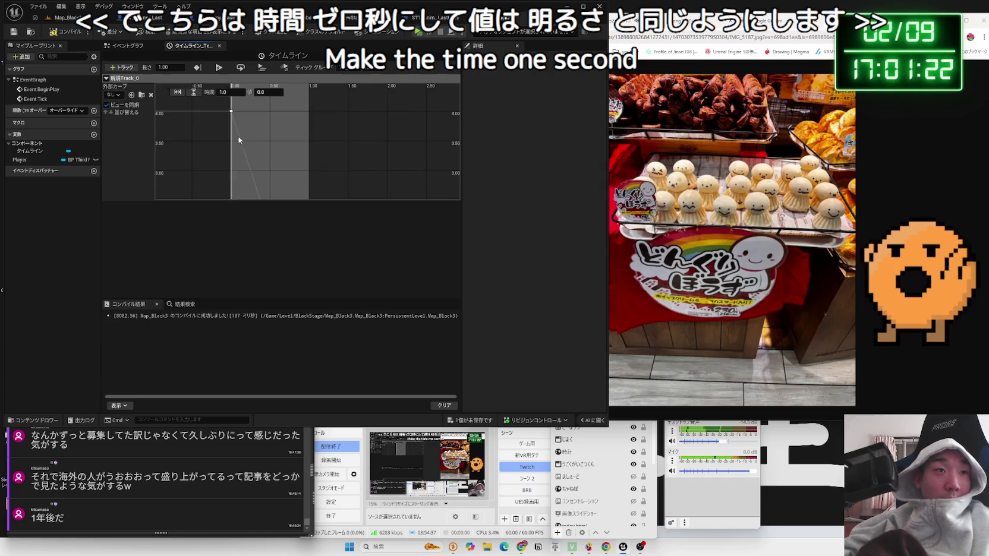
right_click(231, 131)
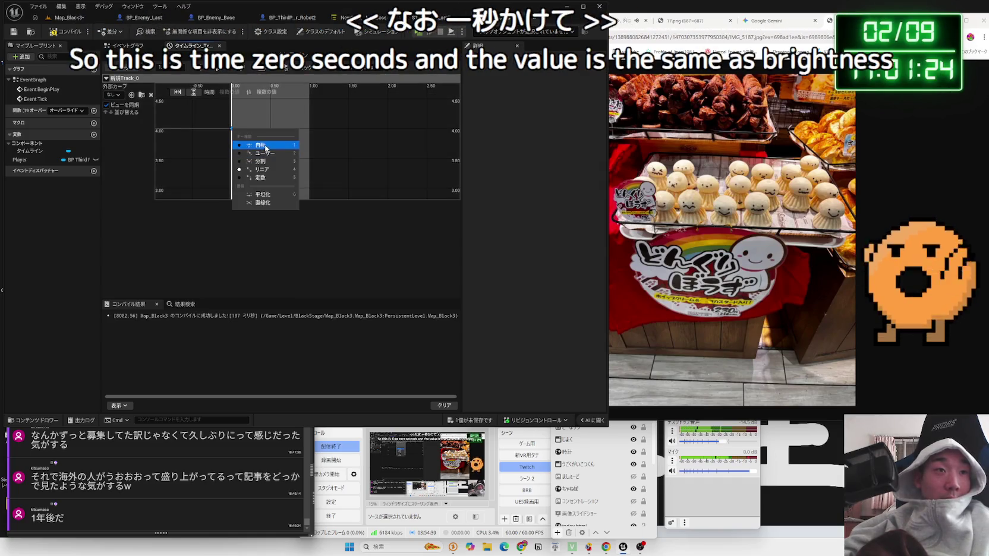
click(261, 147)
click(65, 31)
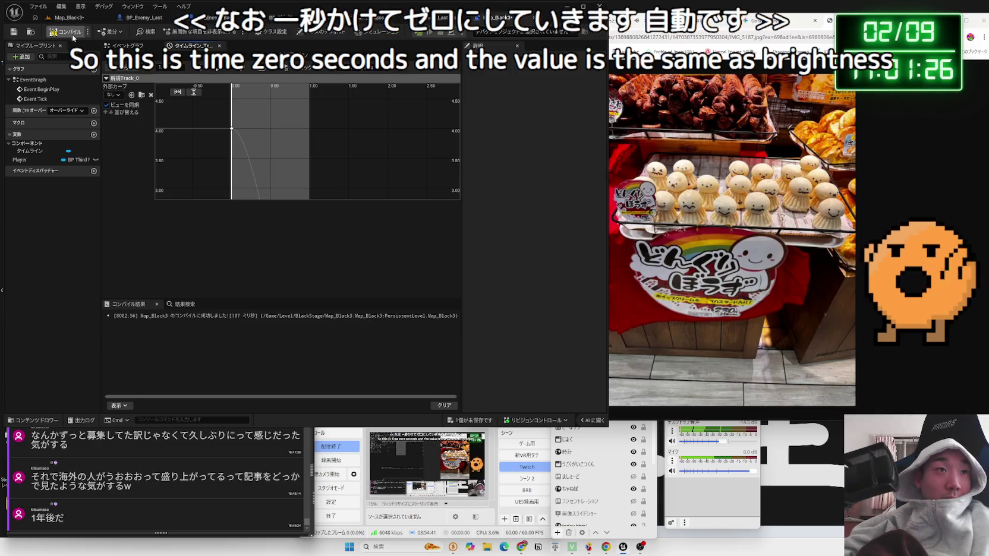
click(124, 45)
drag(236, 173, 291, 159)
Add a Lerp from New Track 0 and a DirectionalLight reference to the level blueprint.
text(lerp)
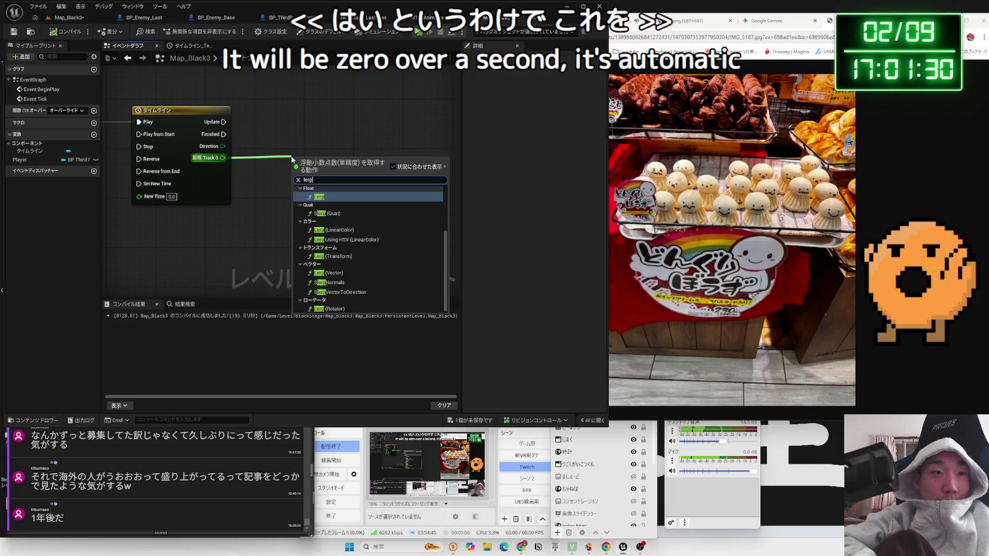
key(Return)
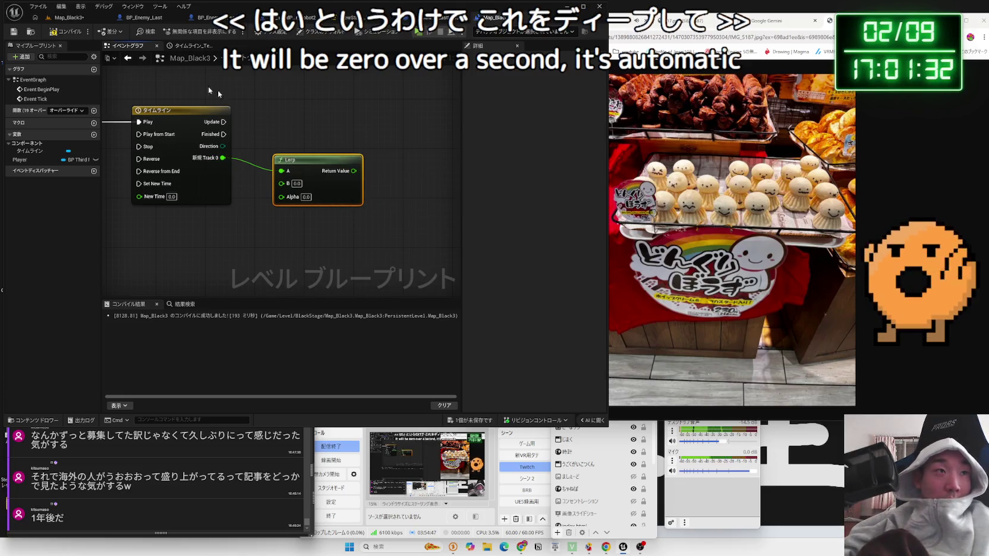
click(63, 18)
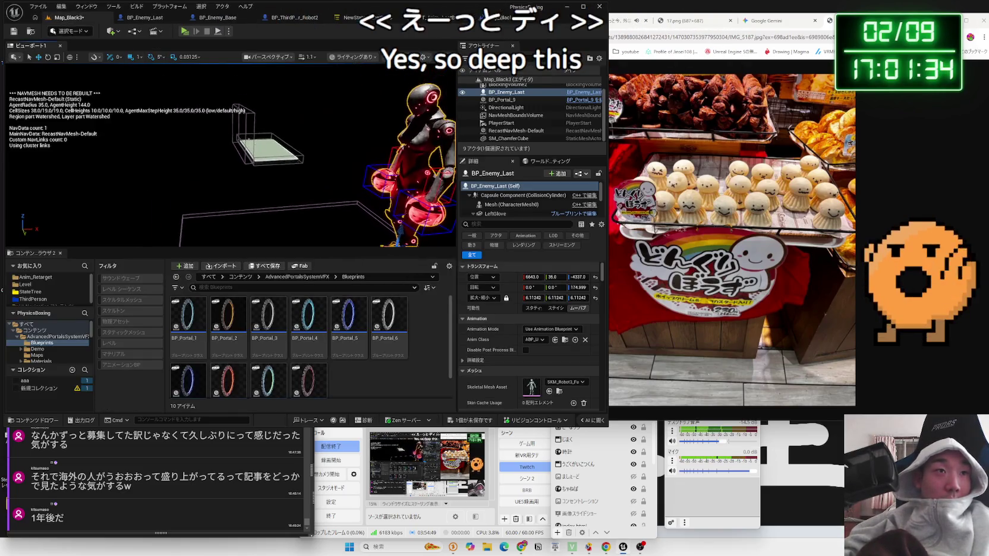
click(233, 132)
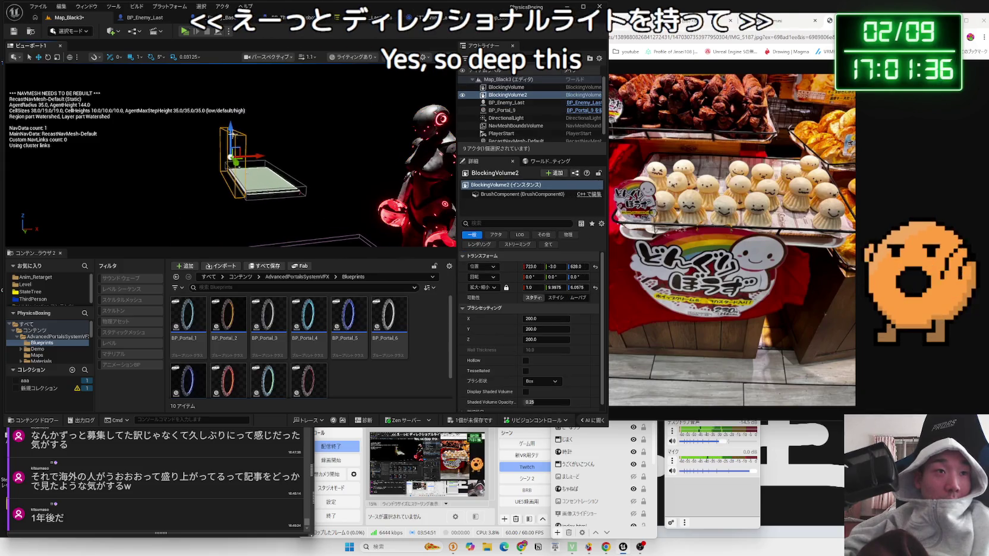
scroll(250, 143, up, 6)
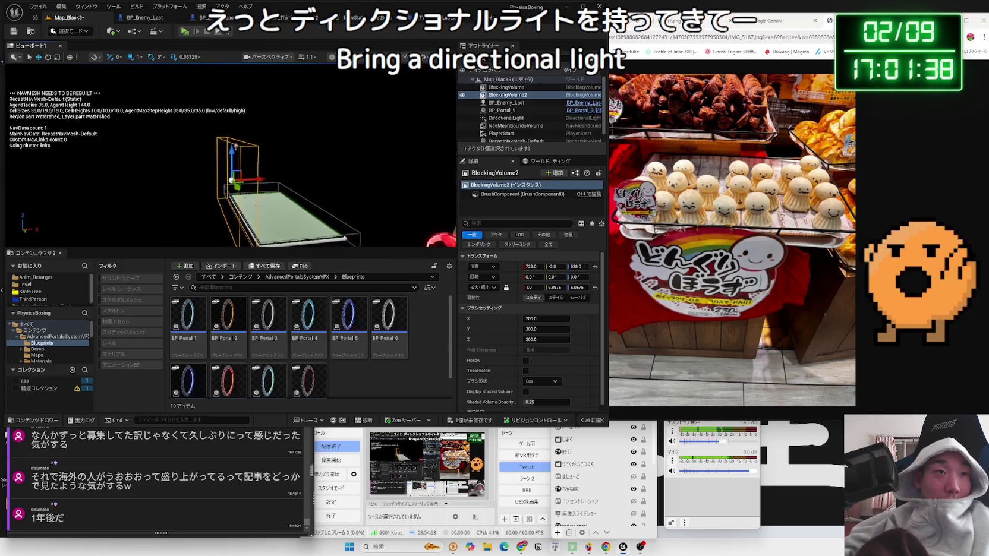
click(222, 173)
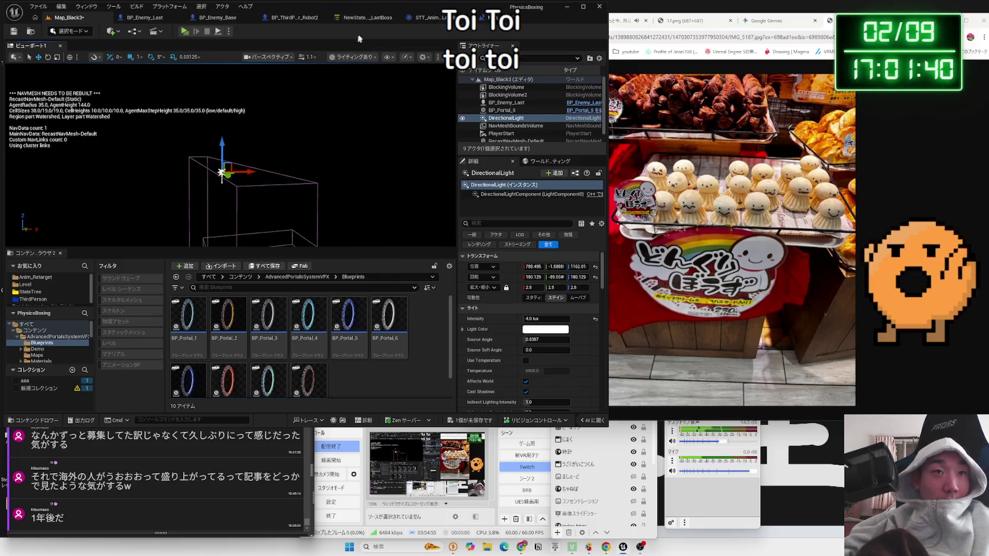
click(500, 17)
right_click(400, 181)
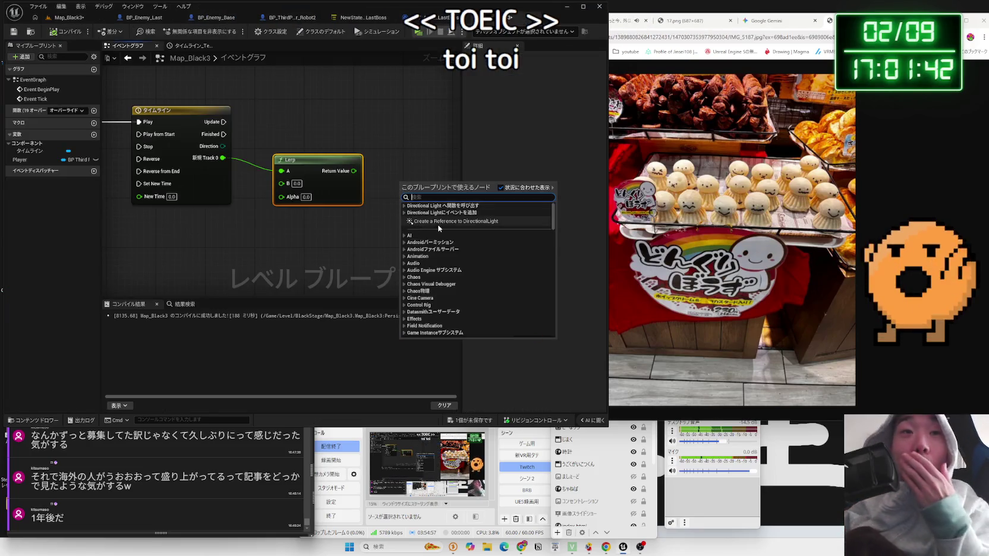
click(431, 205)
Add a Set Intensity node for the light component and wire Timeline Update into it.
mouse_move(431, 196)
mouse_down()
mouse_move(398, 209)
mouse_move(451, 186)
mouse_up()
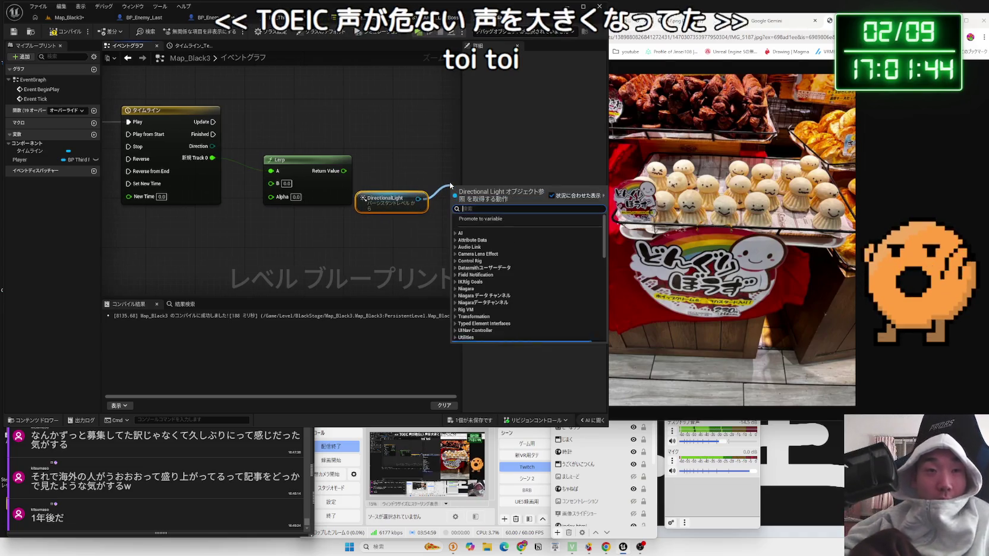
text(set light)
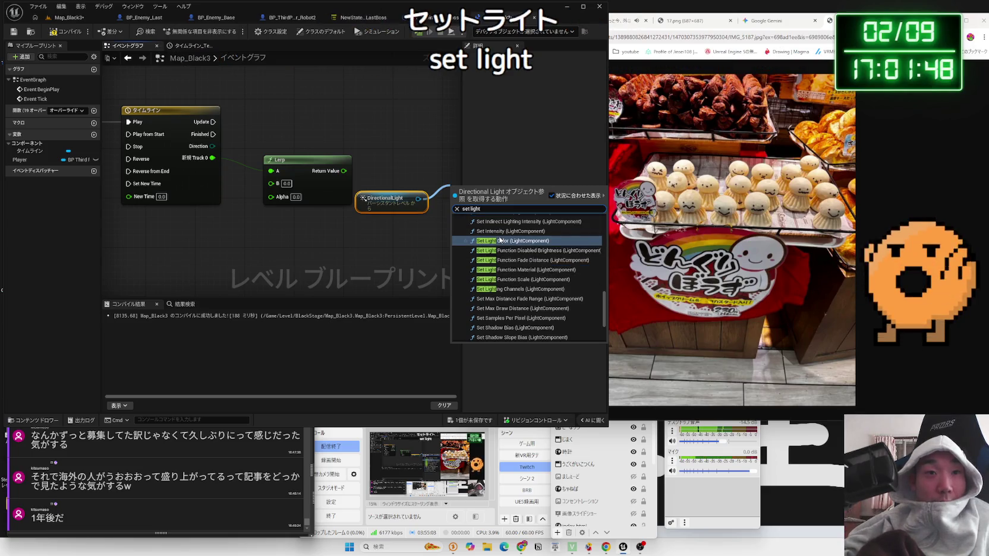
click(517, 228)
mouse_move(442, 219)
mouse_down()
mouse_move(420, 204)
mouse_move(411, 165)
mouse_up()
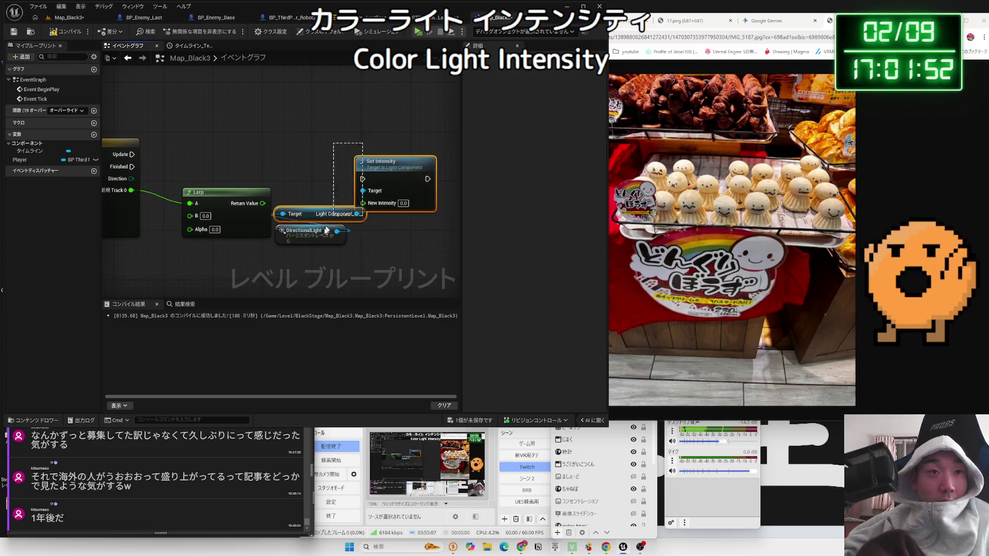
drag(325, 230, 327, 230)
drag(388, 172, 388, 154)
click(58, 20)
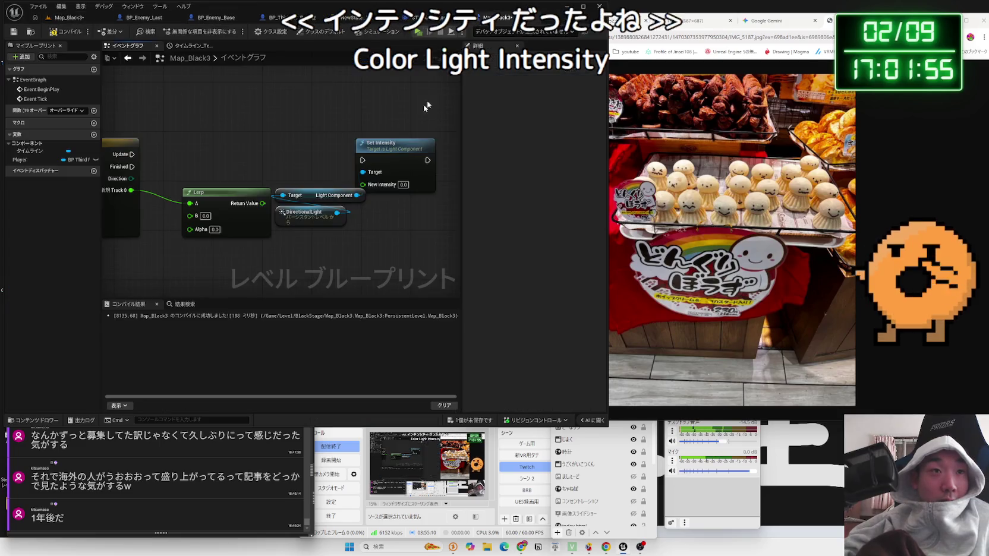
click(503, 17)
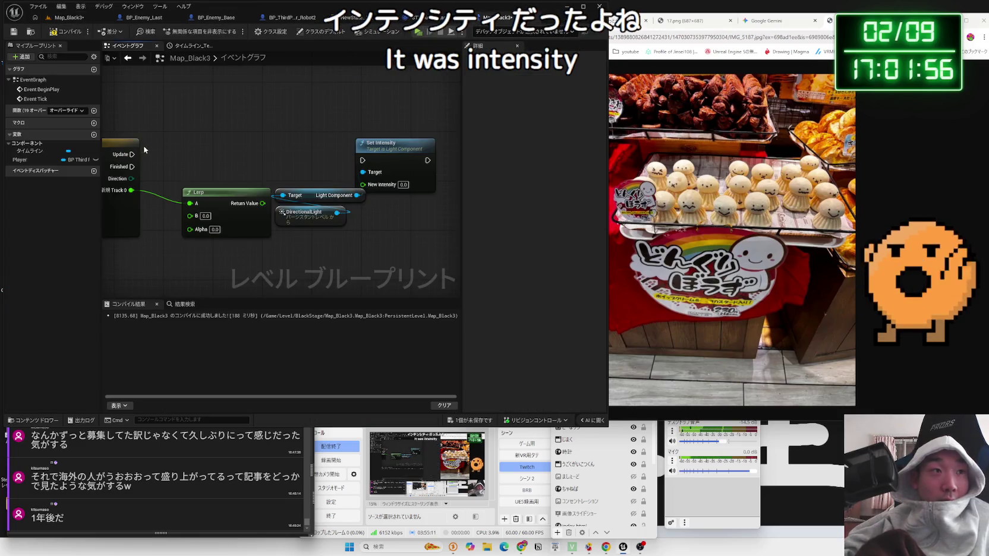
mouse_move(133, 155)
mouse_down()
mouse_move(362, 159)
mouse_move(377, 187)
mouse_move(384, 153)
mouse_up()
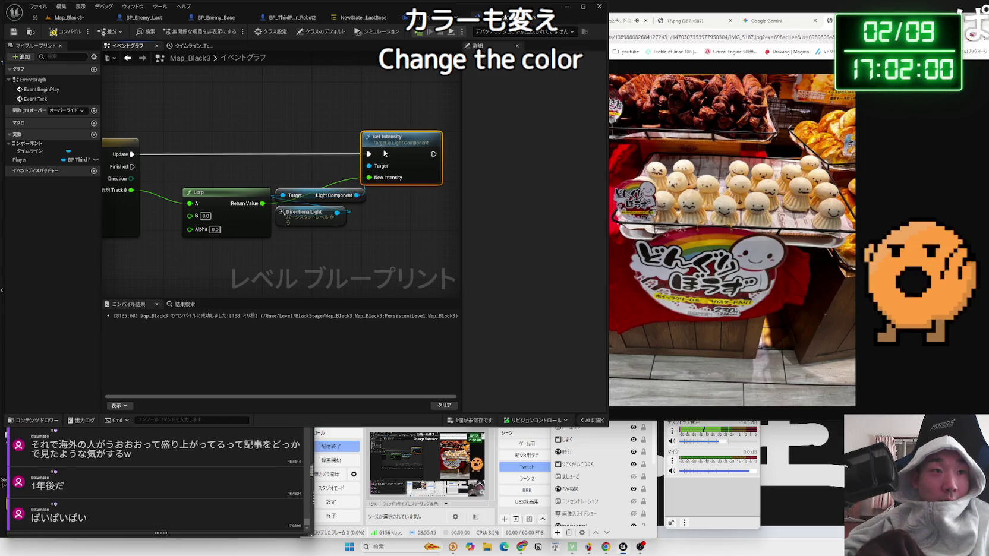
Delete the Lerp, wire New Track 0 straight into New Intensity, and tidy the nodes.
click(244, 187)
key(Delete)
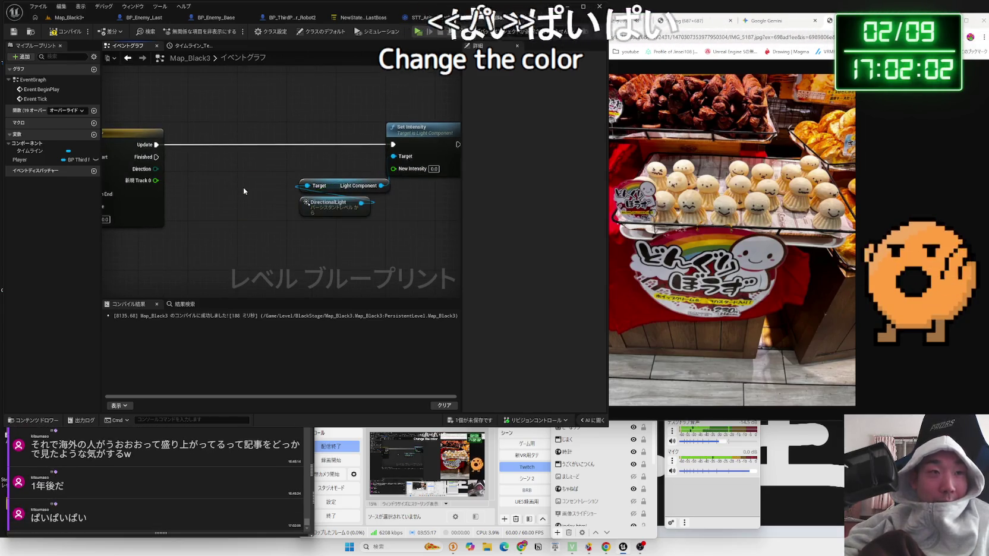
drag(156, 180, 393, 168)
drag(467, 222, 295, 116)
drag(403, 135, 286, 134)
mouse_move(235, 186)
mouse_down()
mouse_move(290, 210)
mouse_move(302, 186)
mouse_up()
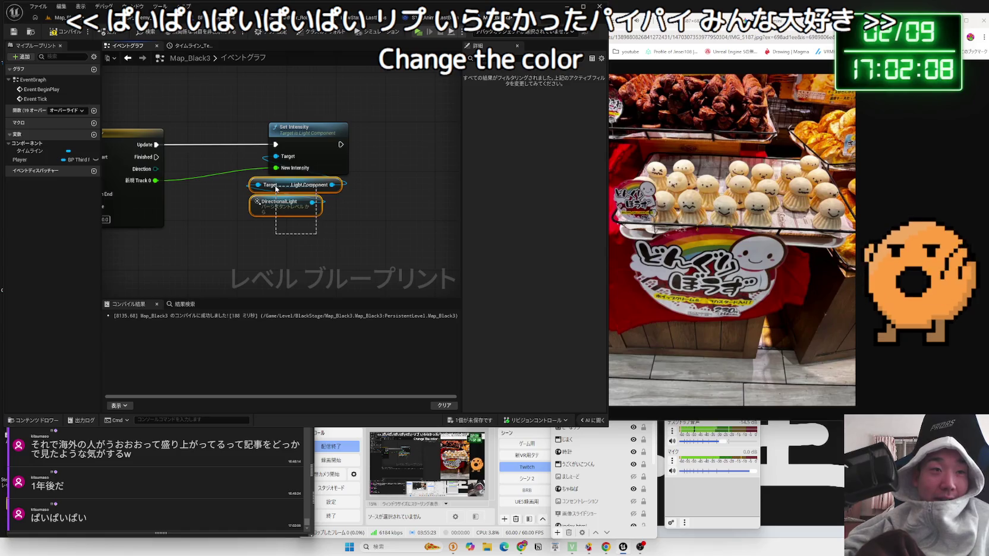
drag(350, 212, 287, 214)
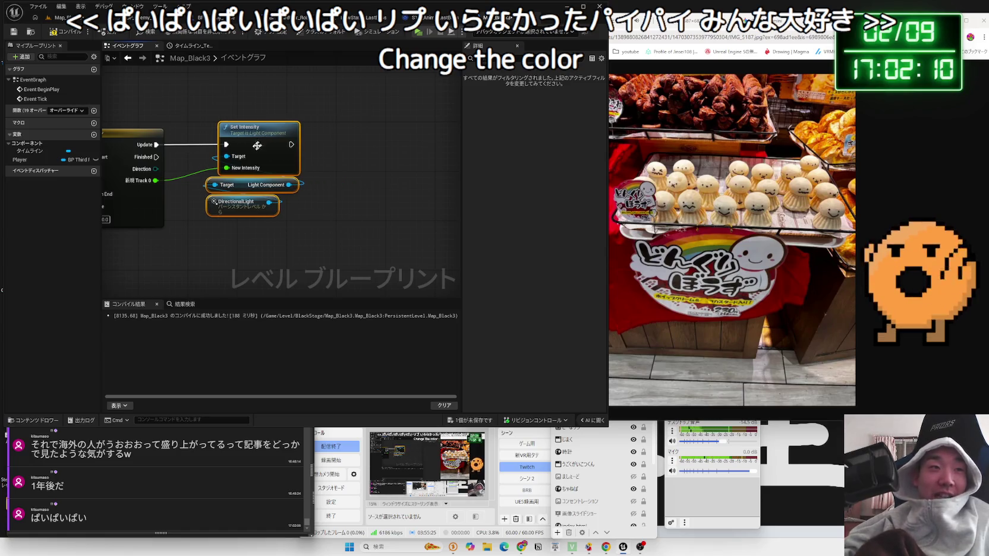
scroll(302, 240, down, 3)
scroll(302, 241, down, 2)
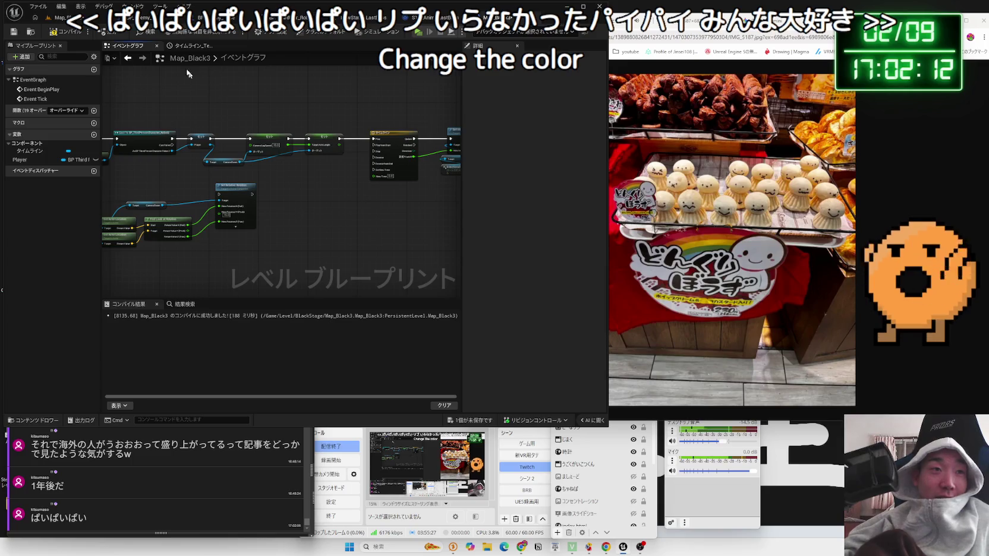
click(79, 21)
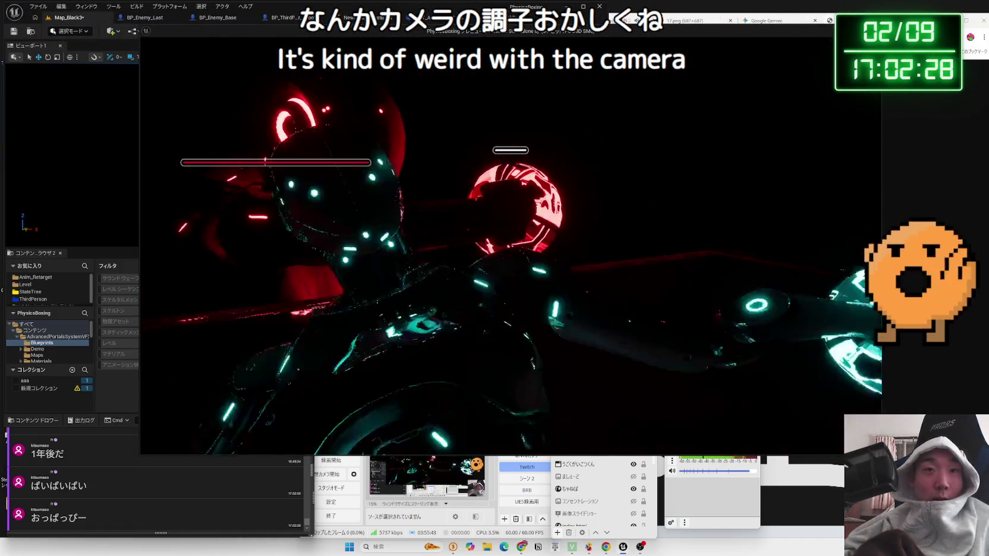
Stop play, return to the Map_Black3 event graph, and set Target Arm Length to 400.0.
key(Escape)
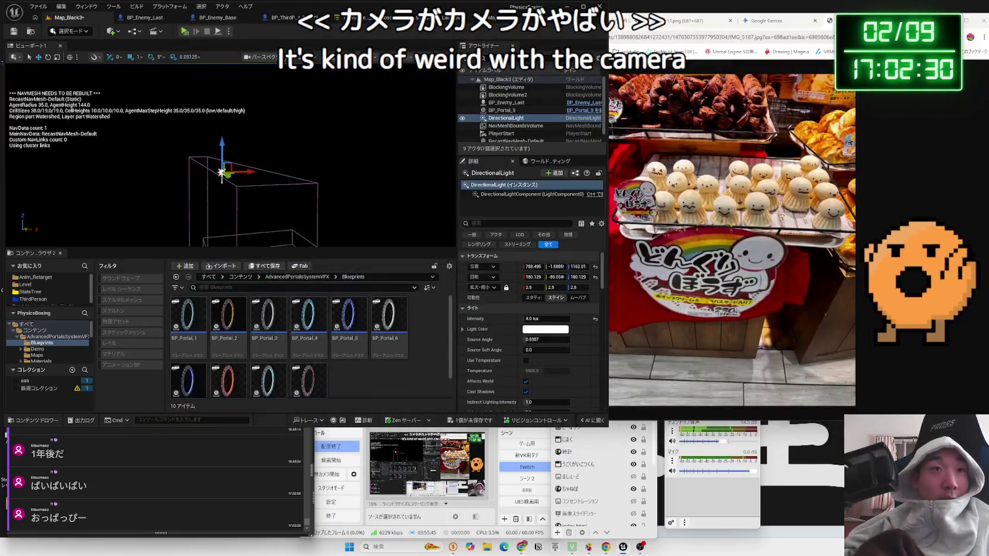
click(442, 20)
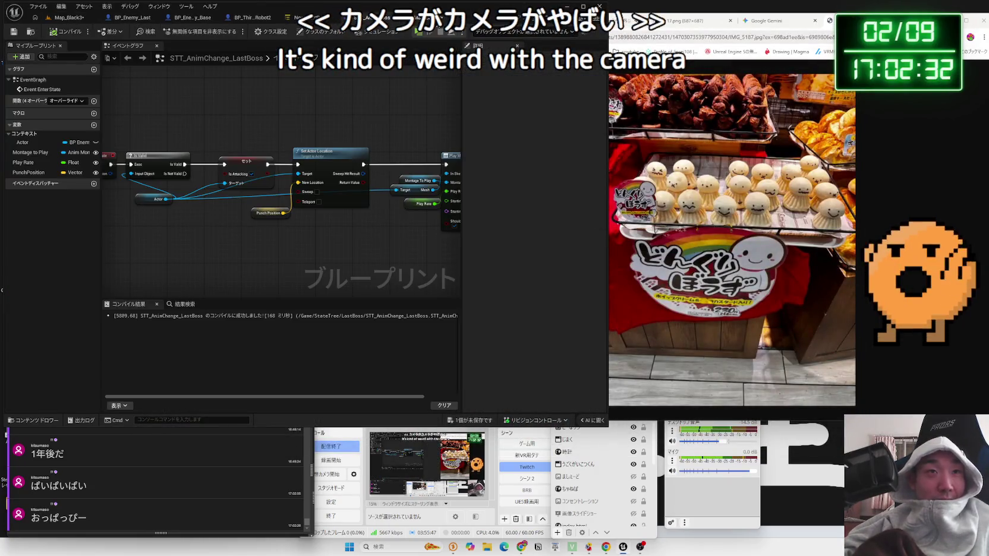
click(451, 18)
scroll(299, 203, up, 4)
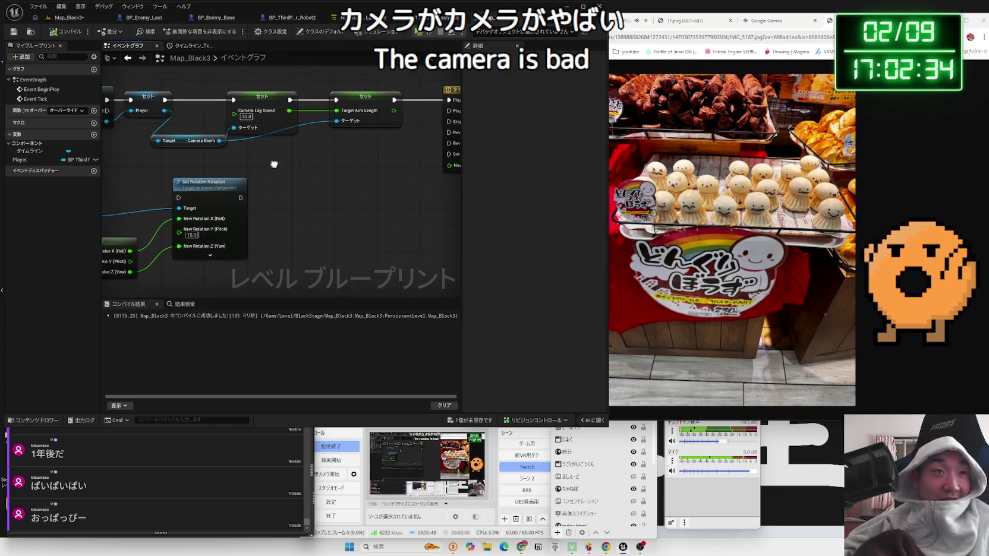
drag(234, 153, 270, 155)
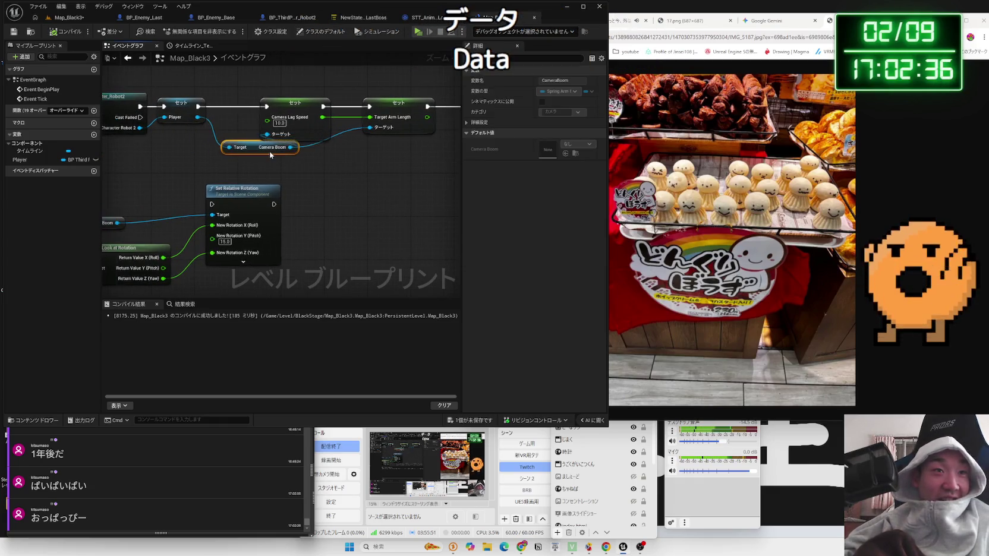
click(202, 161)
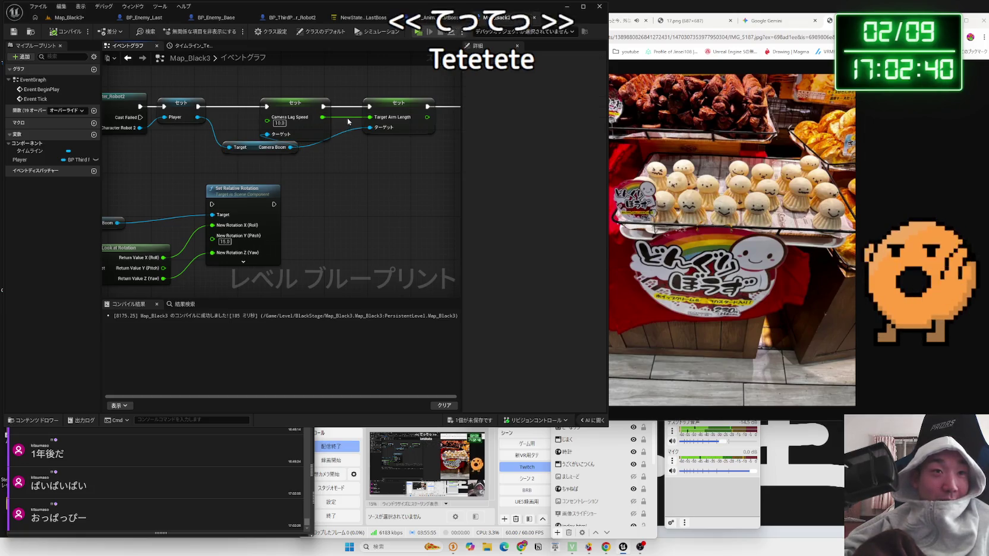
text(400)
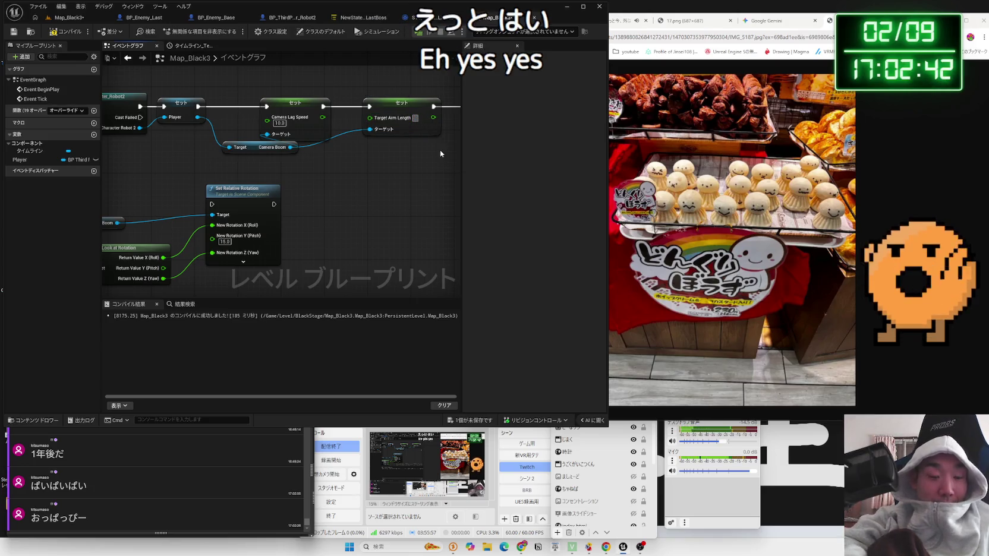
key(Return)
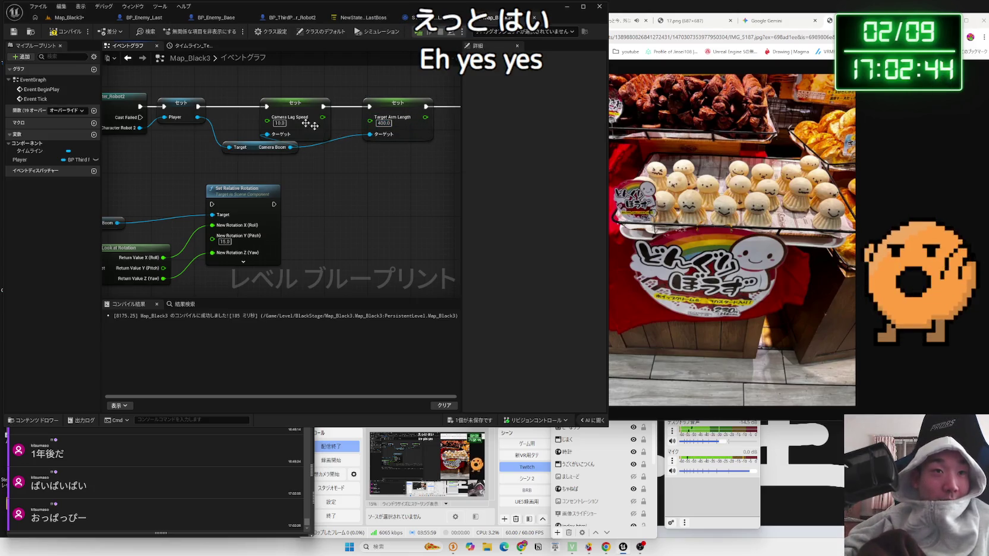
drag(416, 169, 191, 190)
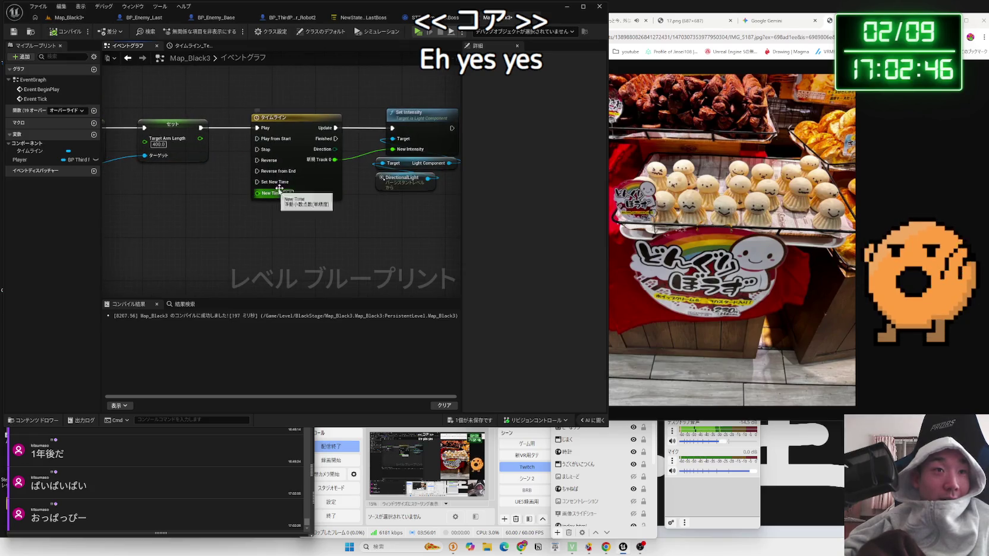
Insert a 4.0-second Delay between Set Target Arm Length and the Timeline, then playtest.
key(ctrl+z)
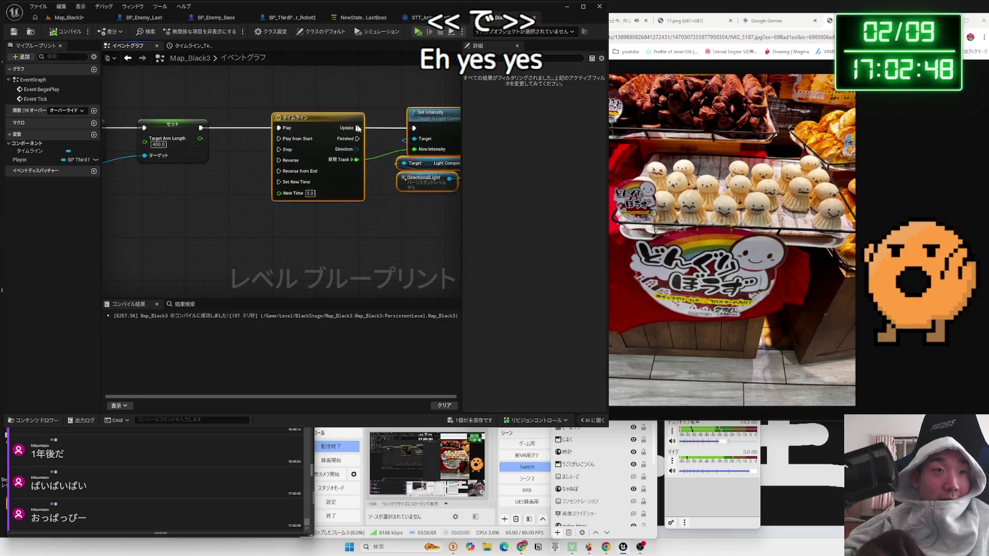
text(delay)
mouse_move(236, 155)
mouse_down()
mouse_move(257, 144)
mouse_move(253, 130)
mouse_up()
click(264, 185)
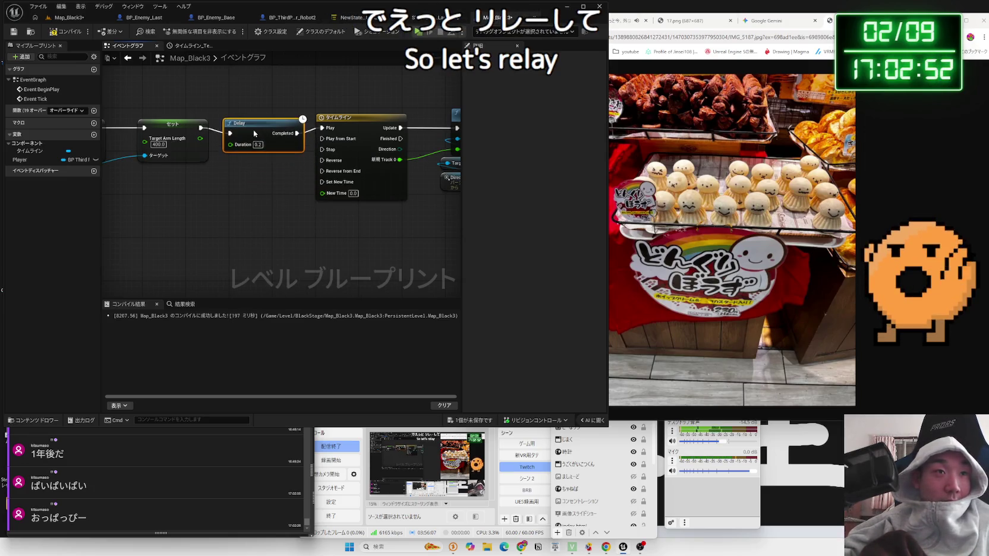
key(BackSpace)
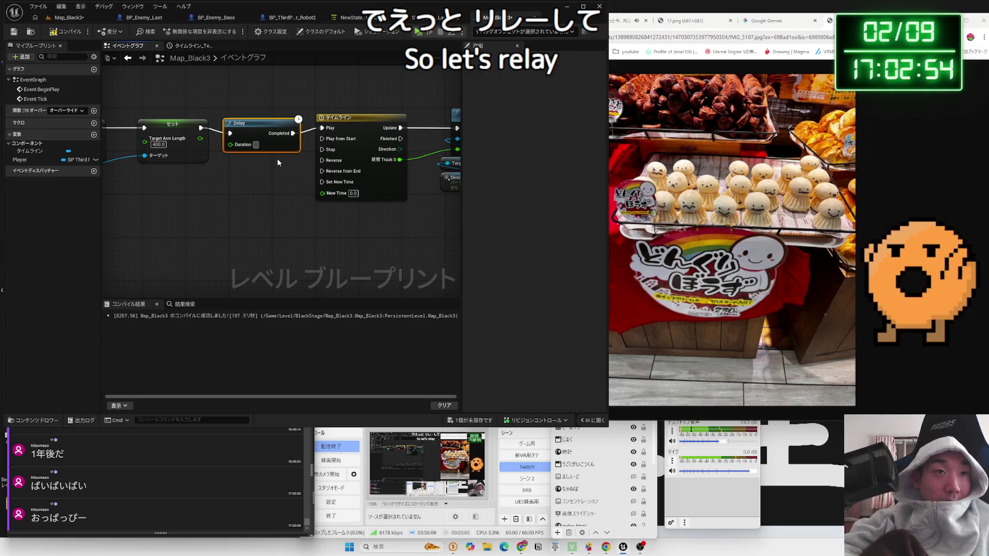
text(4)
key(Return)
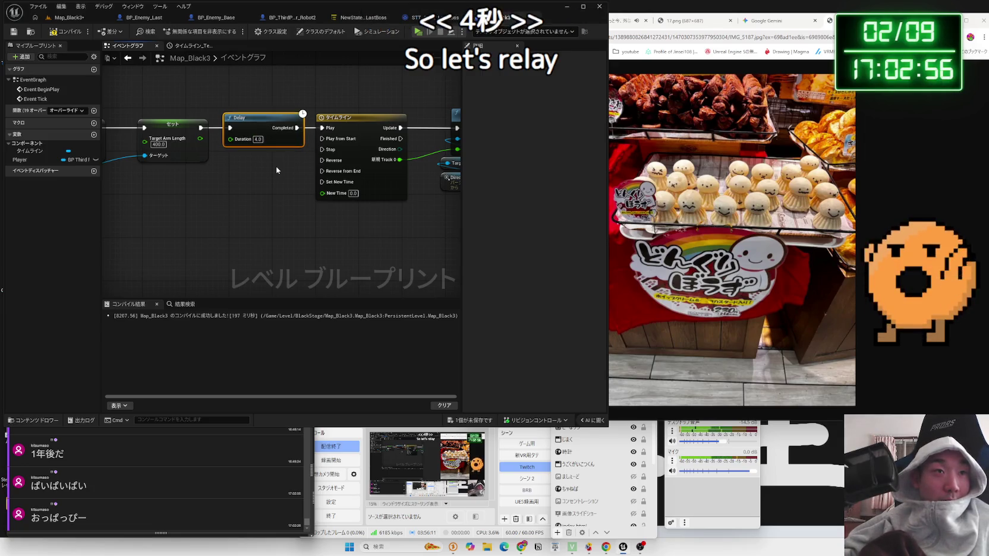
click(276, 170)
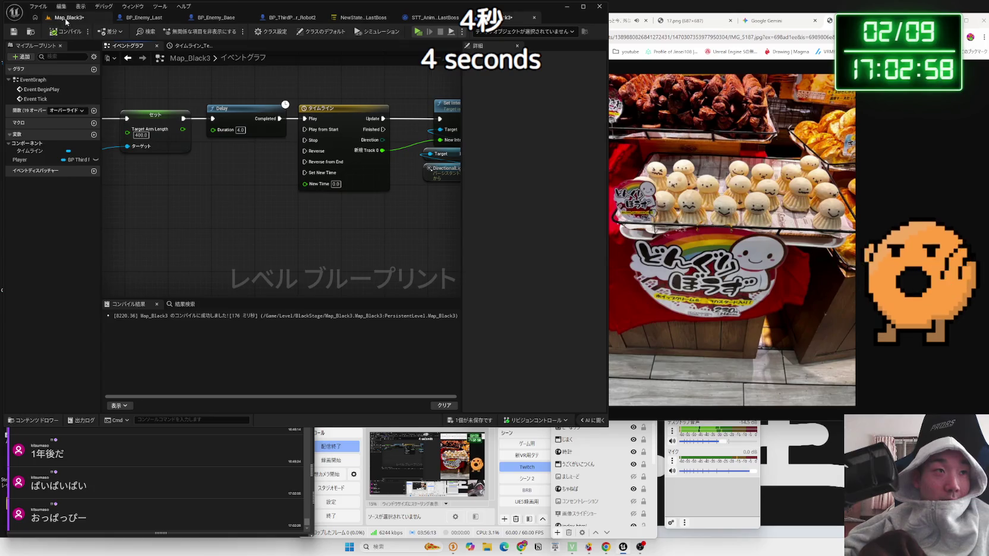
click(66, 19)
key(alt+p)
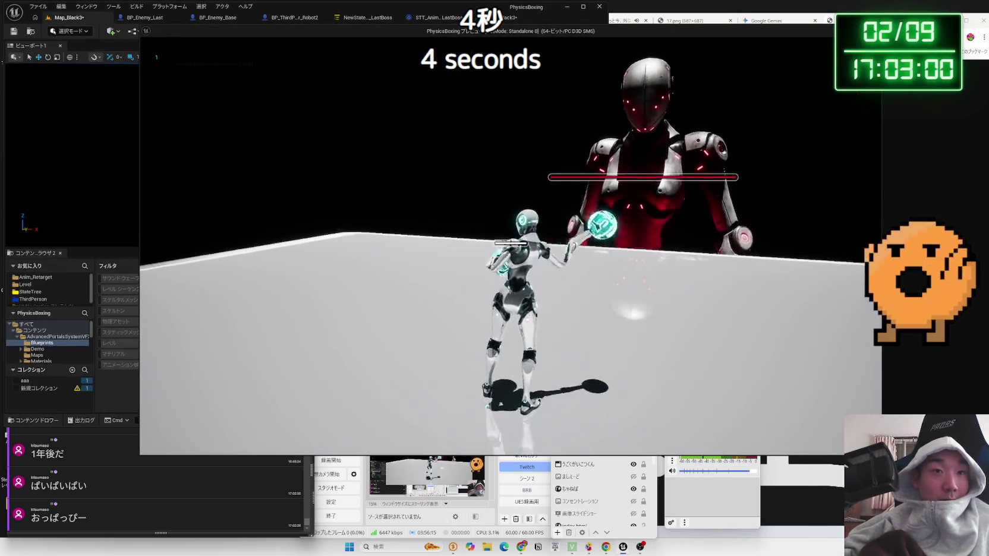
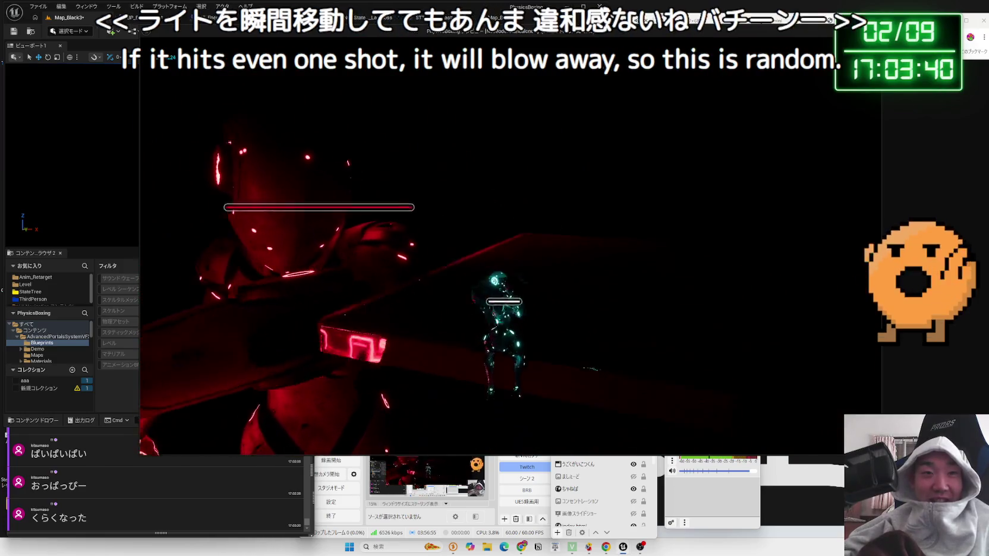
End the play test, fly to the platform and robot, and bring up saving for Map_Black3.
key(Escape)
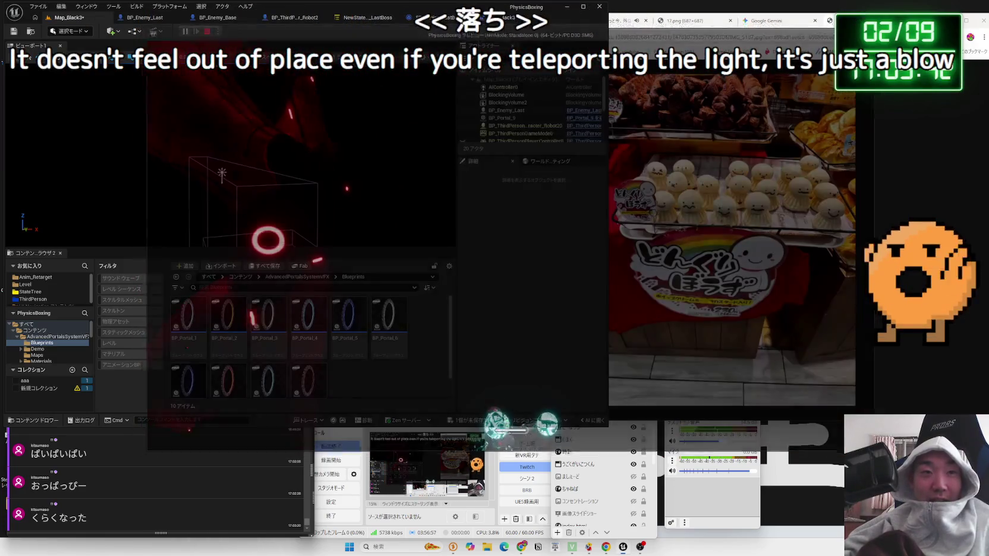
mouse_move(339, 170)
mouse_down()
mouse_move(321, 181)
mouse_move(309, 175)
mouse_move(309, 200)
mouse_move(368, 236)
mouse_up()
click(470, 420)
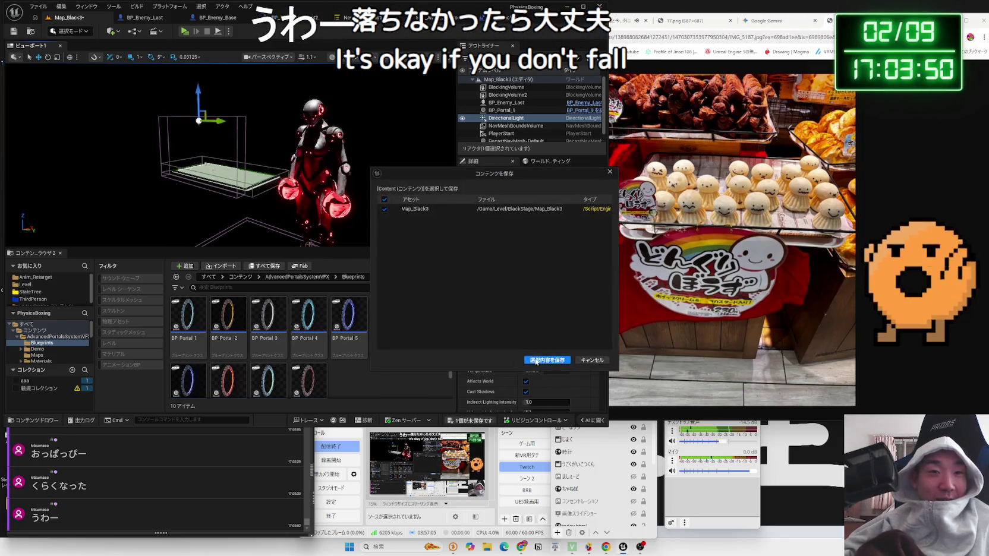
Save Map_Black3, then place a Trigger Sphere actor found by searching 'trigger'.
click(537, 361)
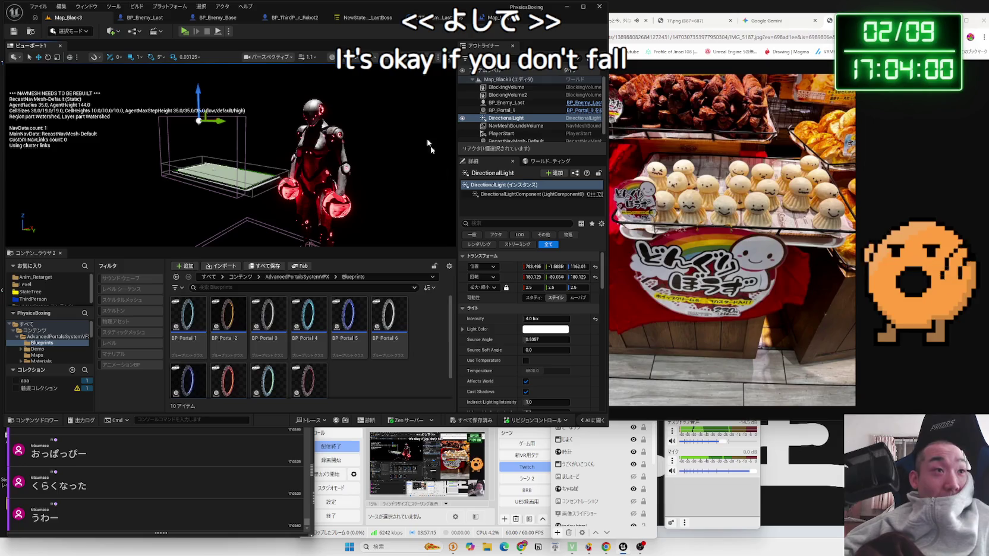
click(110, 31)
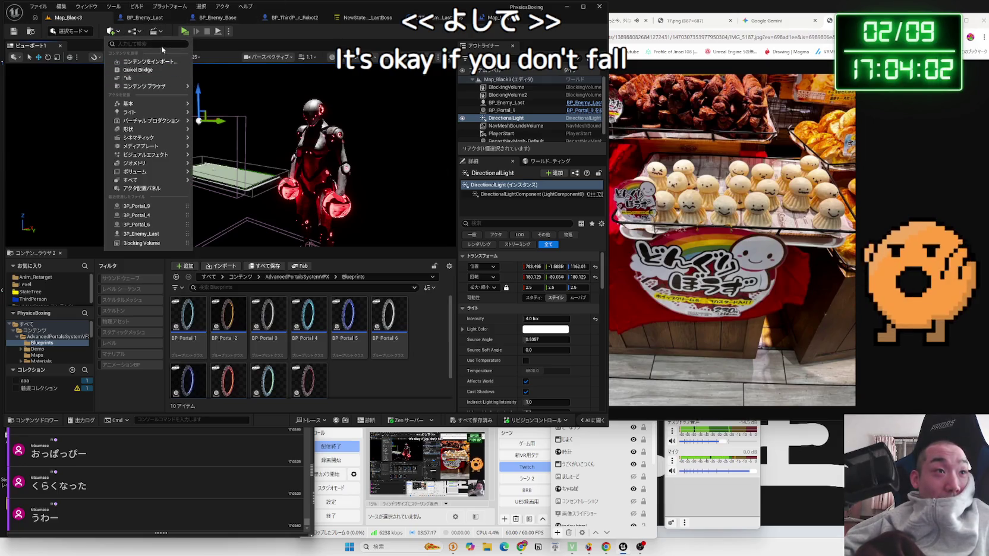
text(trigger)
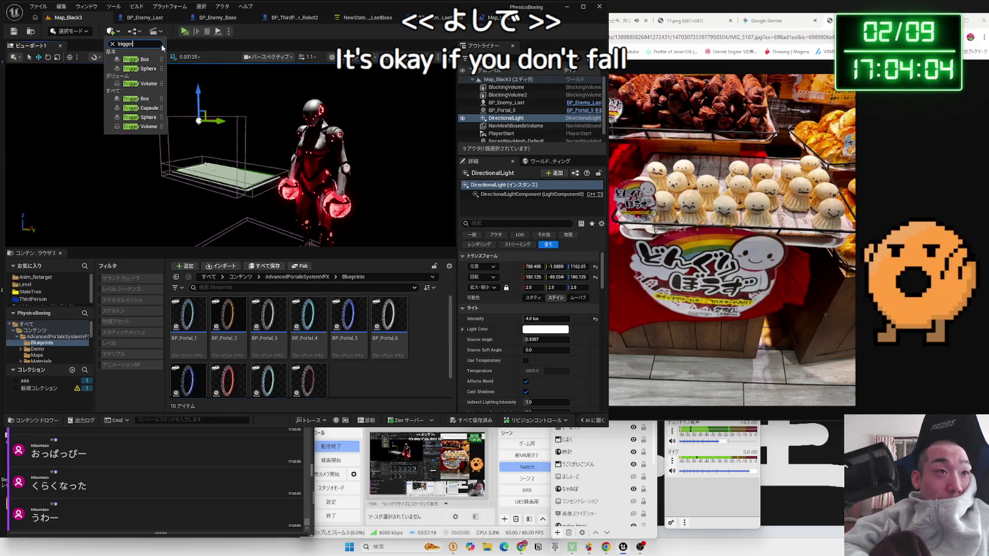
click(142, 69)
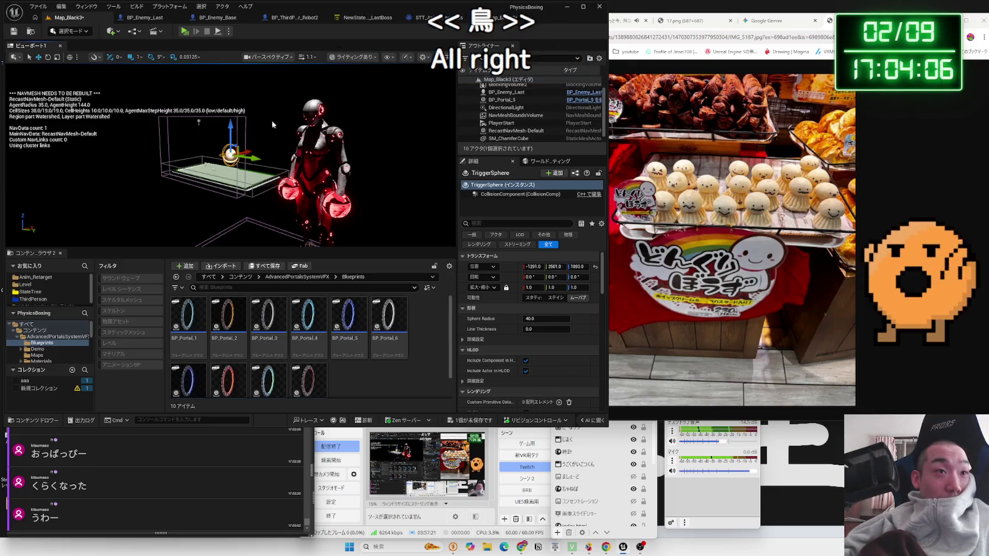
Slide the TriggerSphere along X and lower it toward the green platform.
mouse_move(285, 113)
mouse_down()
mouse_move(226, 152)
mouse_move(145, 143)
mouse_move(274, 162)
mouse_up()
mouse_move(414, 184)
mouse_down()
mouse_move(279, 149)
mouse_move(357, 157)
mouse_move(297, 161)
mouse_move(342, 161)
mouse_up()
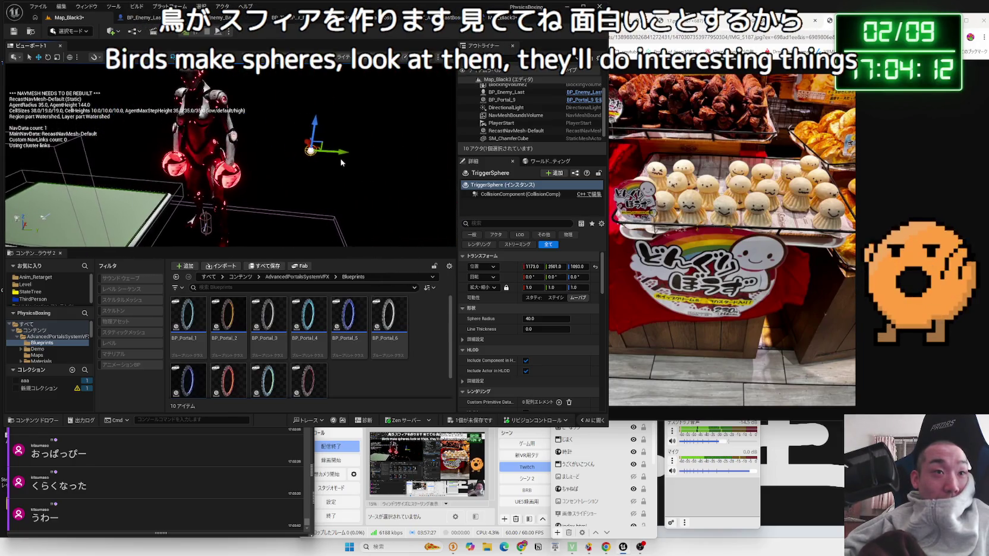
mouse_move(132, 155)
mouse_down()
mouse_move(142, 149)
mouse_move(146, 173)
mouse_move(137, 154)
mouse_up()
mouse_move(196, 147)
mouse_down()
mouse_move(205, 150)
mouse_move(196, 147)
mouse_up()
mouse_move(255, 139)
mouse_down()
mouse_move(260, 187)
mouse_move(264, 164)
mouse_up()
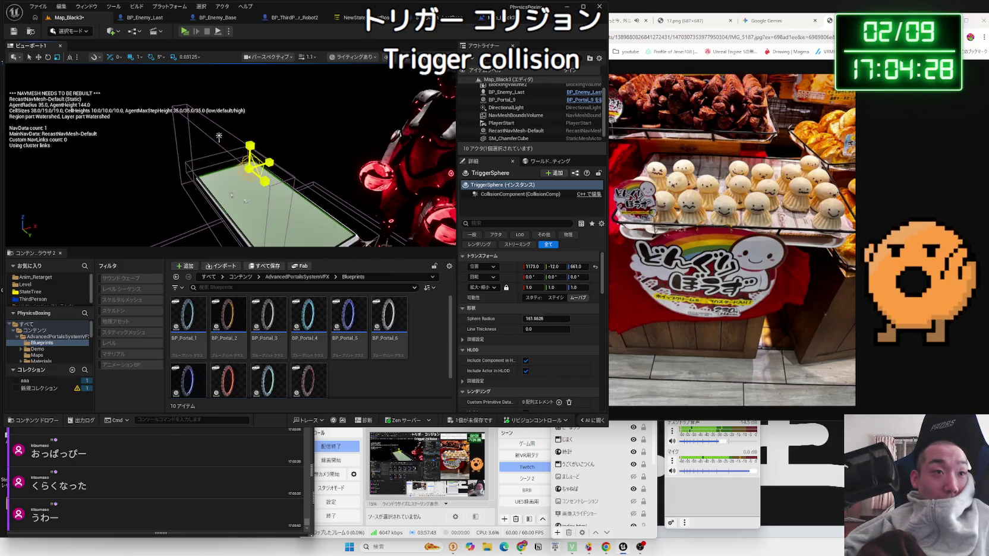
Enlarge the sphere radius to about 1659.6, shift it to X 1307, and check from several angles.
drag(546, 318, 725, 319)
mouse_move(257, 119)
mouse_down()
mouse_move(172, 93)
mouse_move(202, 122)
mouse_move(203, 95)
mouse_up()
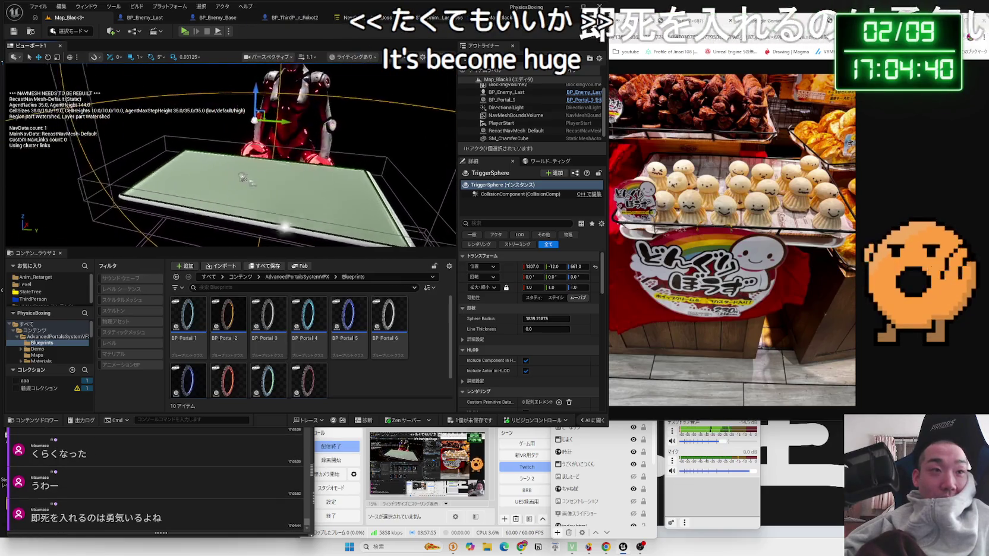
drag(243, 177, 260, 182)
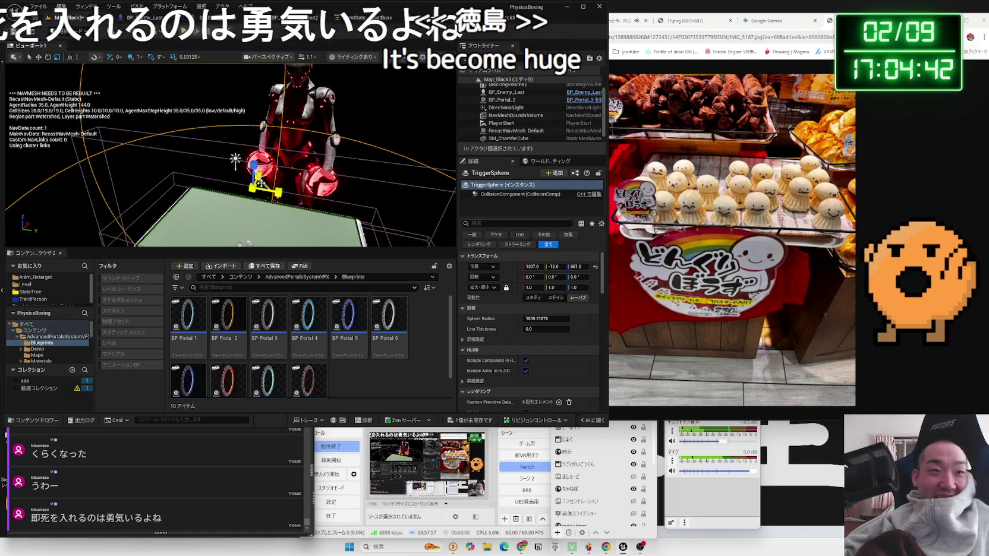
mouse_move(261, 182)
mouse_down()
mouse_move(226, 178)
mouse_move(138, 106)
mouse_move(179, 161)
mouse_up()
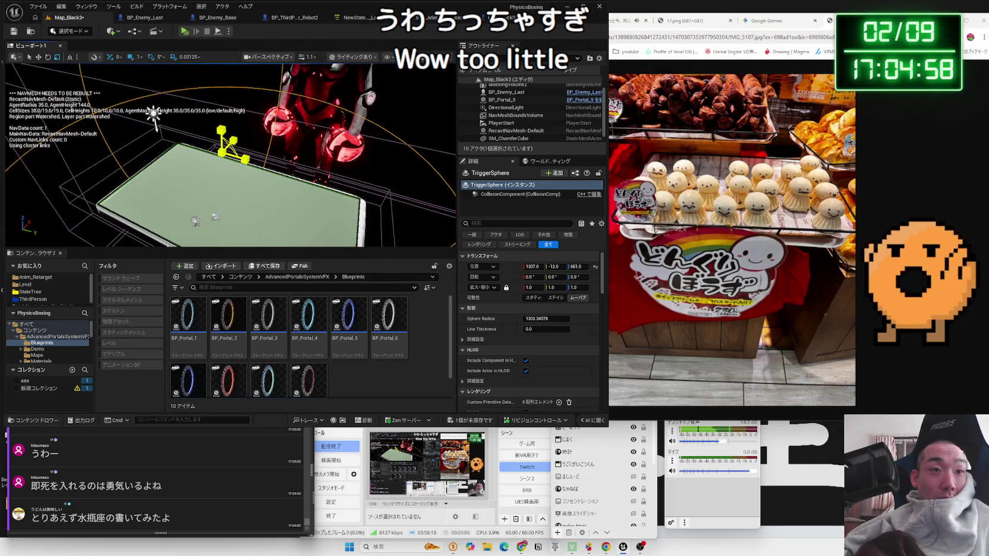
mouse_move(178, 161)
mouse_down()
mouse_move(178, 124)
mouse_move(191, 123)
mouse_move(101, 110)
mouse_move(194, 167)
mouse_up()
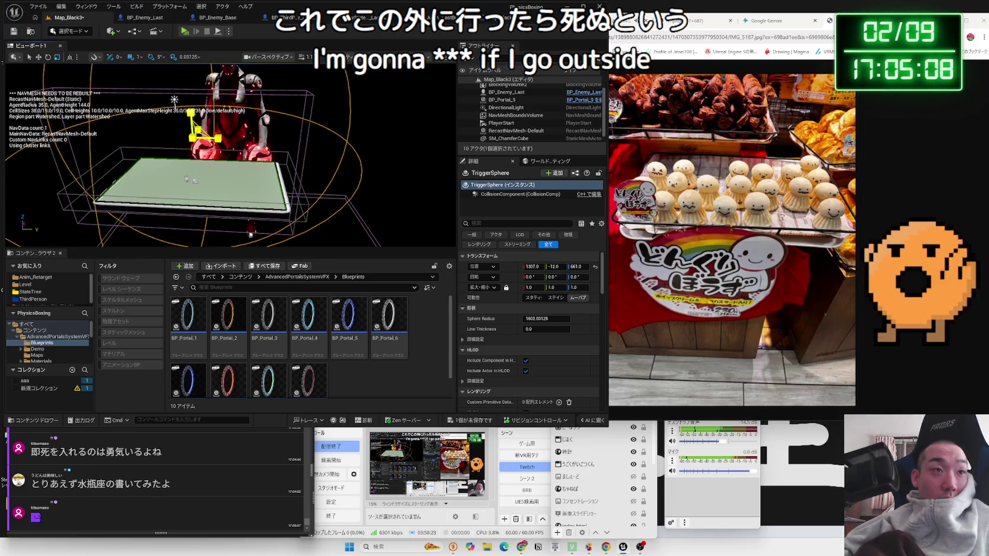
mouse_move(186, 179)
mouse_down()
mouse_move(196, 241)
mouse_move(202, 135)
mouse_move(214, 136)
mouse_move(214, 120)
mouse_up()
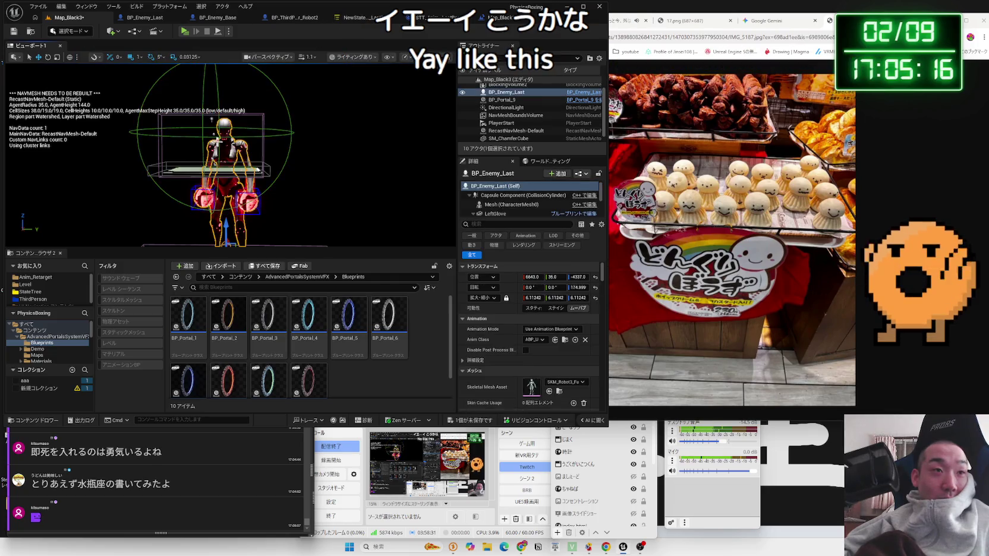
Open the Level Blueprint and add an Event ActorEndOverlap node.
click(134, 31)
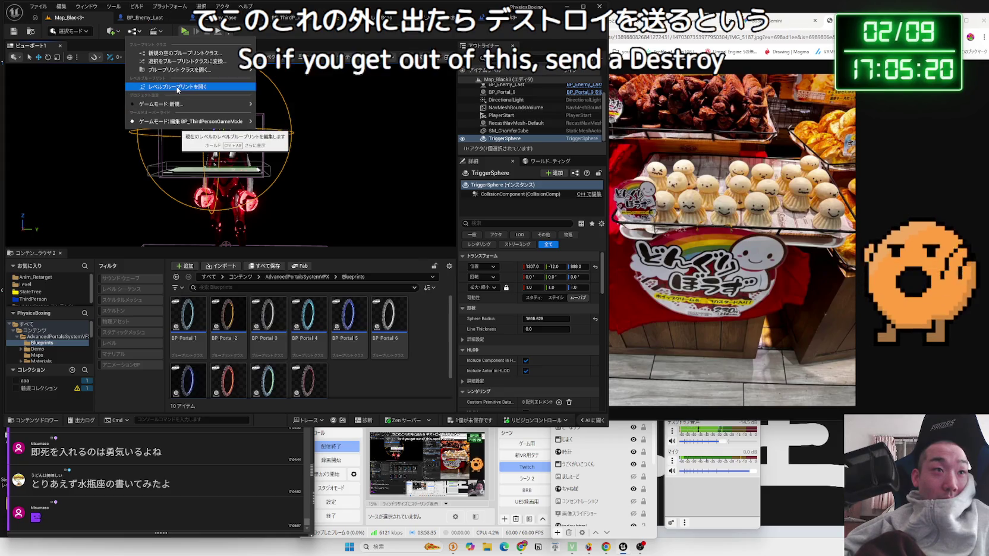
click(177, 87)
drag(273, 162, 462, 121)
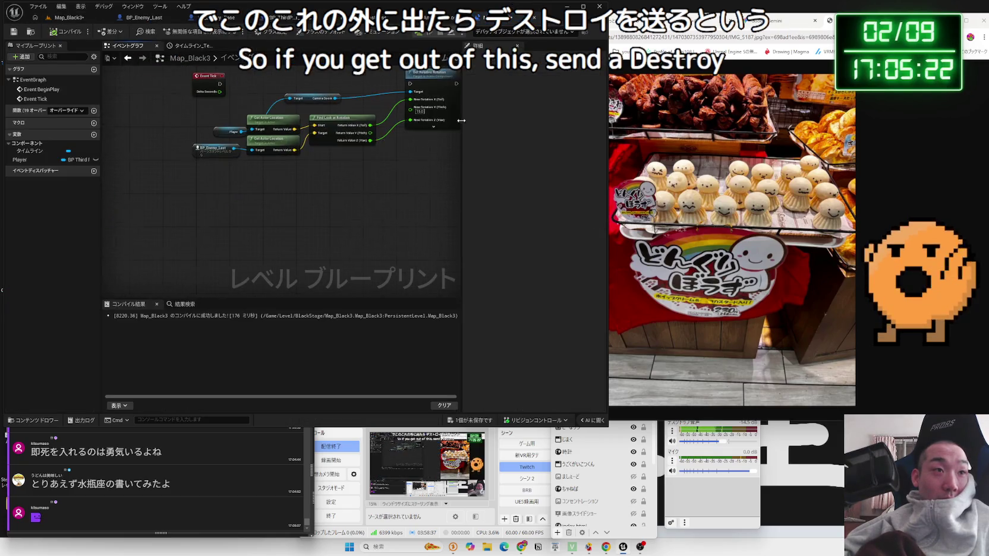
right_click(215, 196)
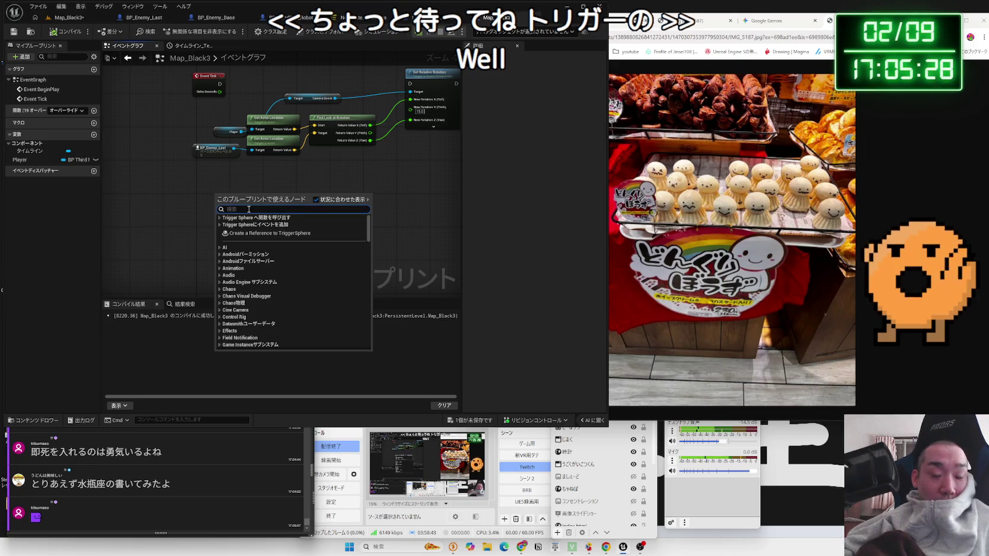
text(over lap)
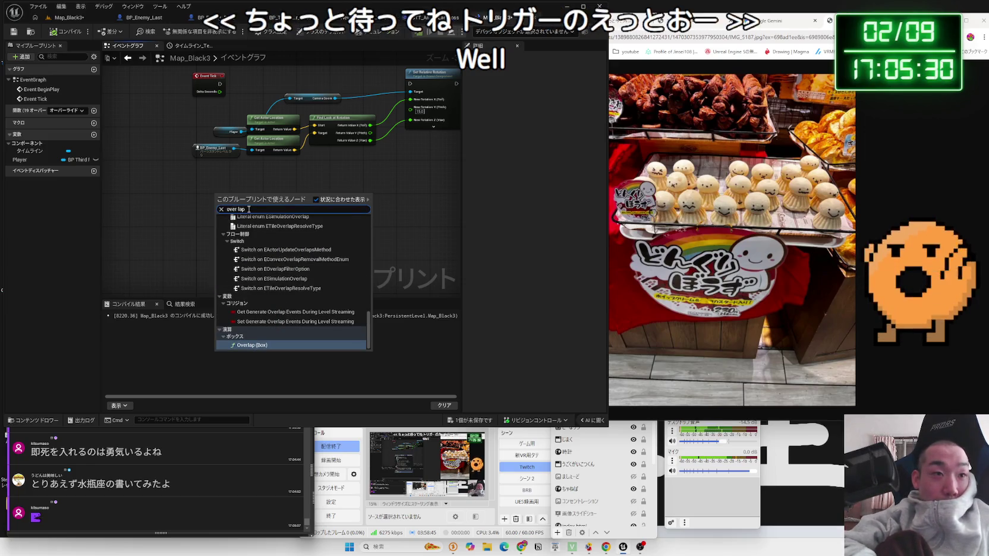
text( event)
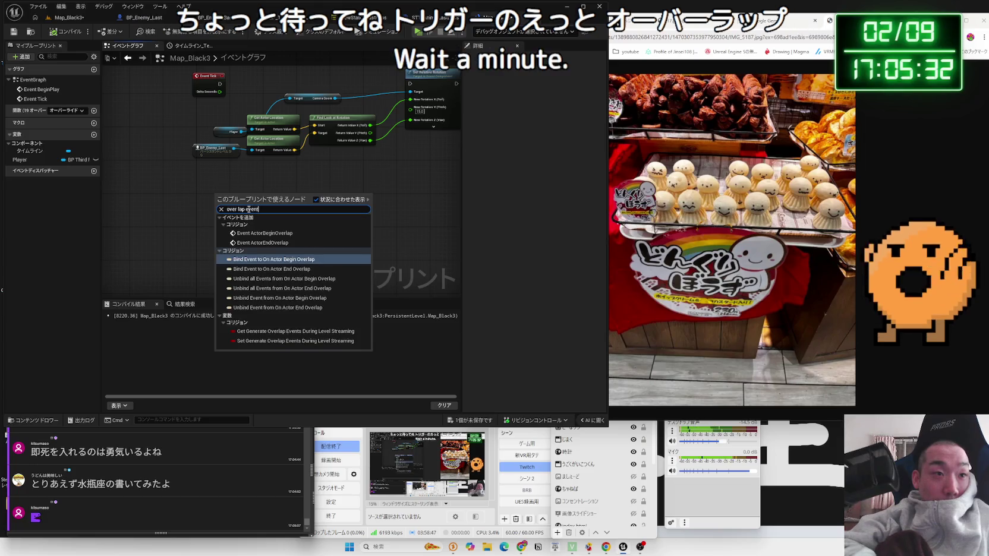
click(266, 243)
Wire the event's Other Actor pin into a new Equal (==) node.
scroll(245, 218, up, 3)
drag(238, 211, 288, 212)
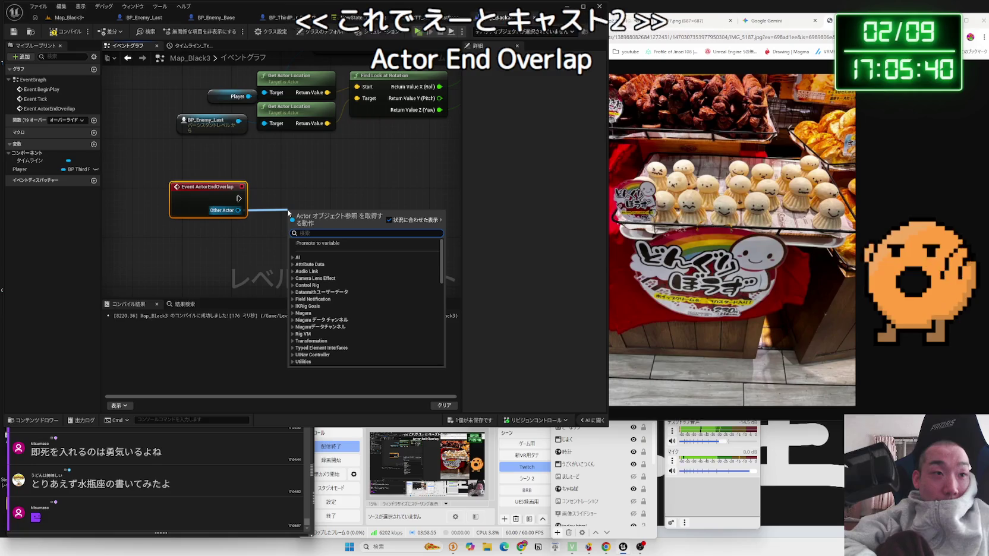
text(==)
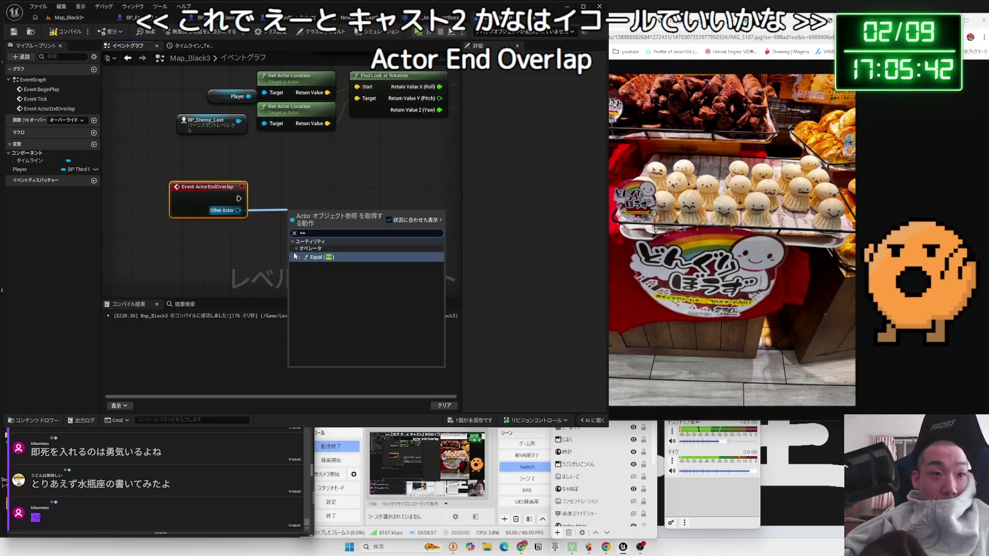
click(294, 256)
drag(295, 227, 234, 260)
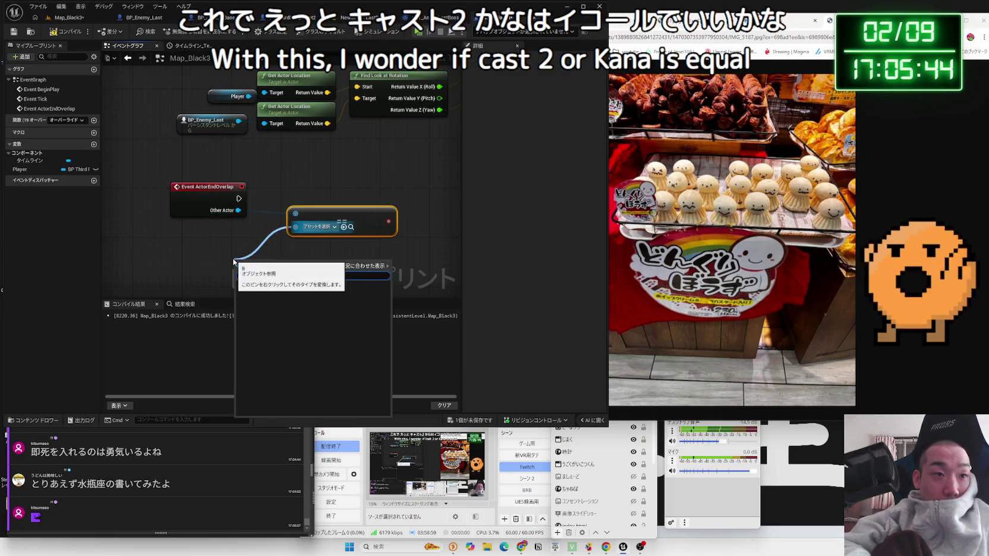
click(195, 238)
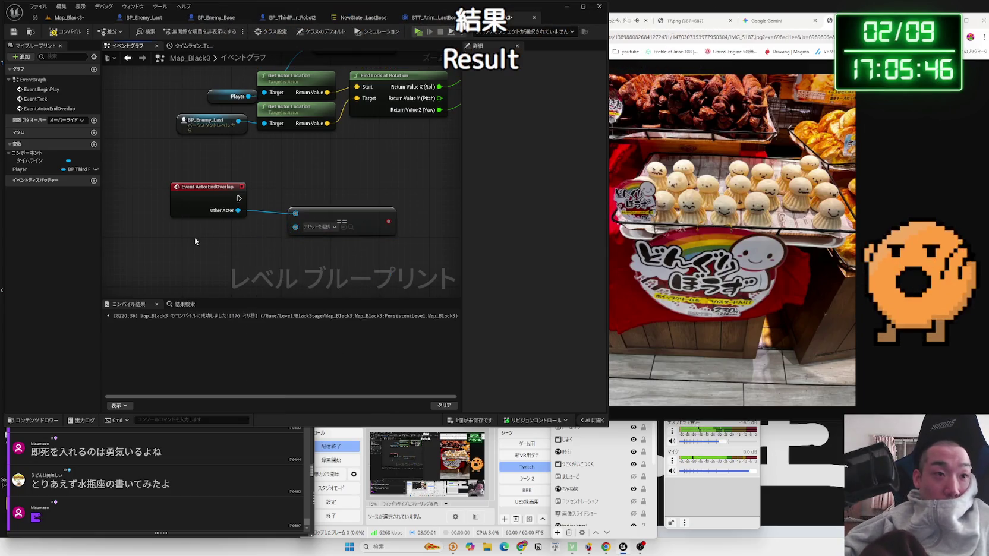
Feed a Get Player Pawn node (Player Index 0) into the Equal node's B input.
drag(296, 226, 218, 259)
text(pl)
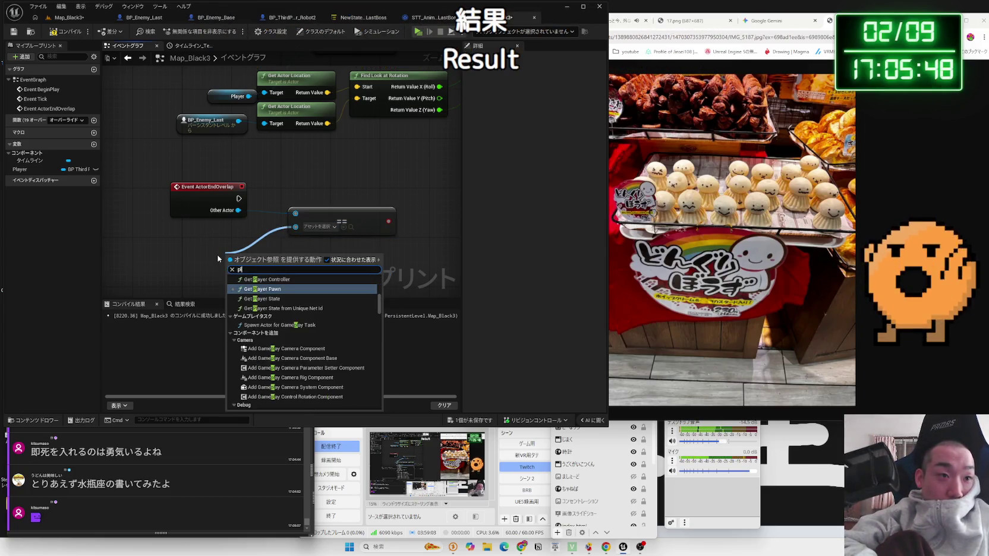
text(ayer pawn)
key(Return)
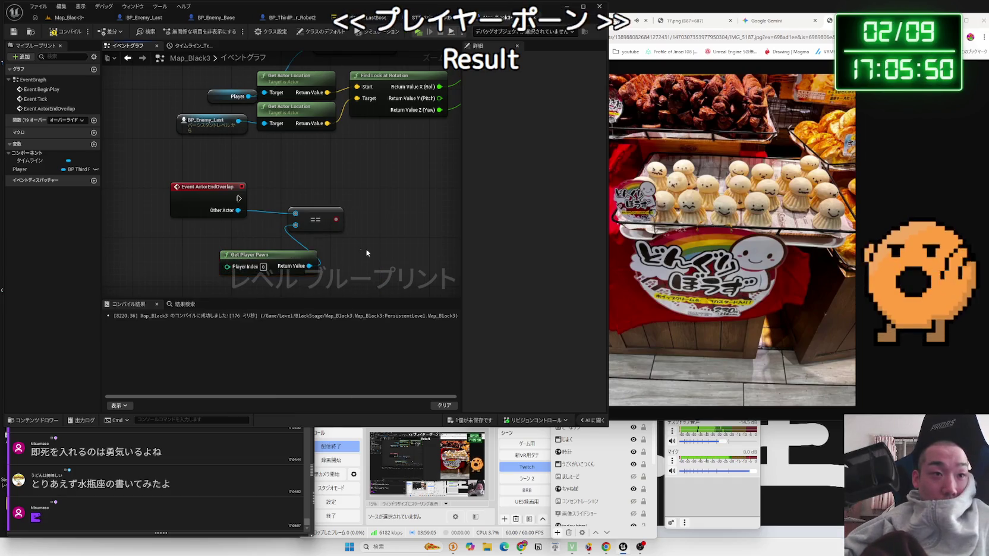
click(216, 504)
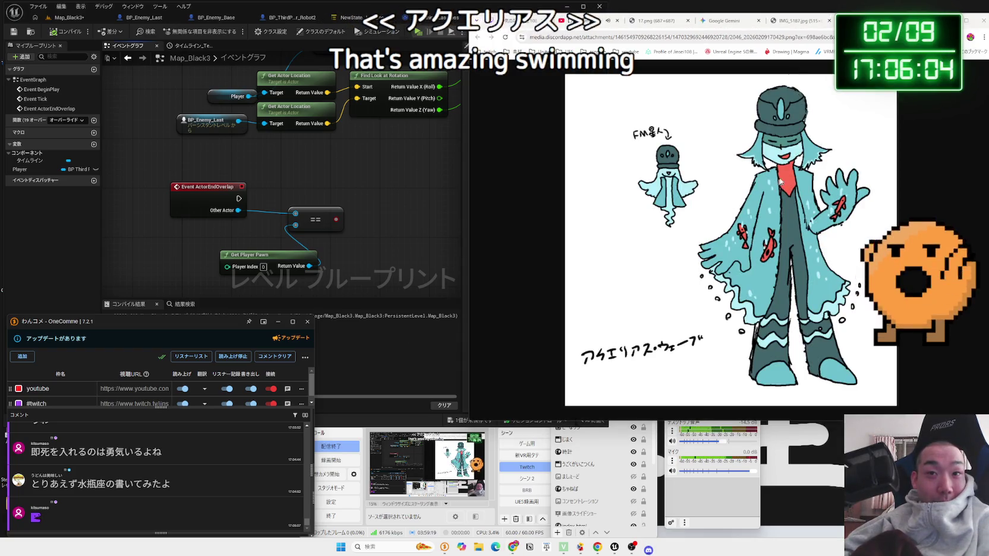
Move the Chrome window with the viewer's drawing to the centre, then slightly right.
drag(918, 20, 721, 21)
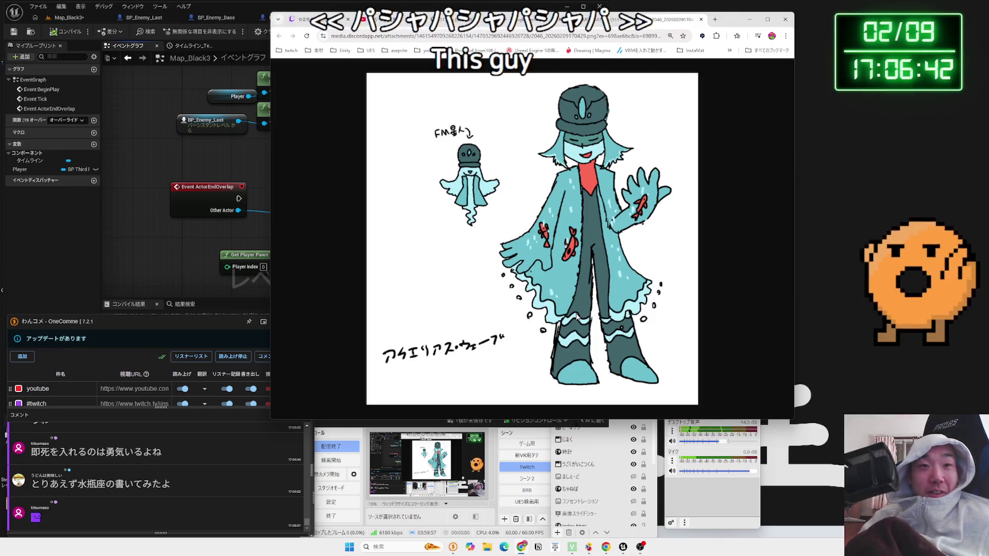
drag(740, 13, 944, 13)
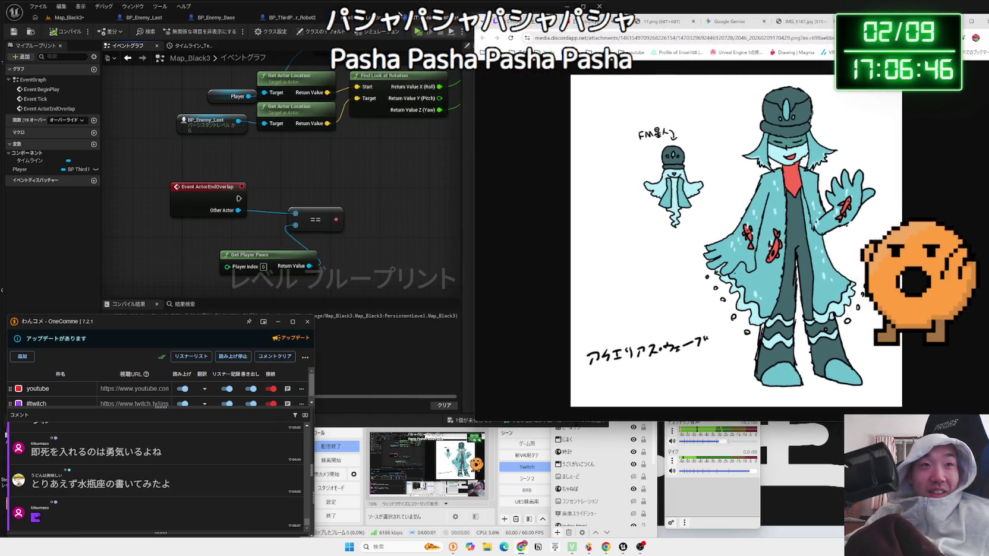
Save the edited Map_Black3 level blueprint.
click(400, 13)
click(475, 420)
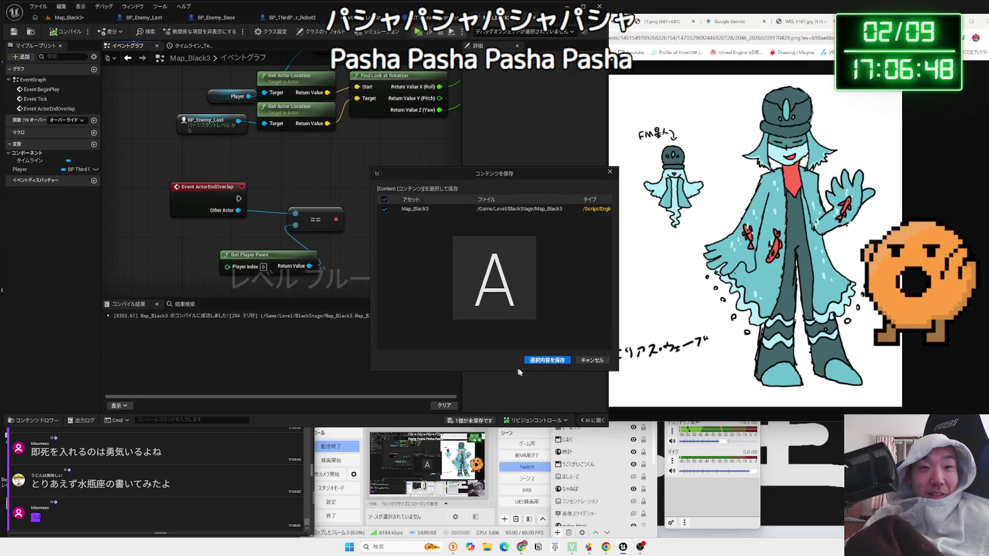
click(547, 362)
Add a Branch driven by the == result and run it from ActorEndOverlap.
drag(371, 212, 352, 183)
text(branch)
key(Return)
drag(239, 199, 357, 203)
Replace Get Player Pawn with a Player variable getter feeding the Equal node.
drag(327, 221, 308, 221)
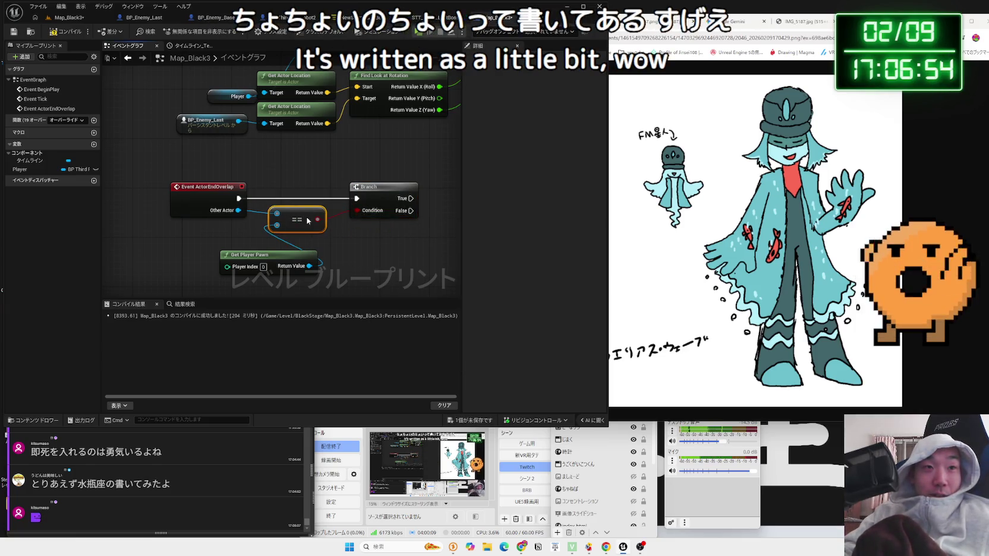
drag(278, 264, 271, 252)
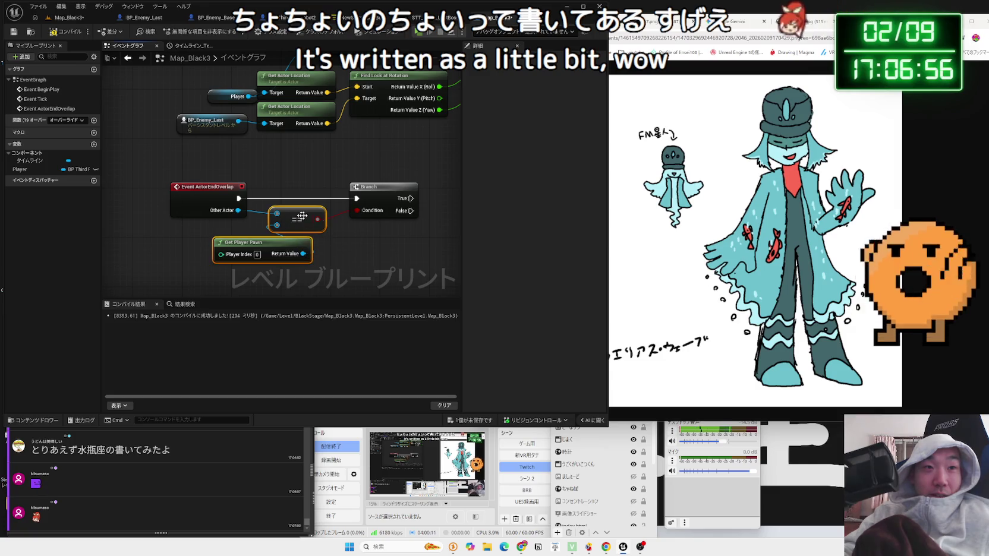
scroll(302, 216, down, 1)
scroll(248, 287, down, 2)
scroll(242, 246, up, 2)
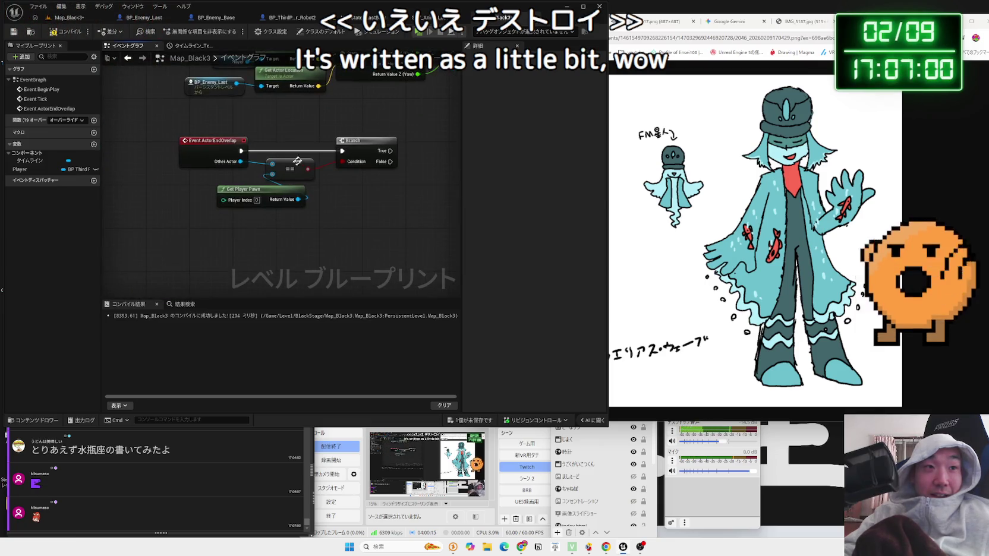
click(247, 188)
key(Delete)
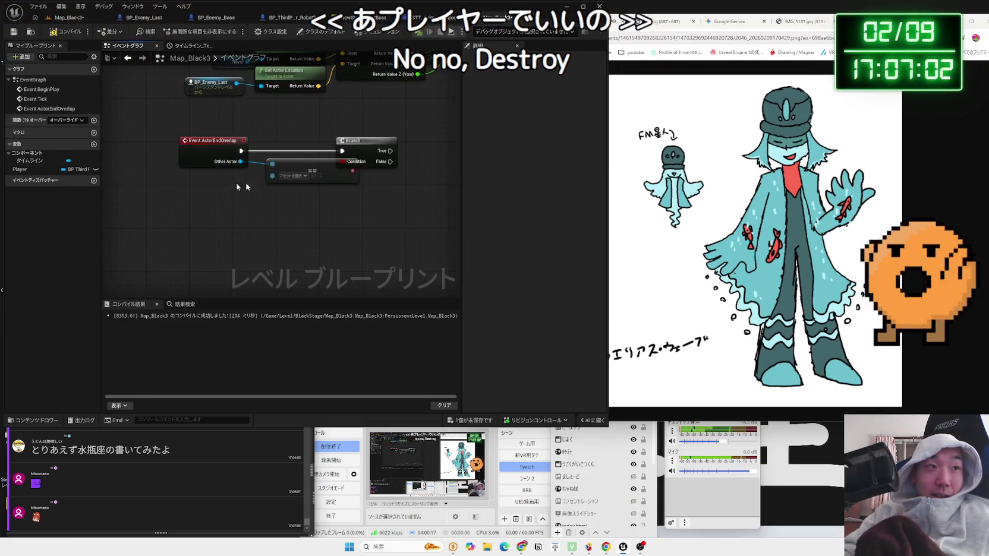
mouse_move(35, 170)
mouse_down()
mouse_move(206, 200)
mouse_move(266, 190)
mouse_move(272, 175)
mouse_up()
click(223, 212)
click(287, 176)
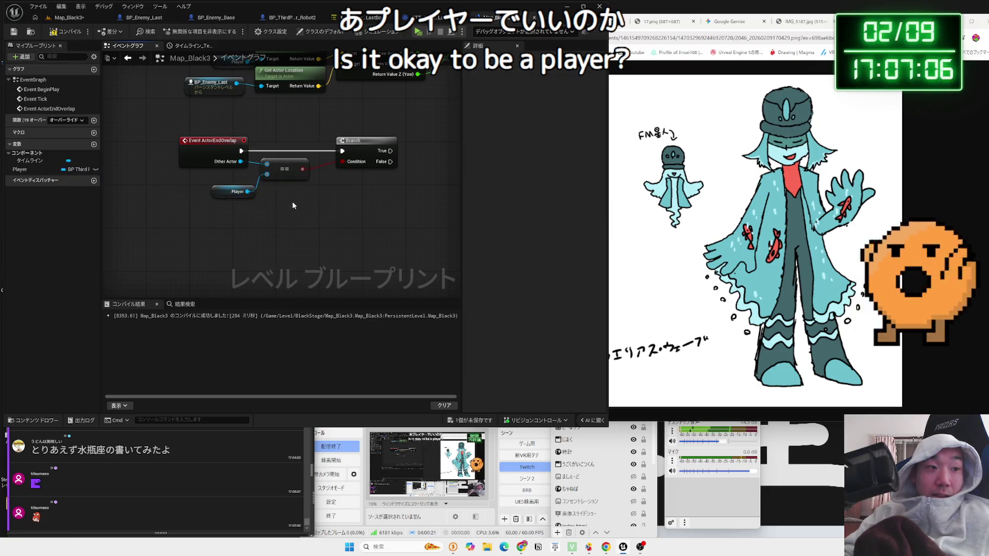
drag(196, 238, 91, 244)
drag(142, 198, 353, 179)
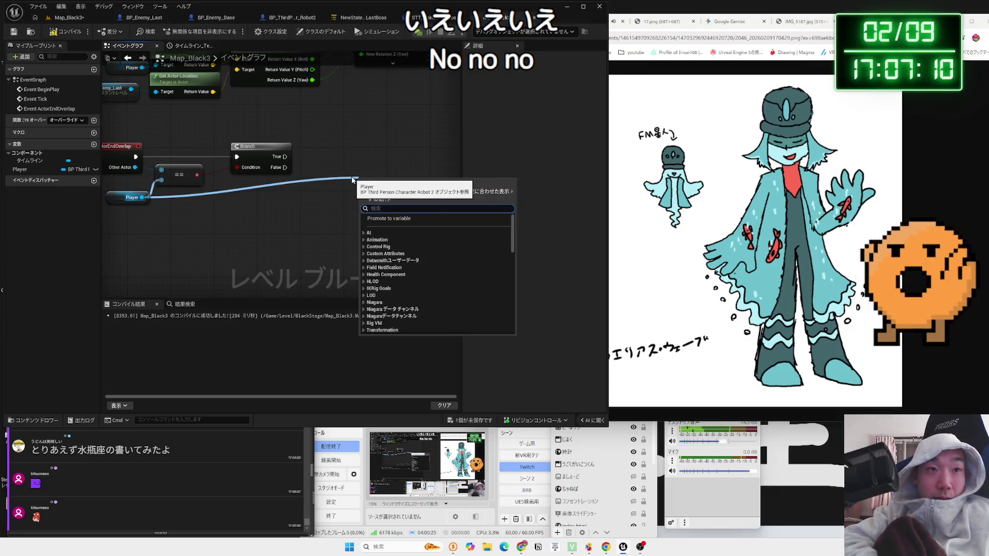
Search the Player's actions for 'hp', then check the character blueprint's events.
key(Down)
key(Up)
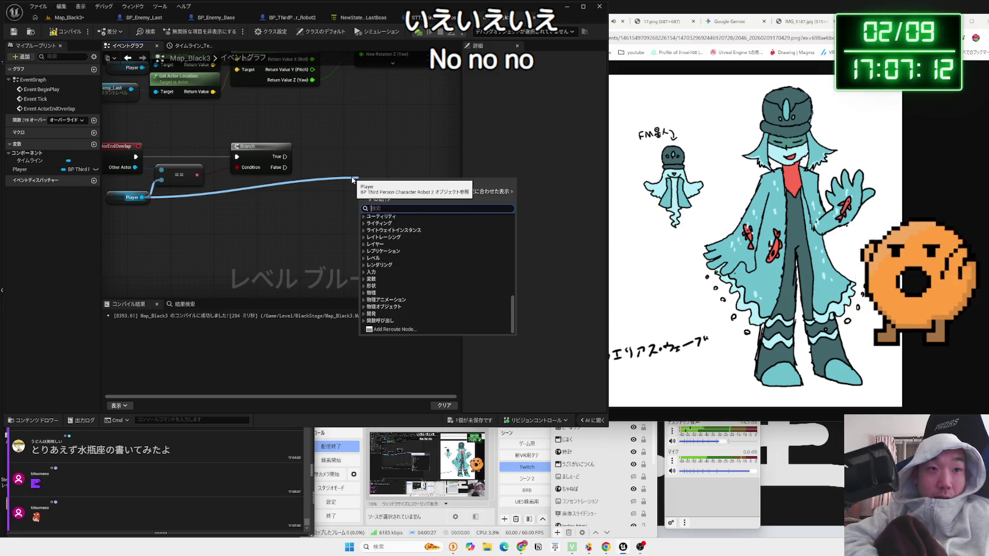
text(hp)
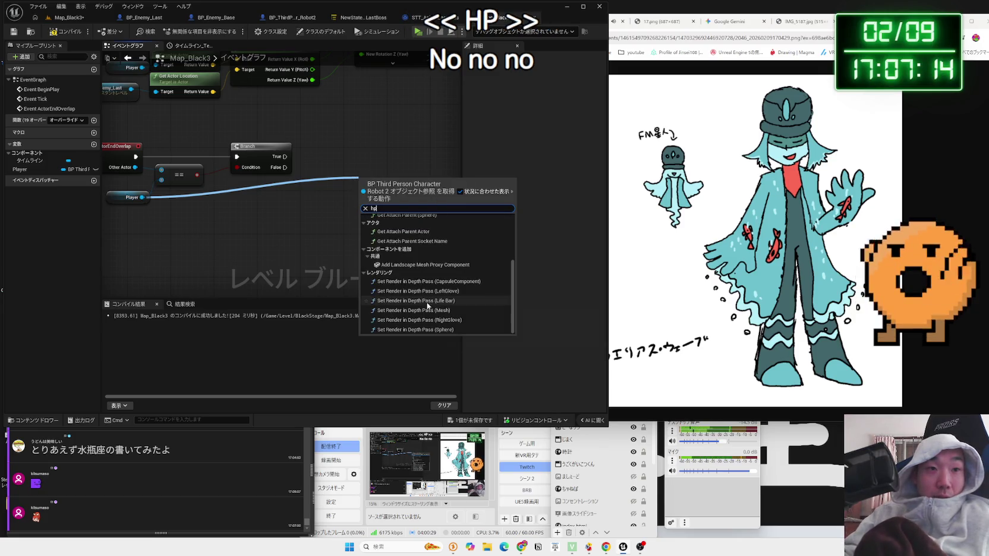
key(Escape)
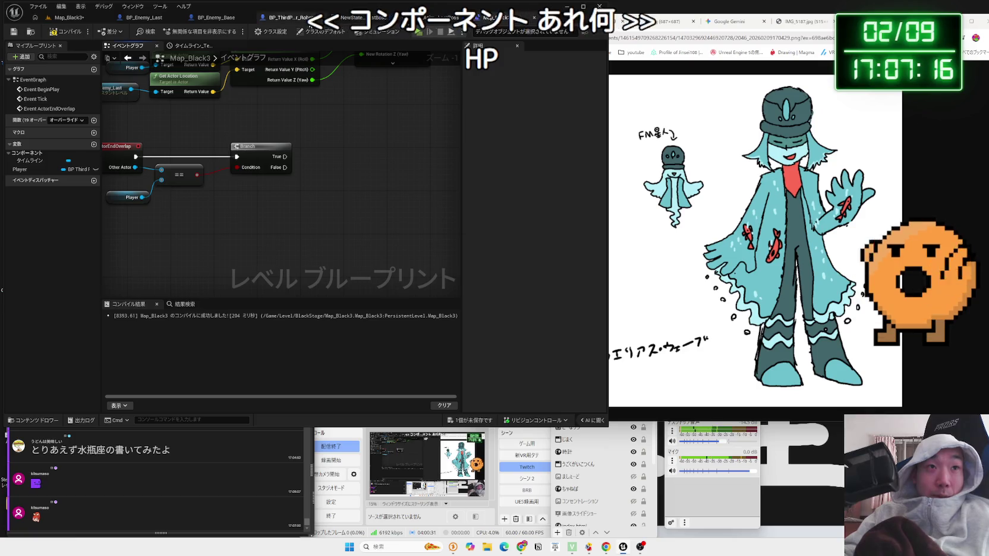
click(285, 18)
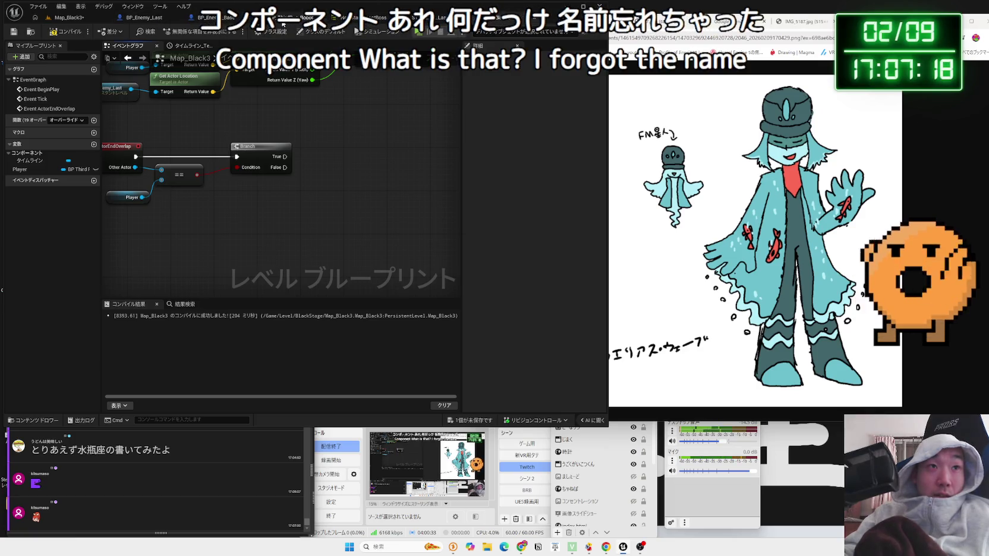
scroll(237, 131, up, 5)
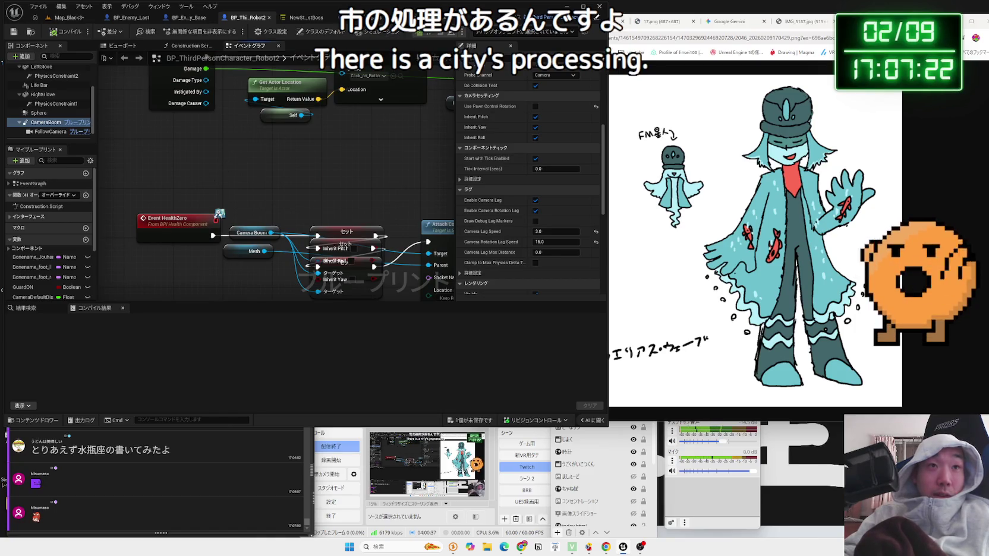
key(ctrl+Tab)
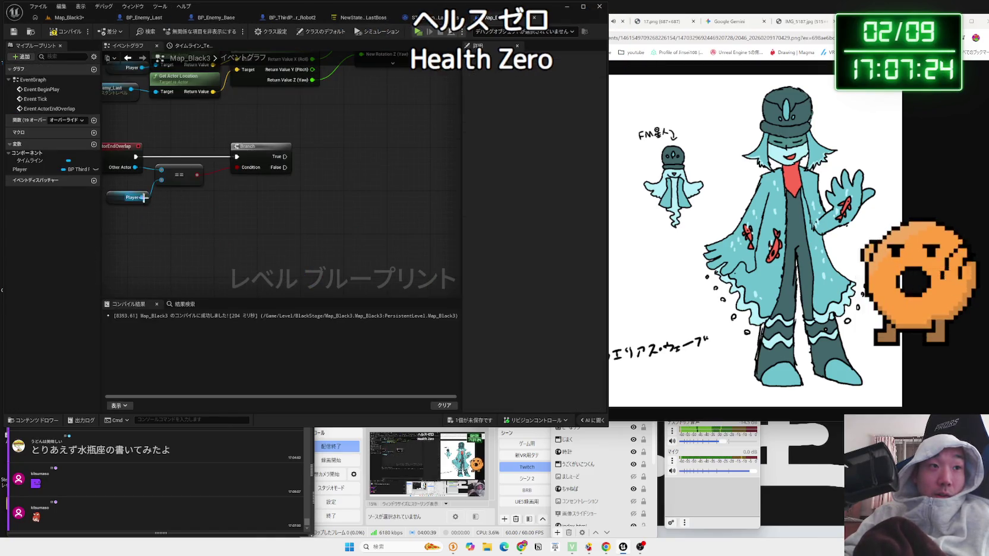
Add a Health Zero call on Player and run it from the Branch's True output.
drag(143, 197, 319, 180)
text(hea)
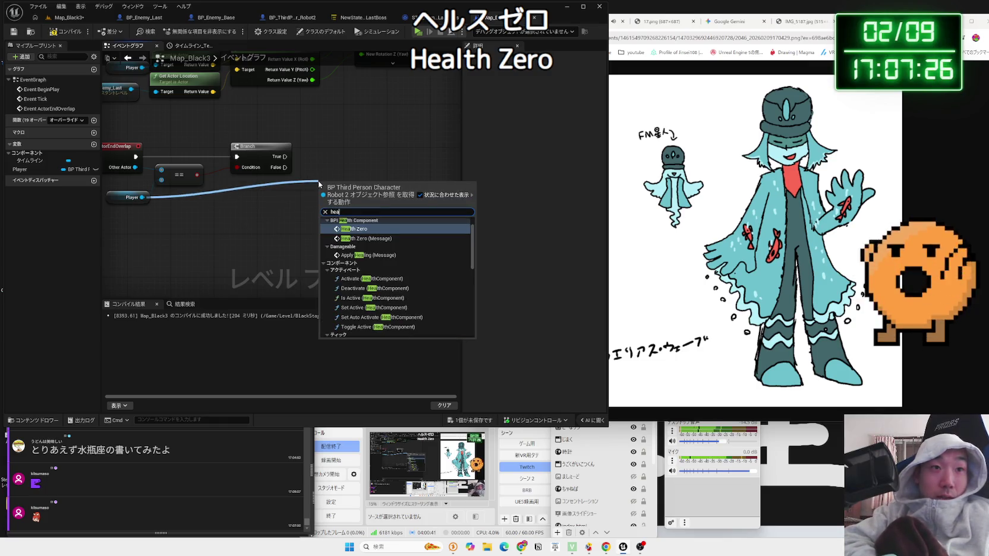
click(368, 229)
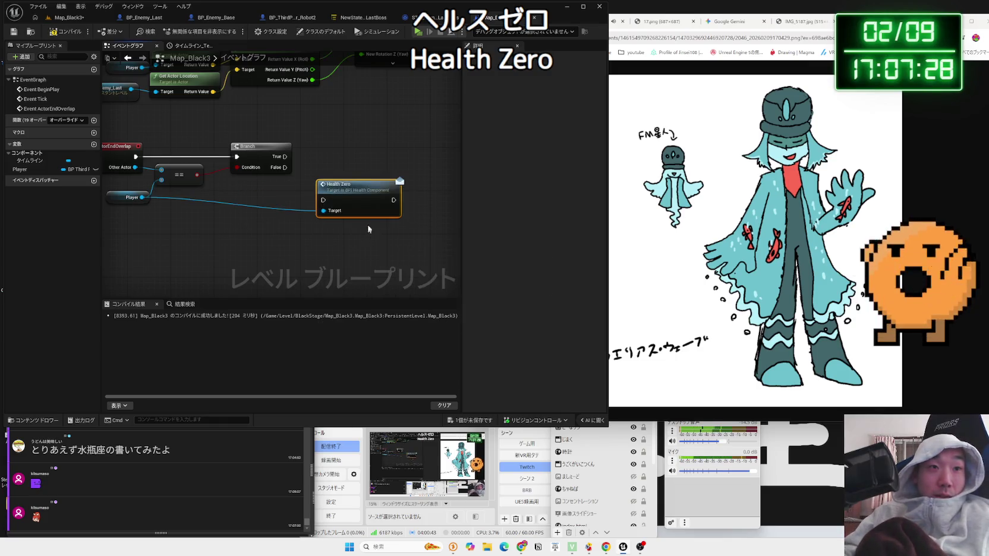
drag(364, 193, 373, 152)
mouse_move(286, 157)
mouse_down()
mouse_move(333, 159)
mouse_move(324, 149)
mouse_move(312, 158)
mouse_up()
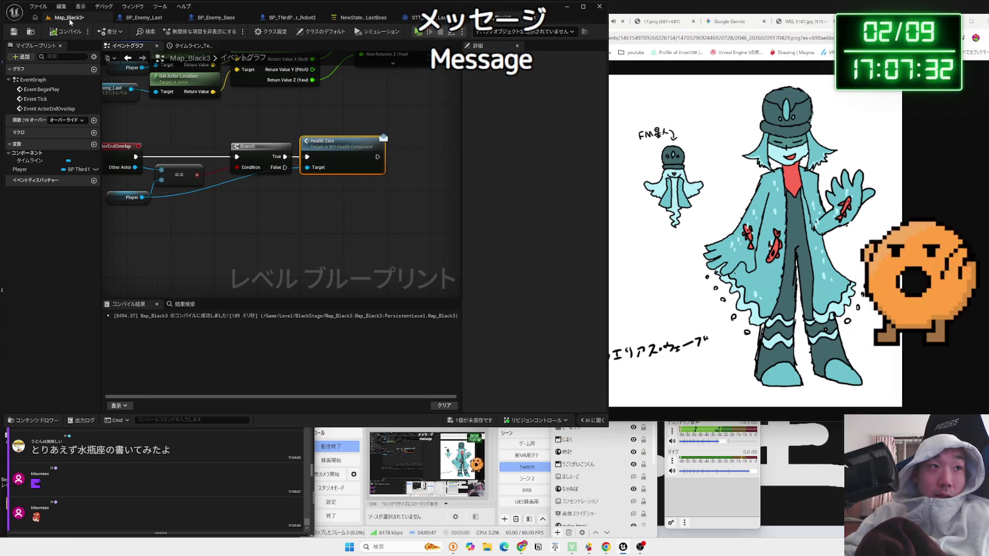
Run Map_Black3 in Play In Editor with Alt+P, then stop it with Esc.
click(69, 20)
key(alt+p)
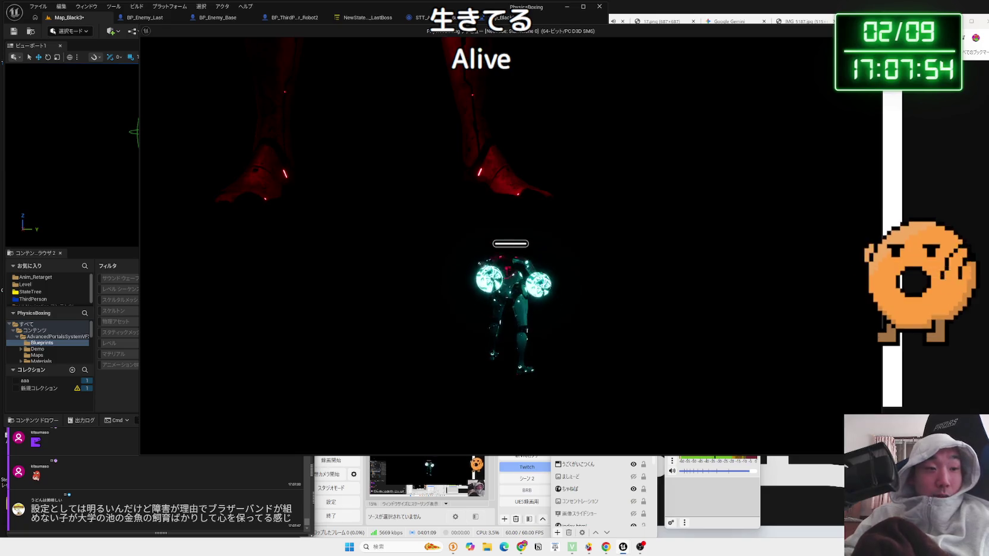
key(Escape)
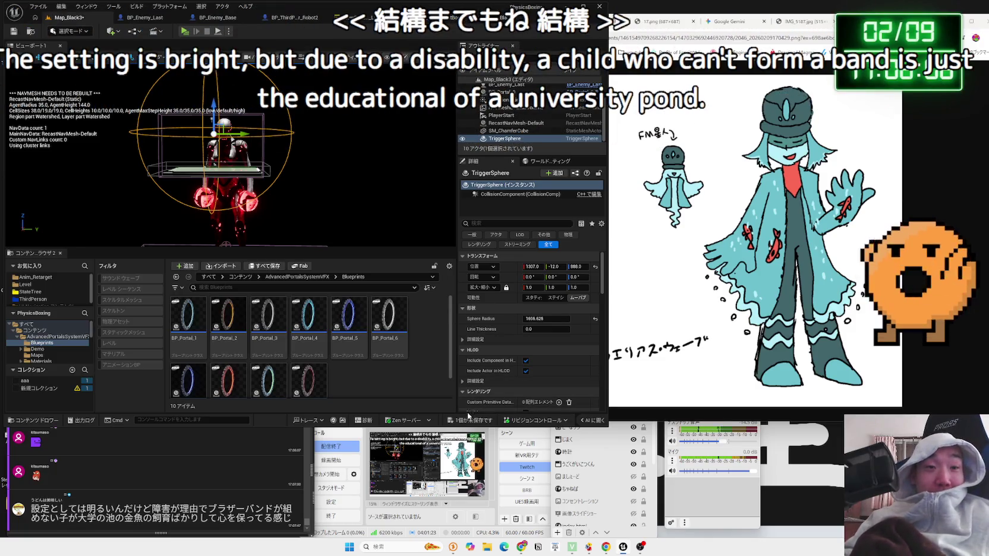
Save all changes, review the level and character blueprints, and return to the Map_Black3 viewport.
key(ctrl+s)
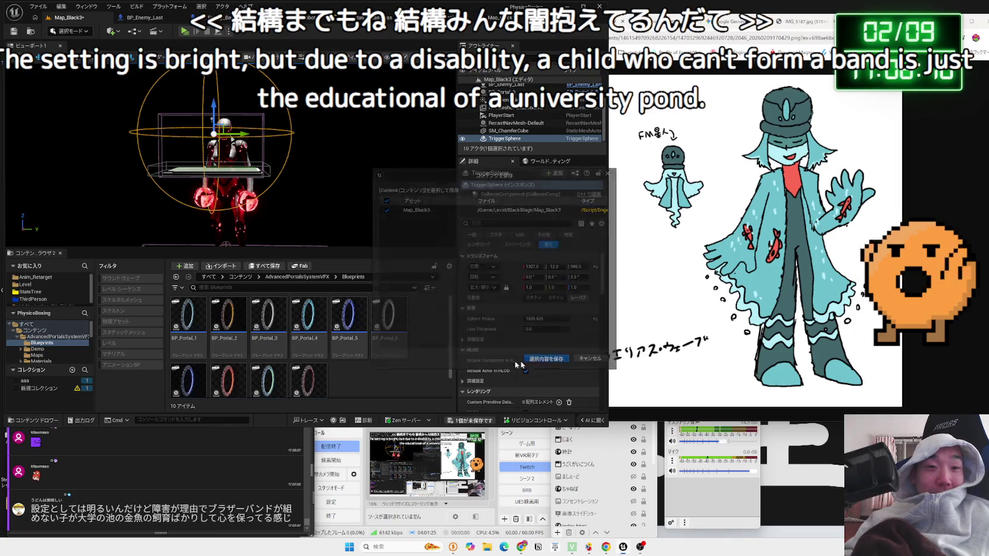
click(17, 336)
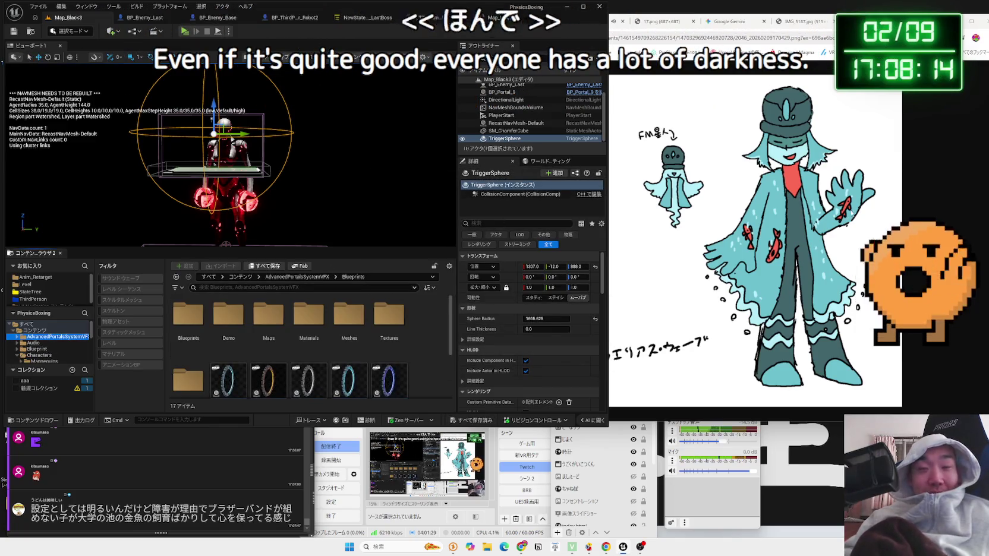
click(503, 18)
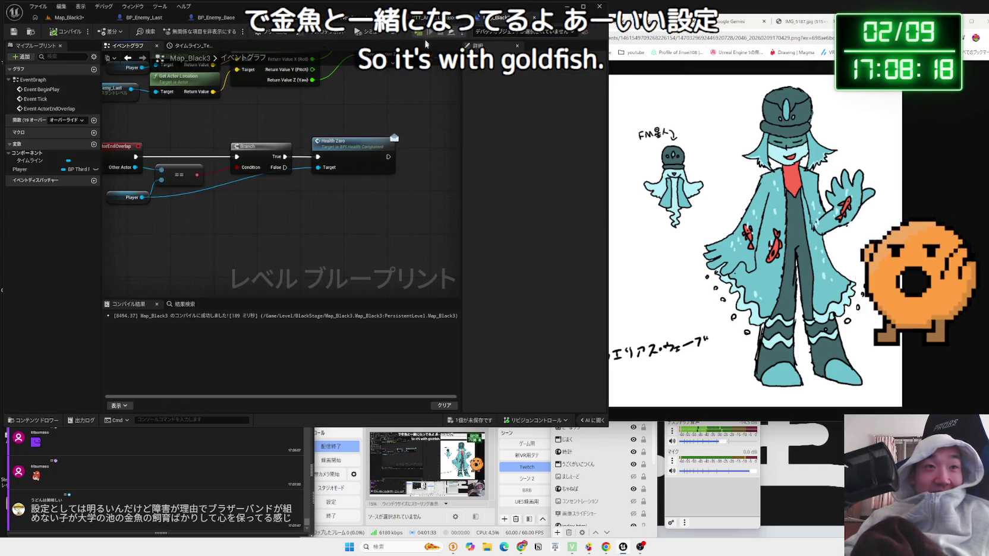
click(36, 170)
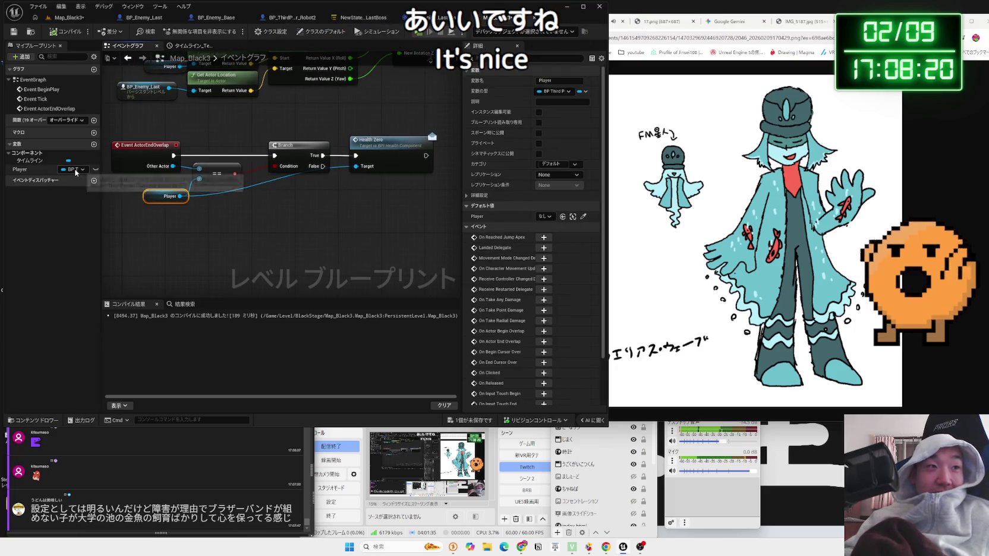
click(297, 19)
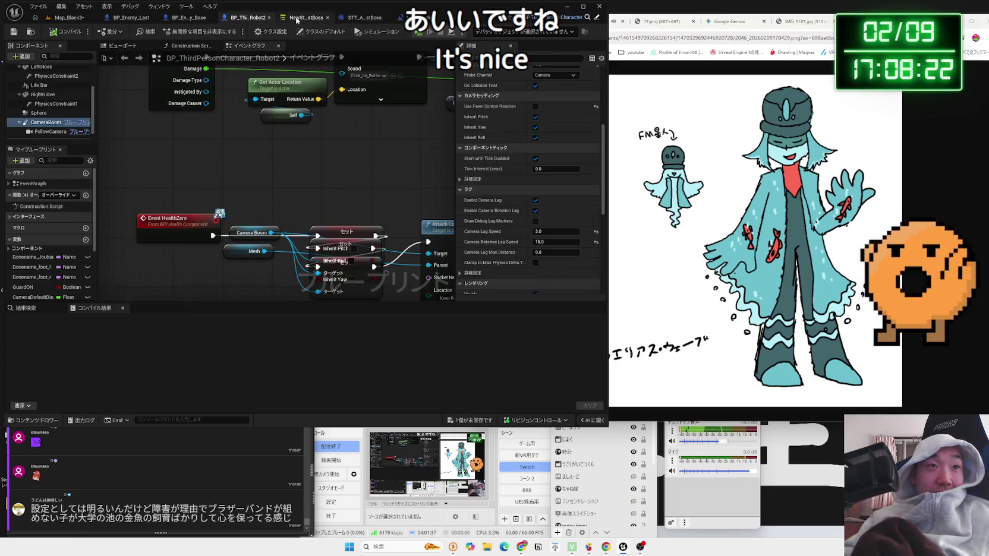
scroll(312, 161, down, 1)
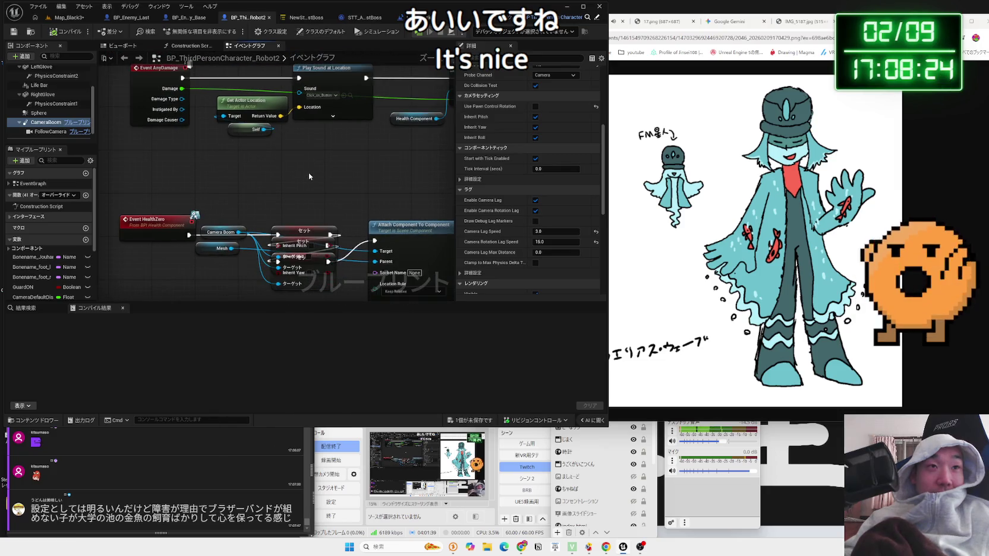
click(67, 17)
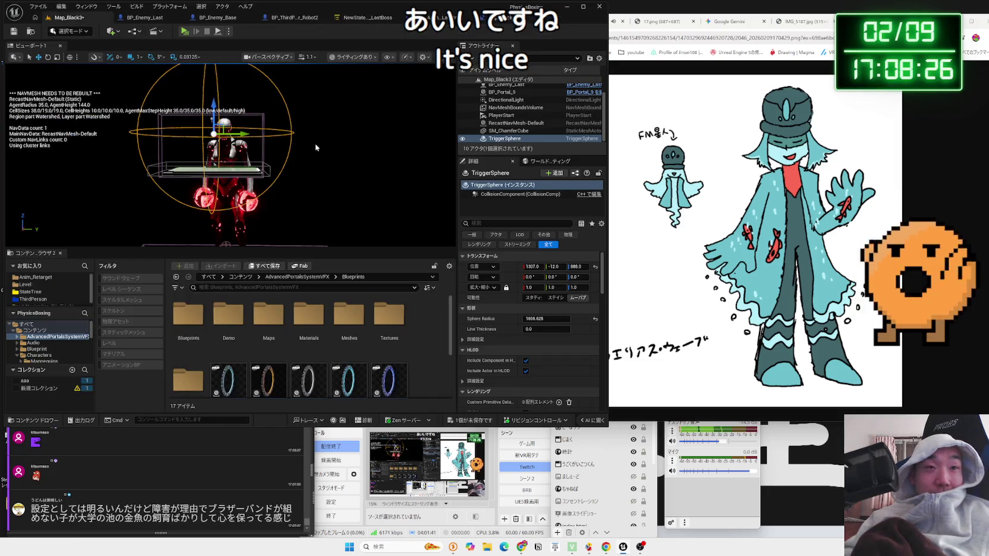
Switch the TriggerSphere's collision preset from Trigger to Custom with Camera set to Ignore, and save.
scroll(572, 298, down, 10)
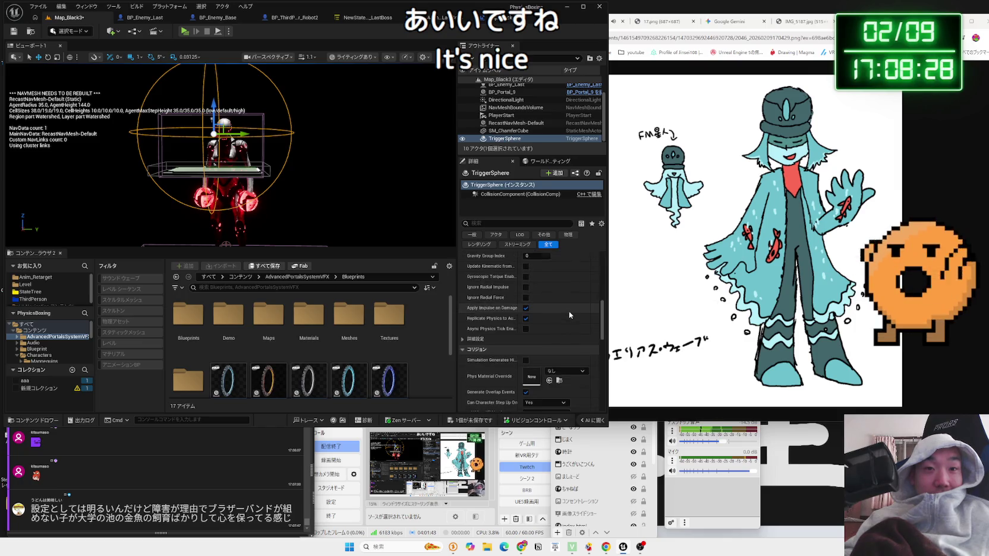
scroll(570, 315, down, 4)
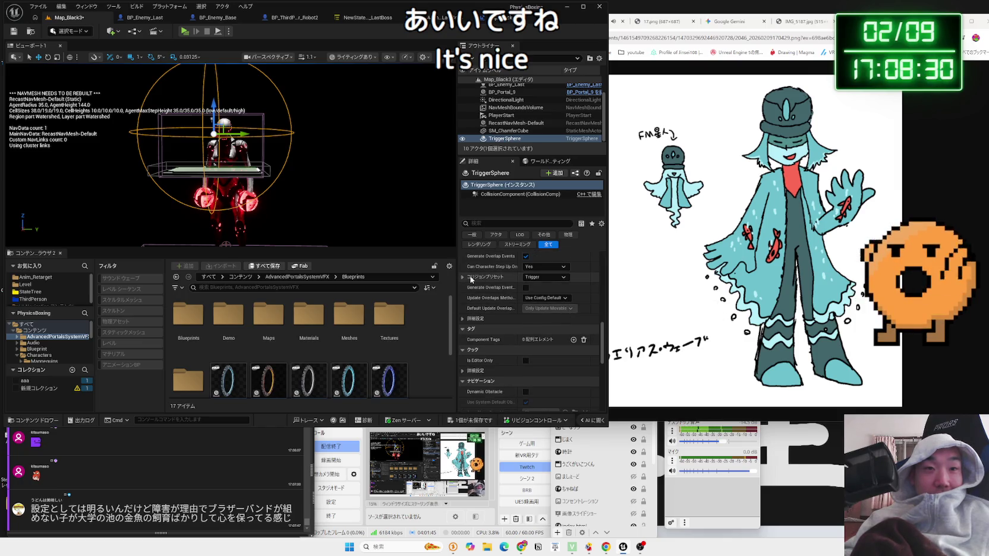
click(464, 277)
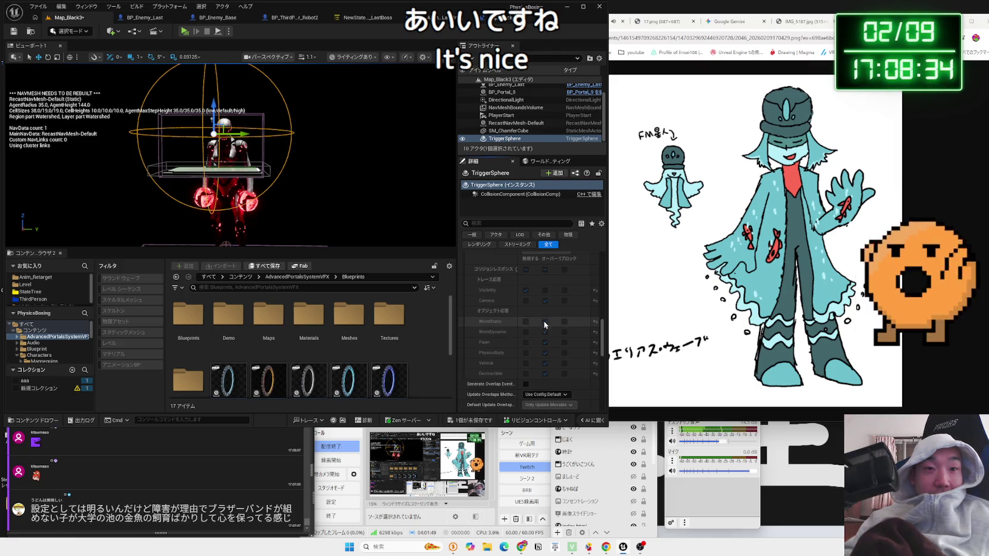
scroll(545, 305, up, 2)
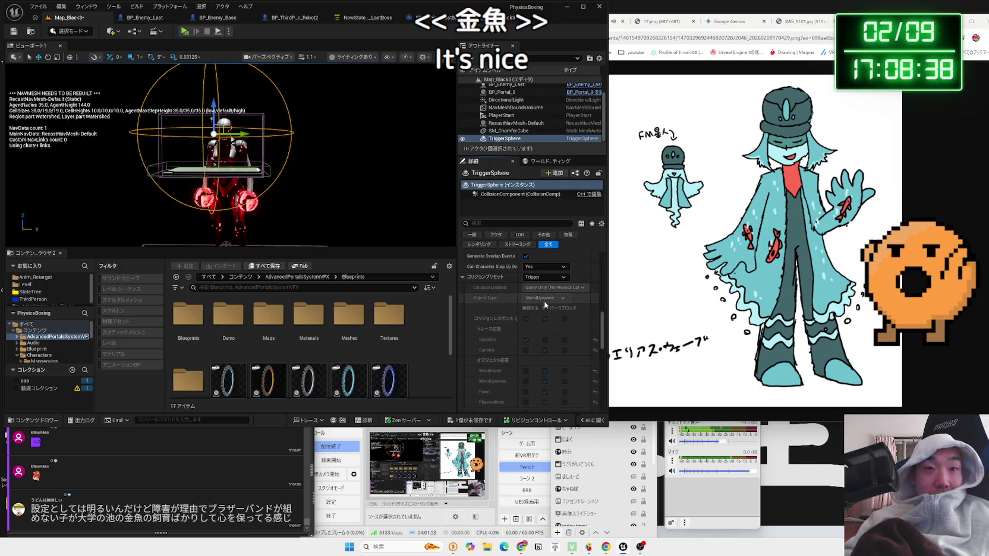
scroll(545, 305, down, 10)
scroll(544, 301, up, 4)
scroll(544, 301, up, 5)
click(545, 265)
click(545, 274)
click(525, 337)
scroll(529, 304, down, 3)
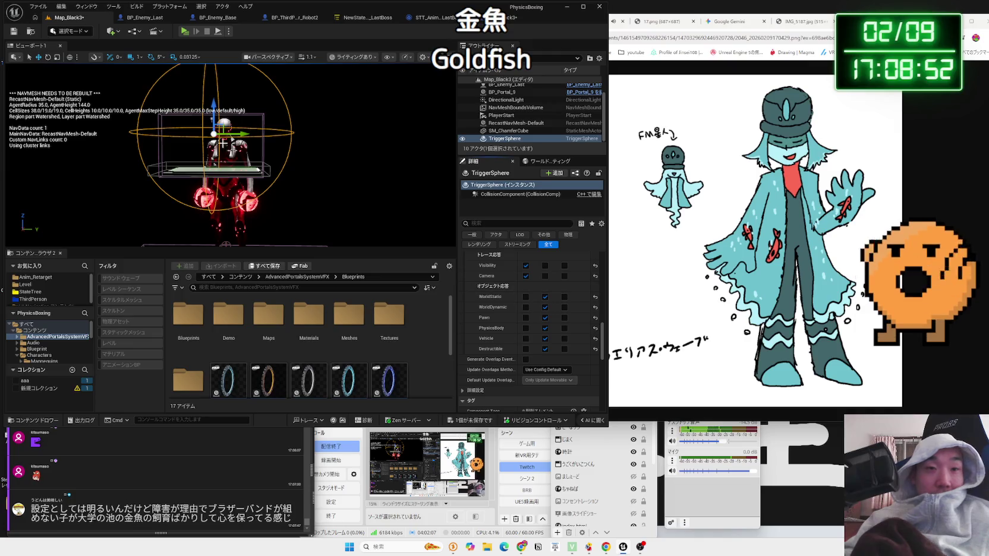
key(ctrl+s)
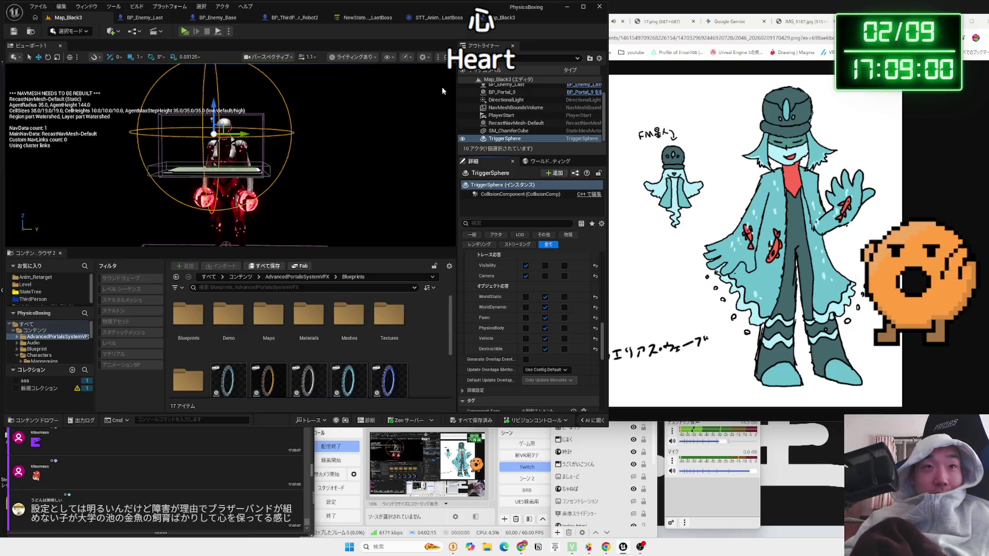
In the Map_Black3 level blueprint, delete the generic Event ActorEndOverlap node.
click(499, 17)
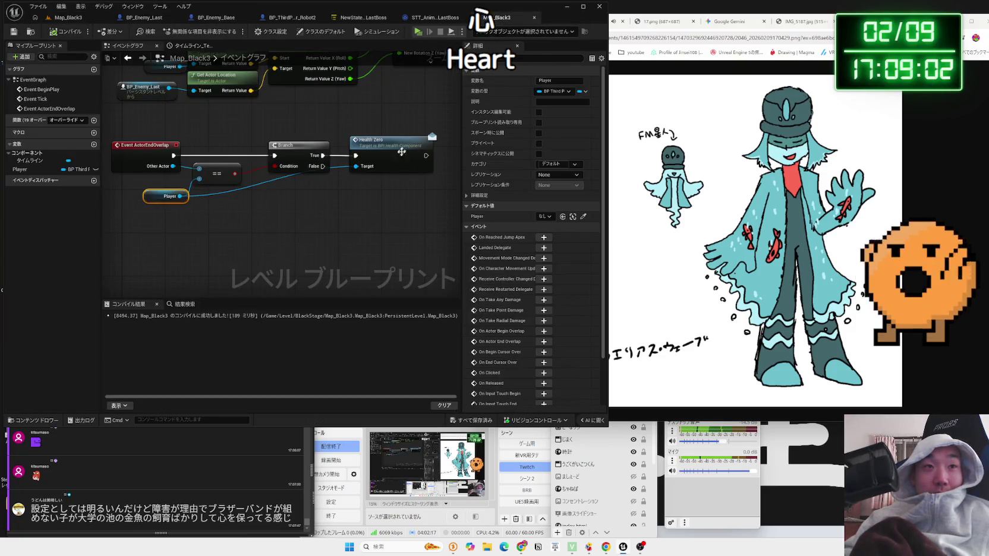
drag(385, 155, 379, 155)
click(309, 214)
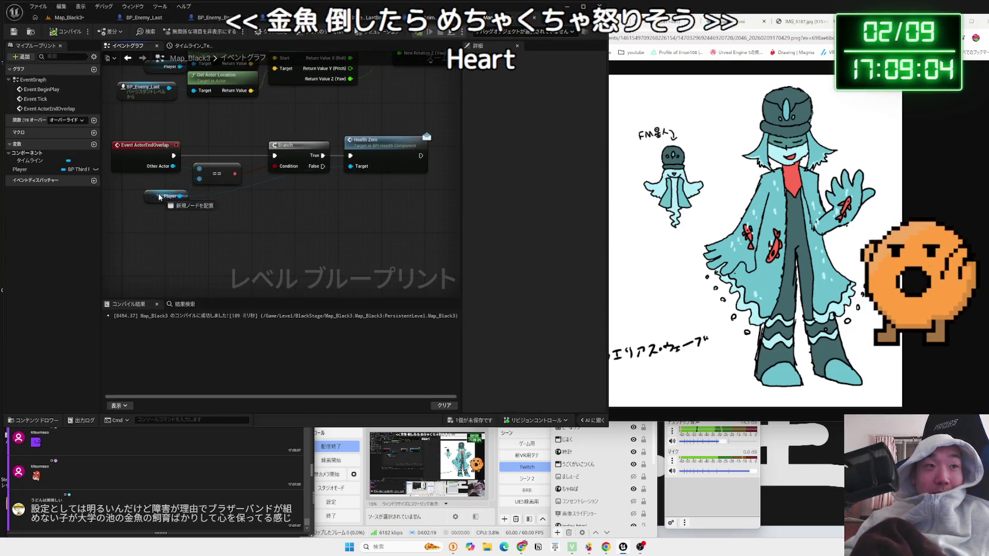
drag(152, 198, 147, 193)
click(136, 147)
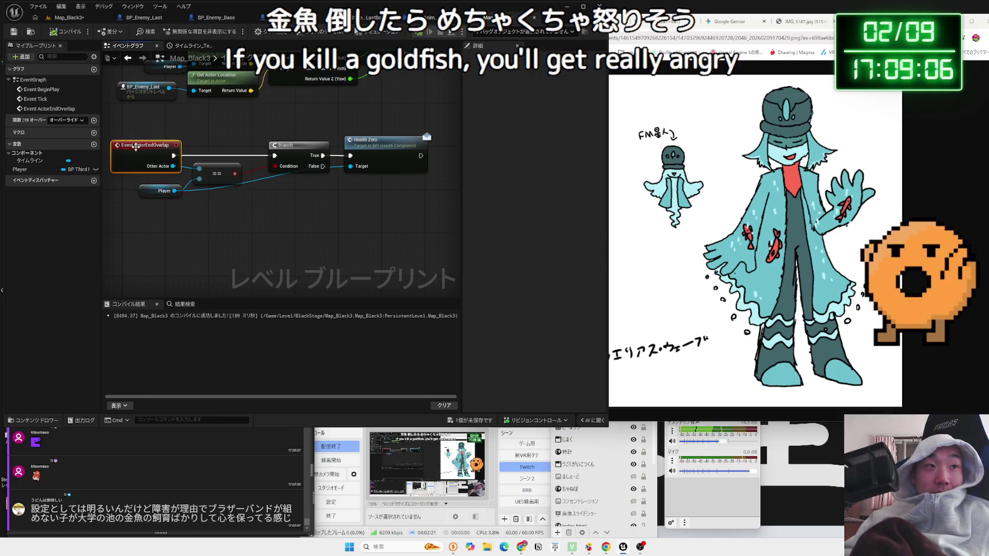
key(Delete)
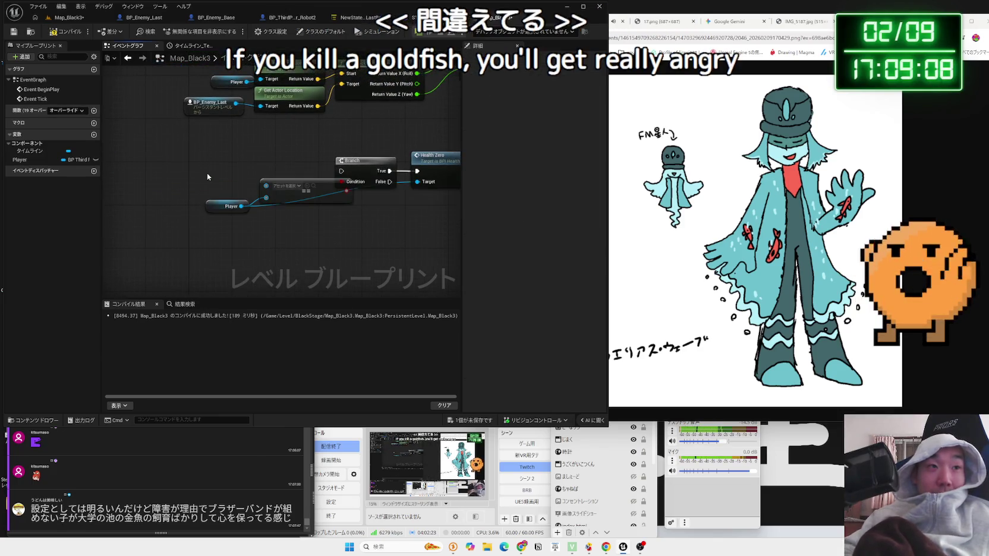
Search 'overlap' and add On Actor End Overlap (TriggerSphere) beside the comparison nodes.
right_click(183, 172)
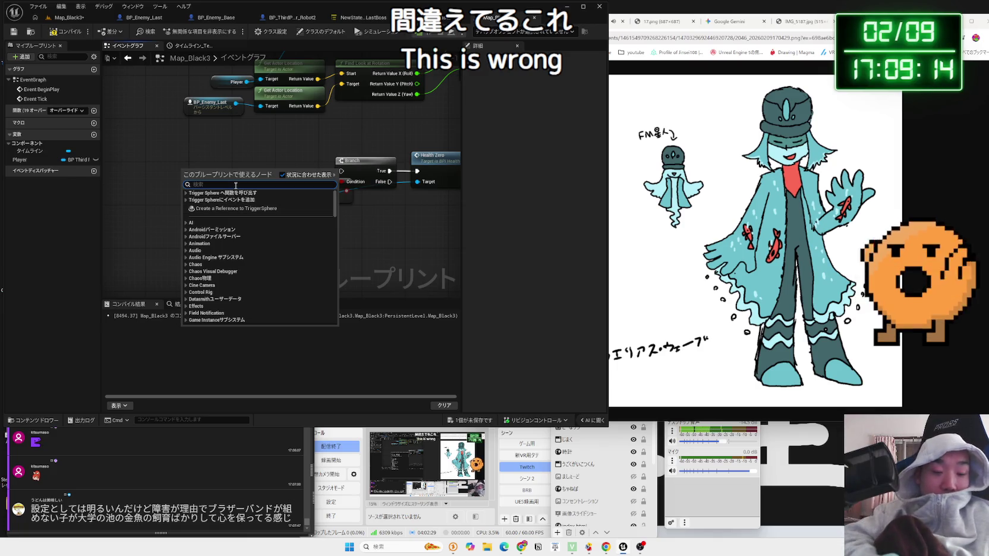
text(begin)
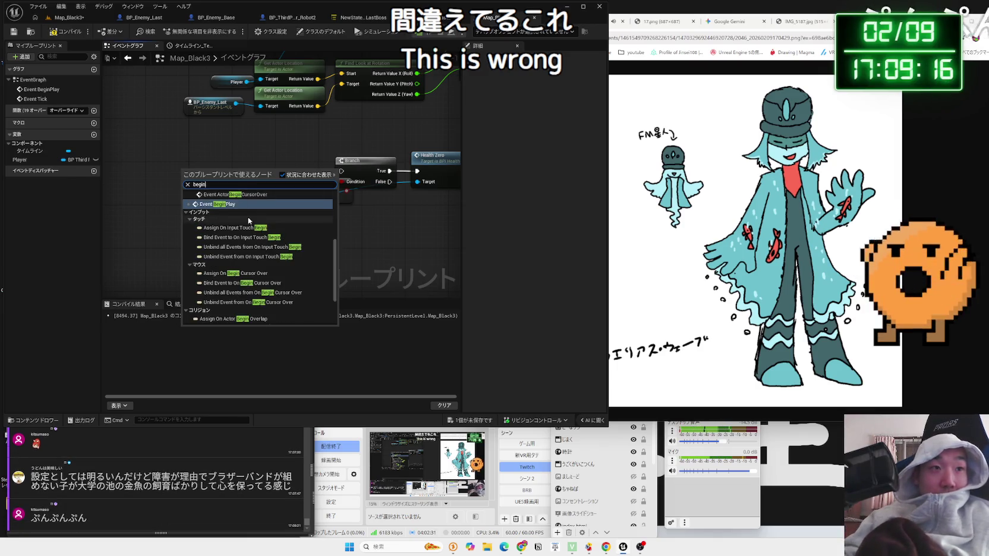
scroll(255, 265, up, 3)
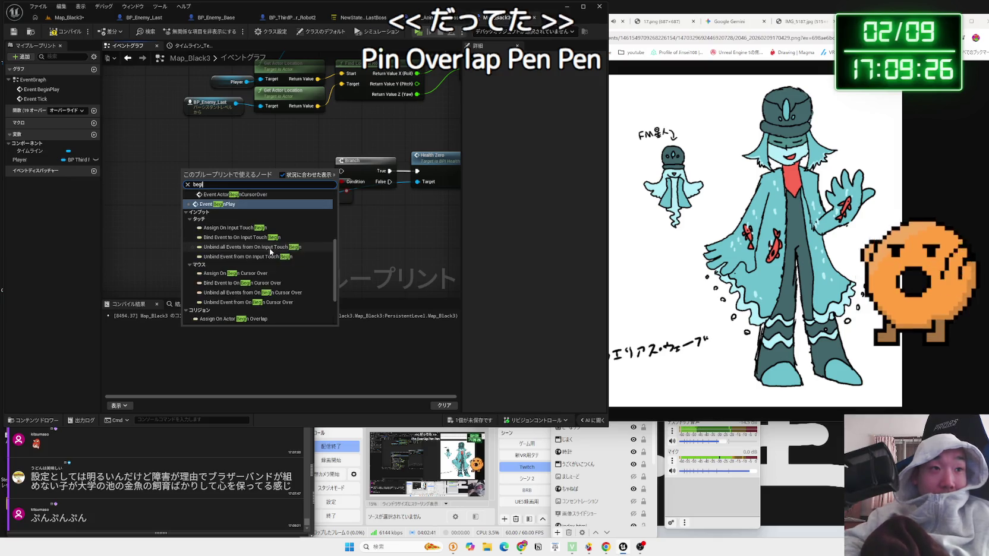
key(ctrl+a)
text(e)
key(BackSpace)
text(over)
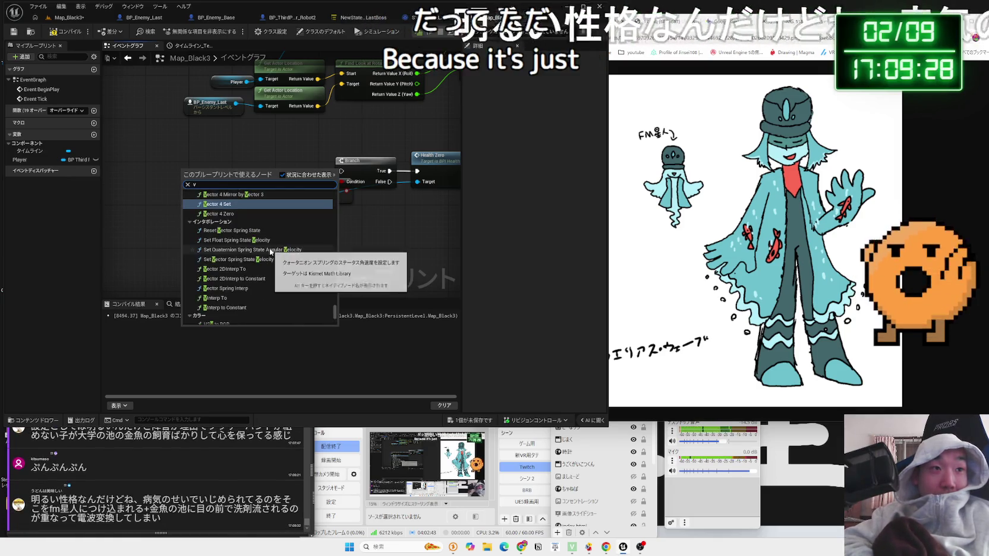
text(lap)
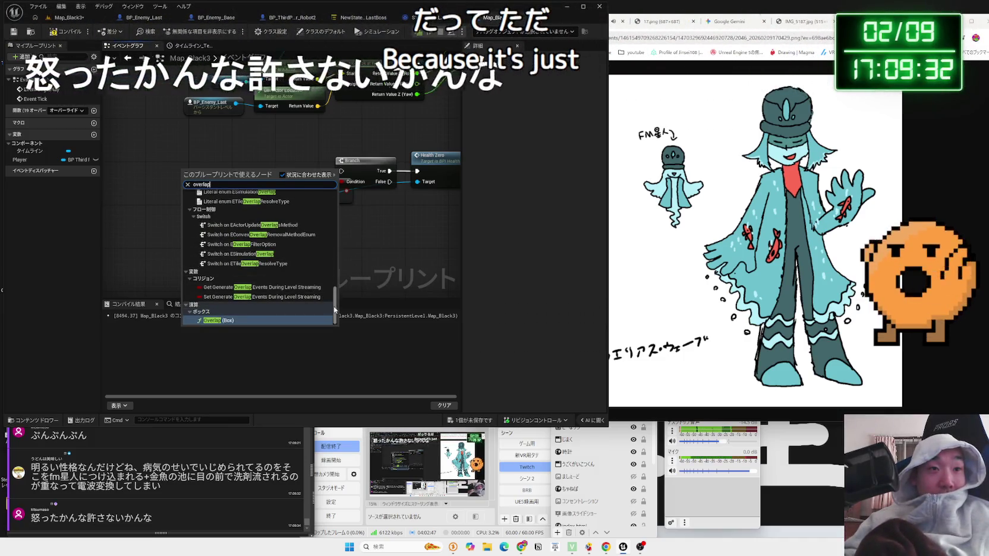
scroll(280, 256, up, 10)
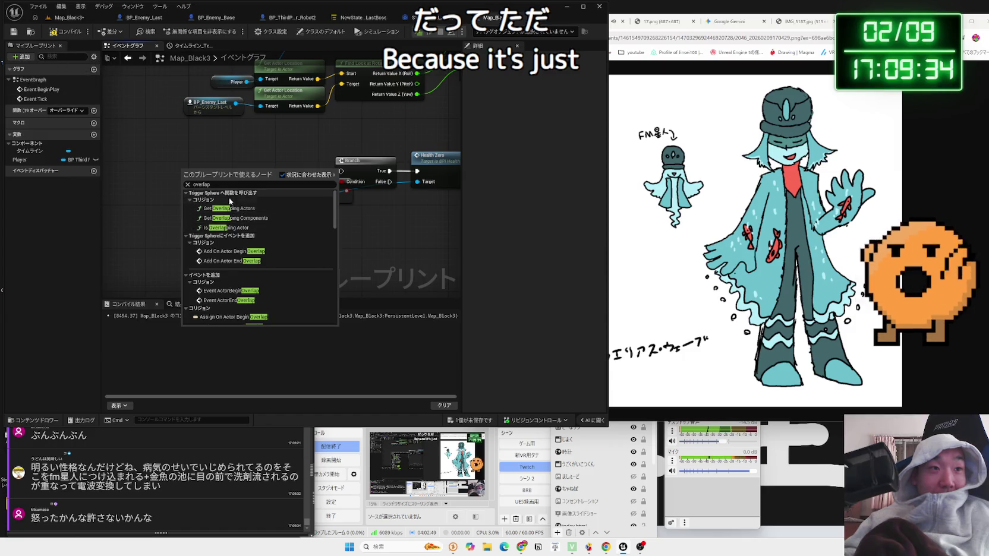
click(231, 261)
drag(227, 171, 185, 160)
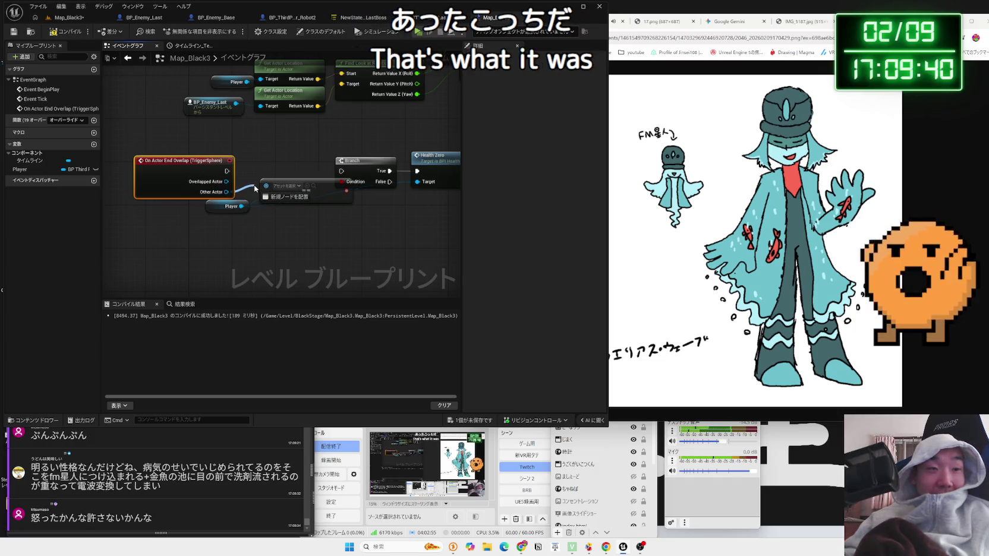
Connect the end-overlap event's execution pin to the Branch and tidy the nodes.
drag(254, 188, 343, 172)
click(235, 218)
drag(223, 218, 278, 213)
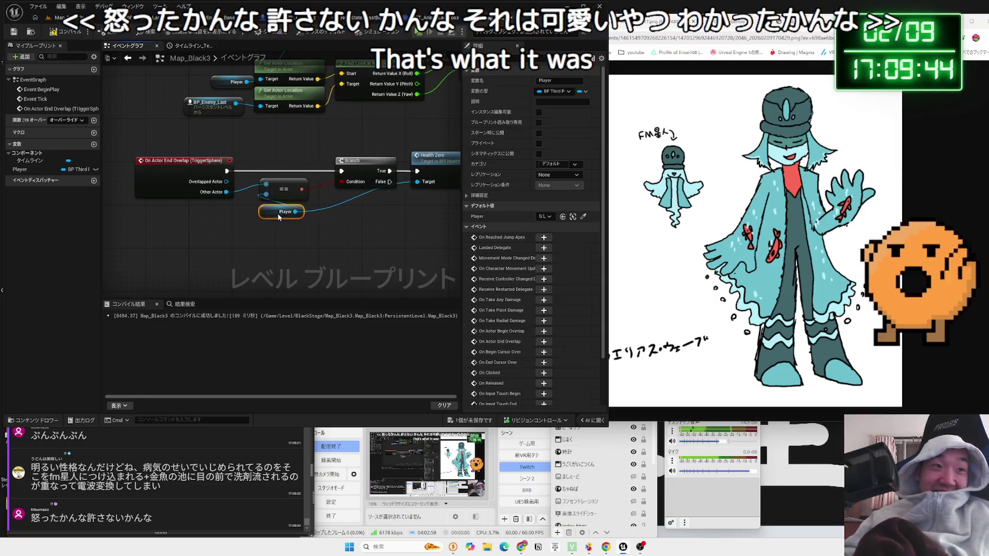
drag(204, 170, 227, 167)
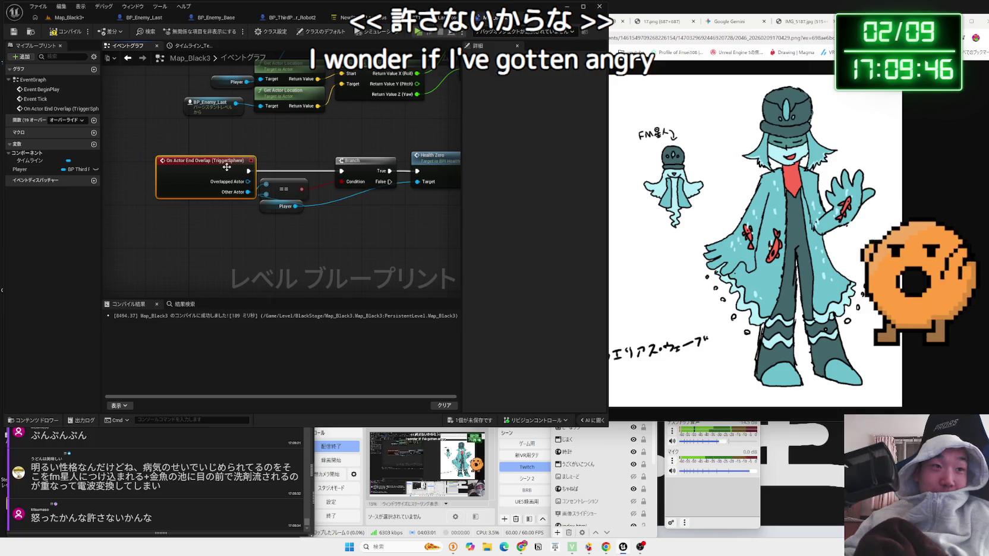
click(277, 160)
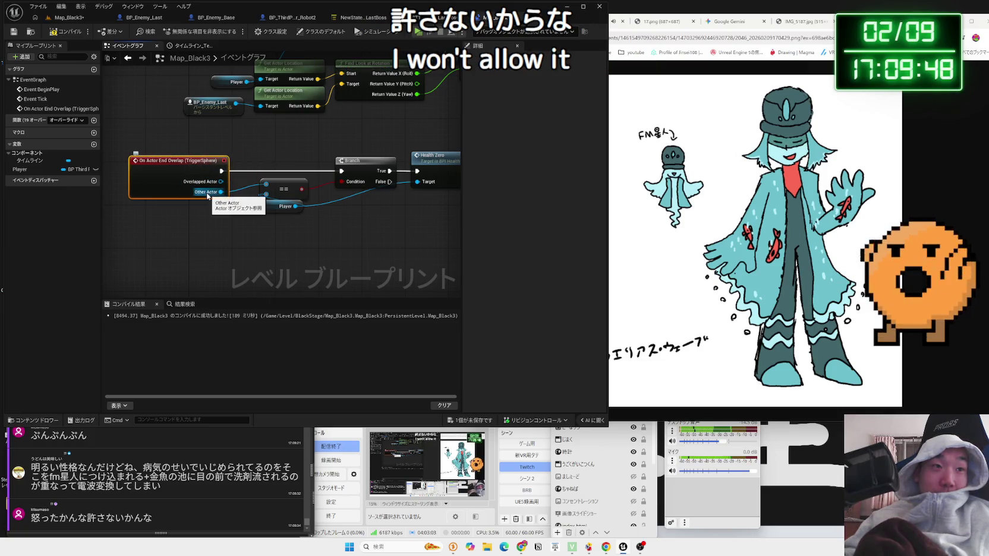
Feed Overlapped Actor into the == comparison with Player and launch a play test.
drag(244, 192, 266, 186)
drag(209, 162, 215, 166)
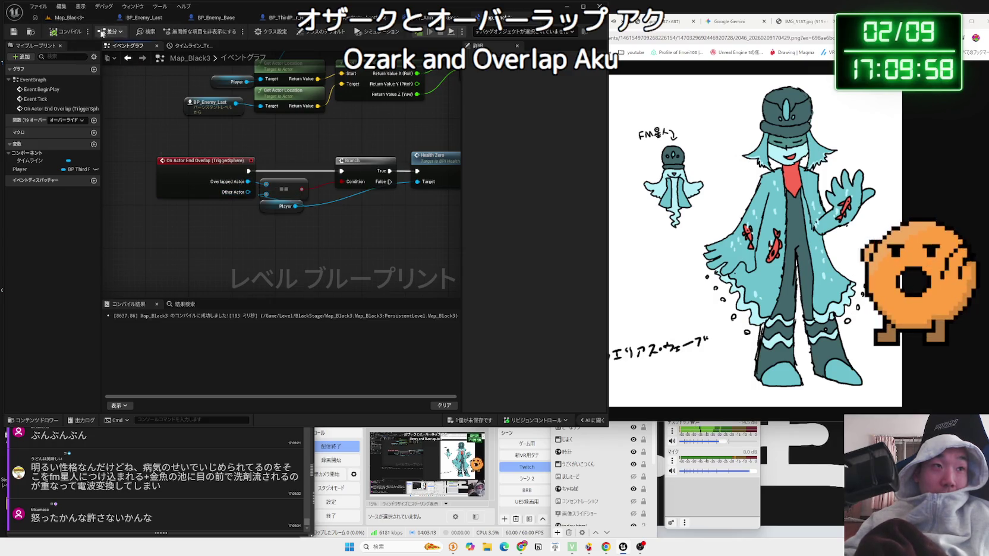
click(68, 17)
click(184, 34)
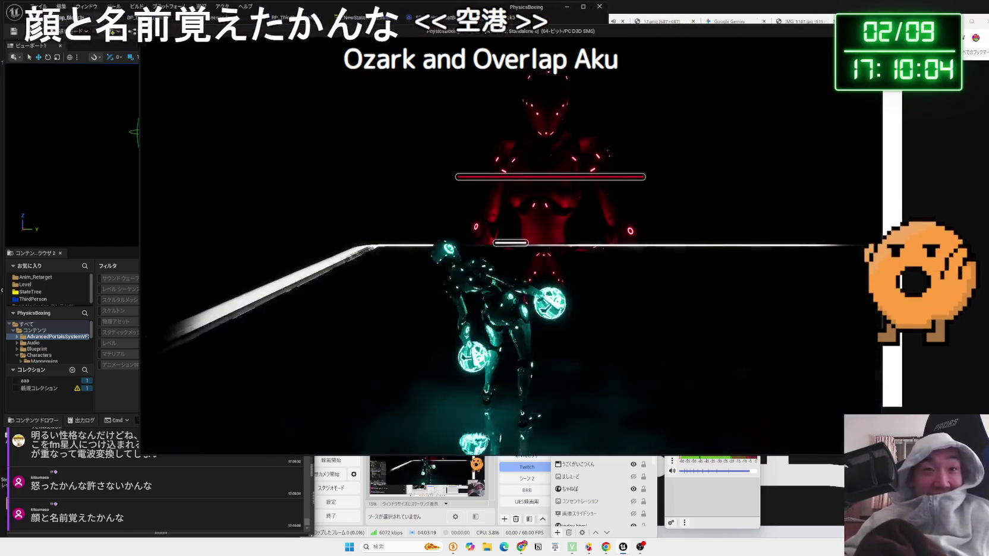
Check the editor and stream chat during the play test, then stop the game with Escape.
key(alt+Tab)
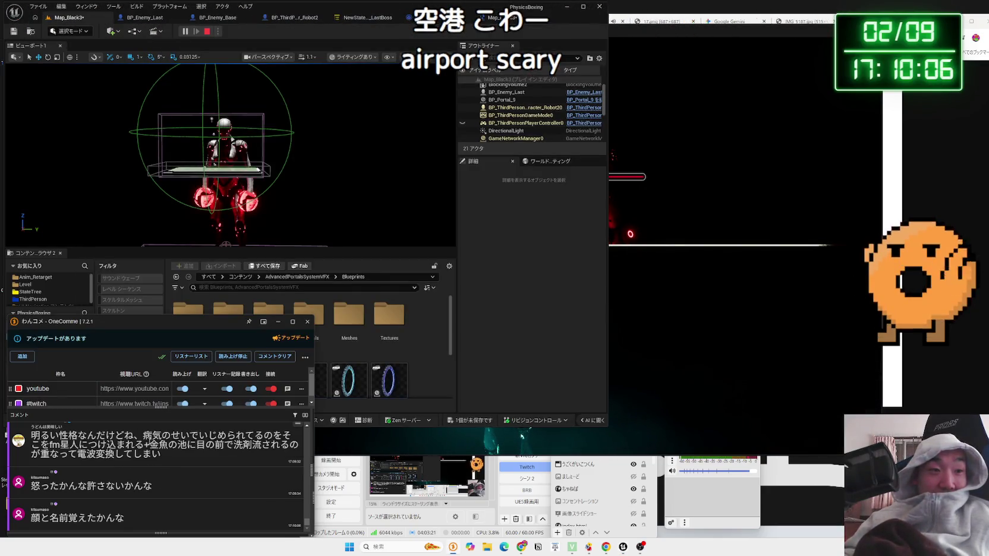
scroll(220, 452, up, 2)
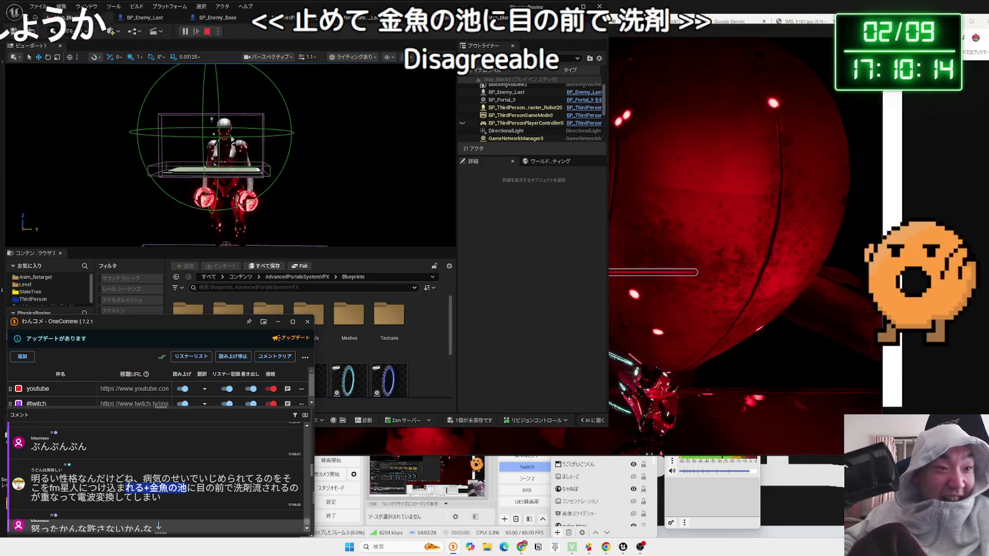
drag(79, 478, 193, 491)
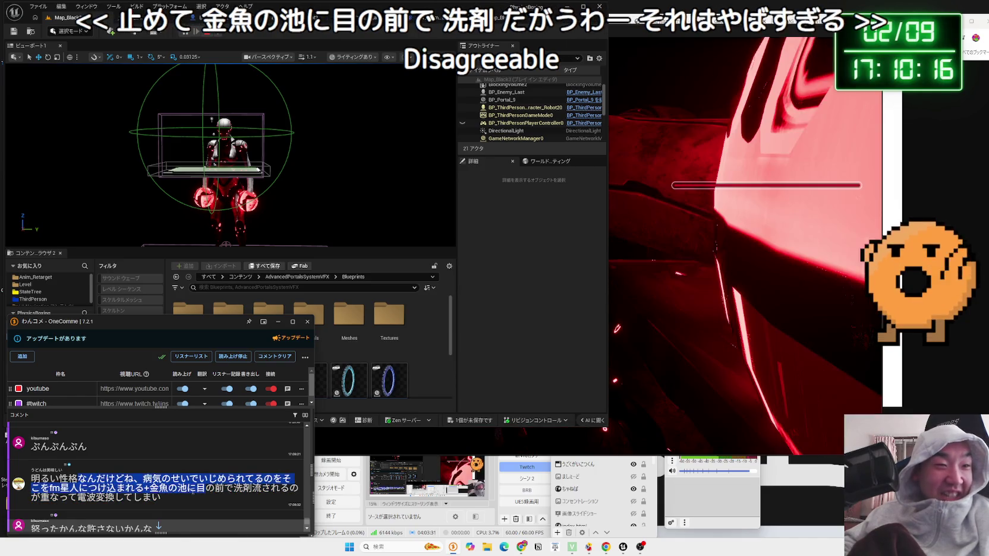
scroll(173, 497, down, 5)
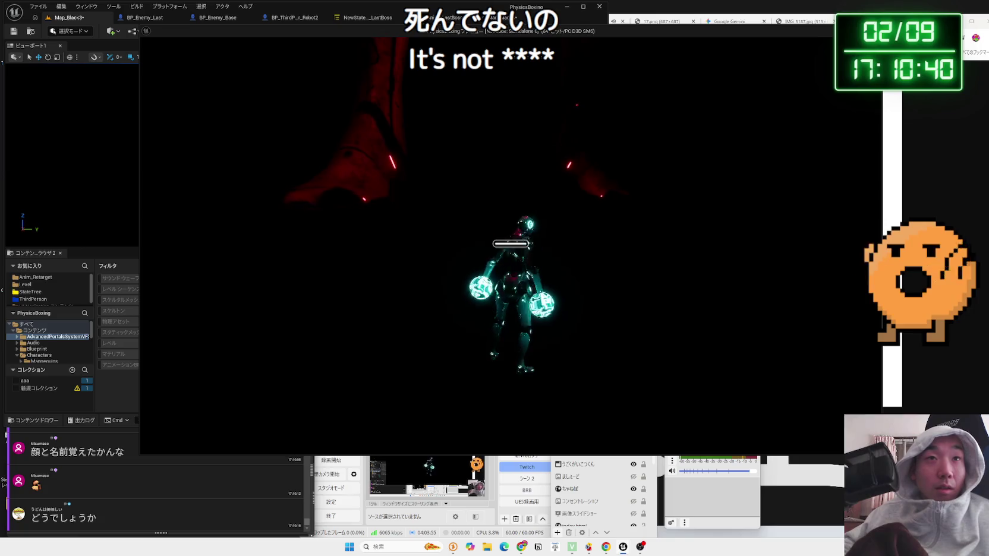
key(Escape)
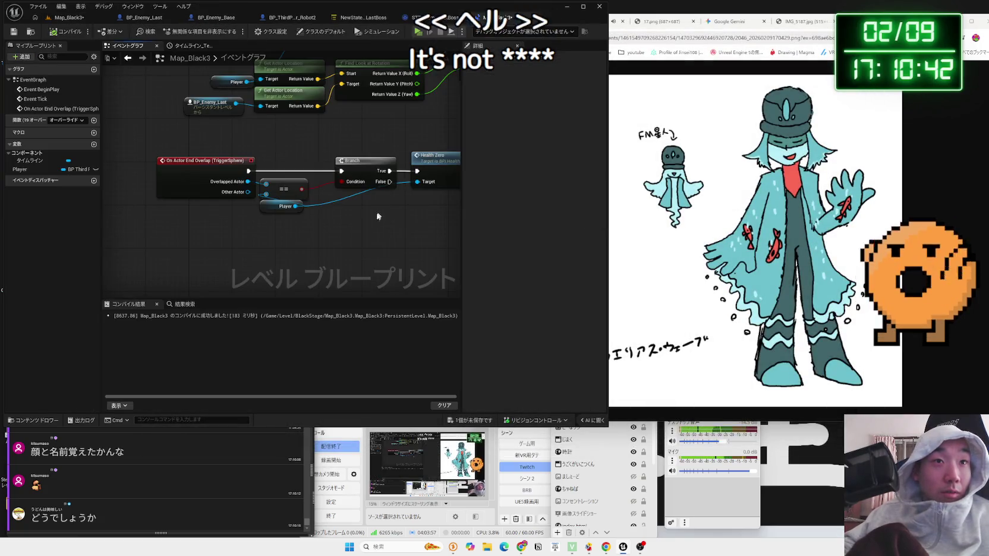
Add a Print String node after the On Actor End Overlap event.
drag(310, 231, 393, 227)
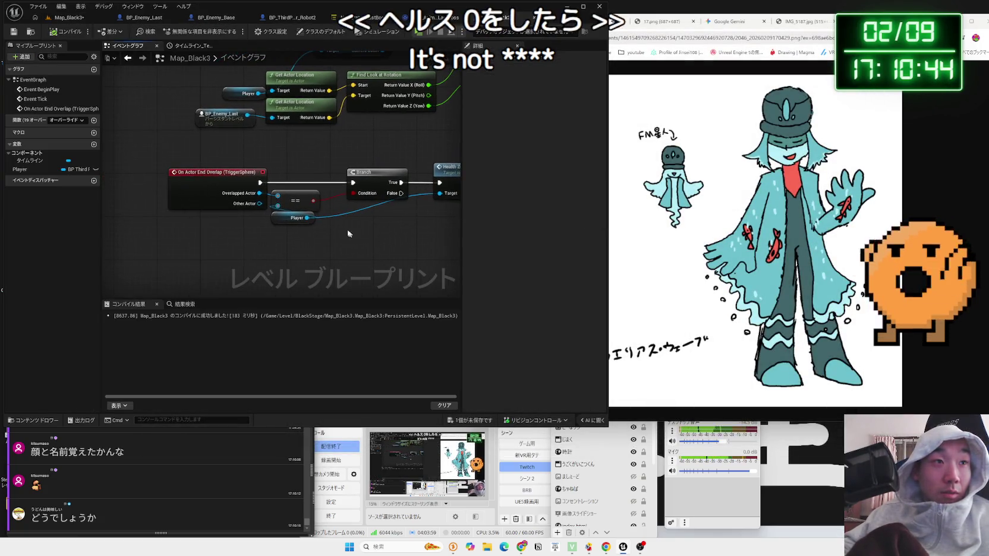
click(236, 196)
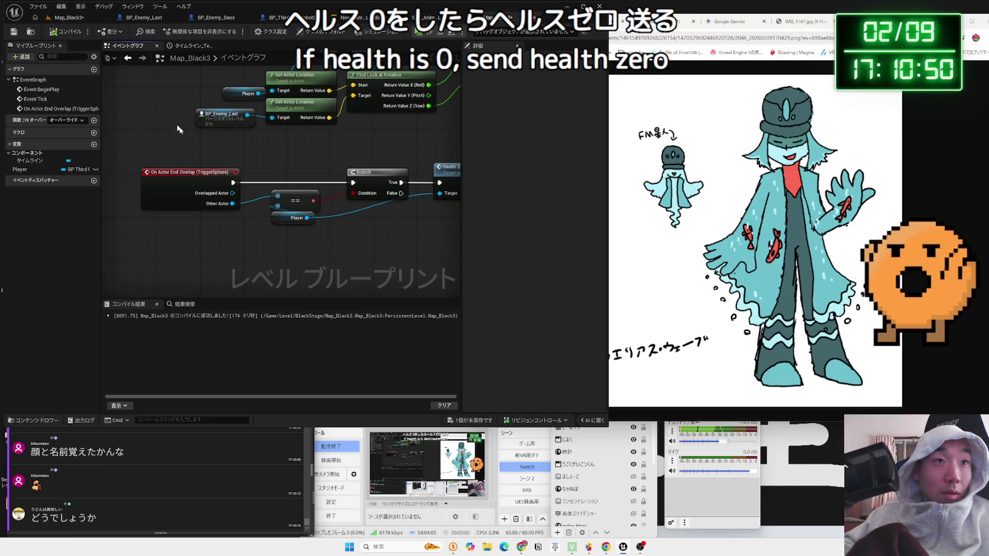
mouse_move(228, 187)
mouse_down()
mouse_move(274, 157)
mouse_move(146, 173)
mouse_move(229, 157)
mouse_up()
text(print)
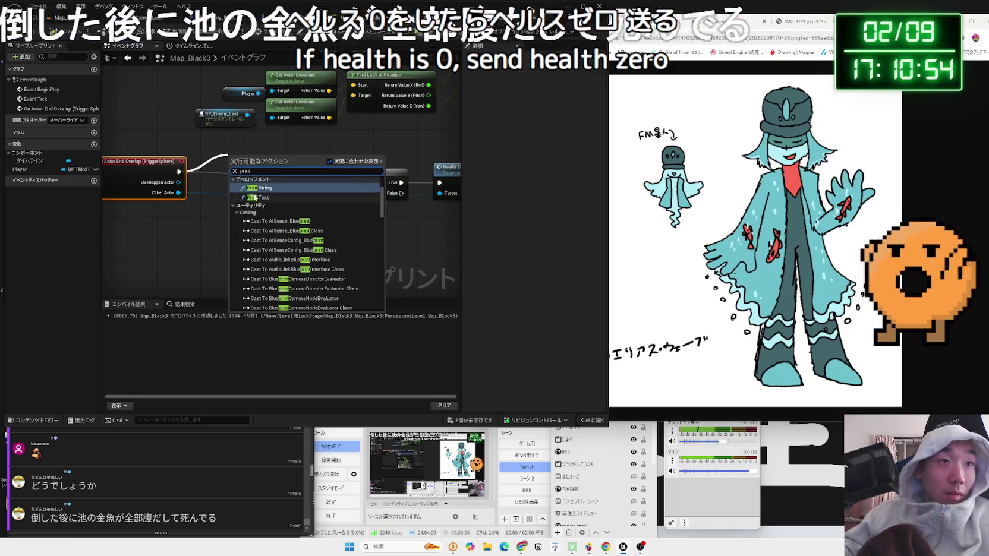
click(255, 198)
Run a play test of Map_Black3 from the level editor, then stop it.
click(69, 17)
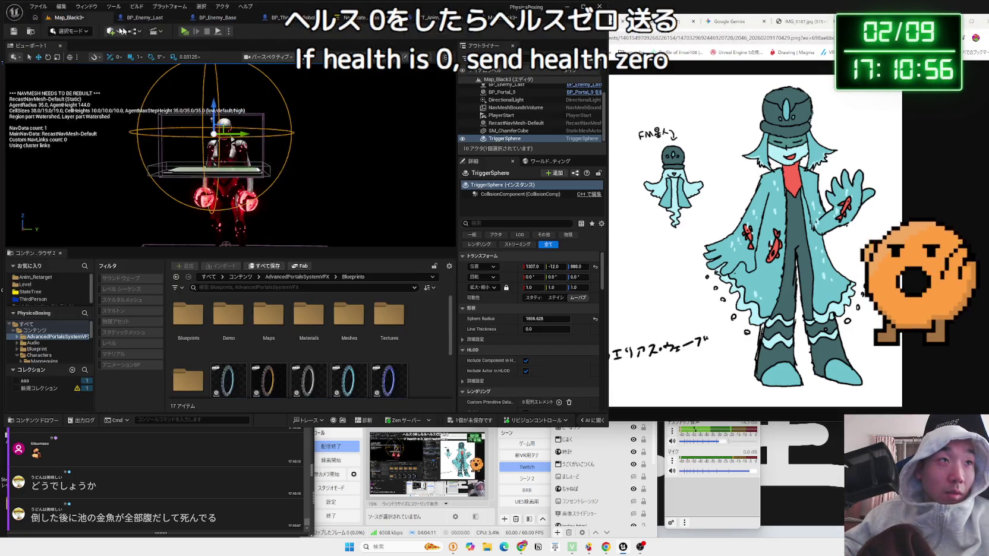
click(186, 32)
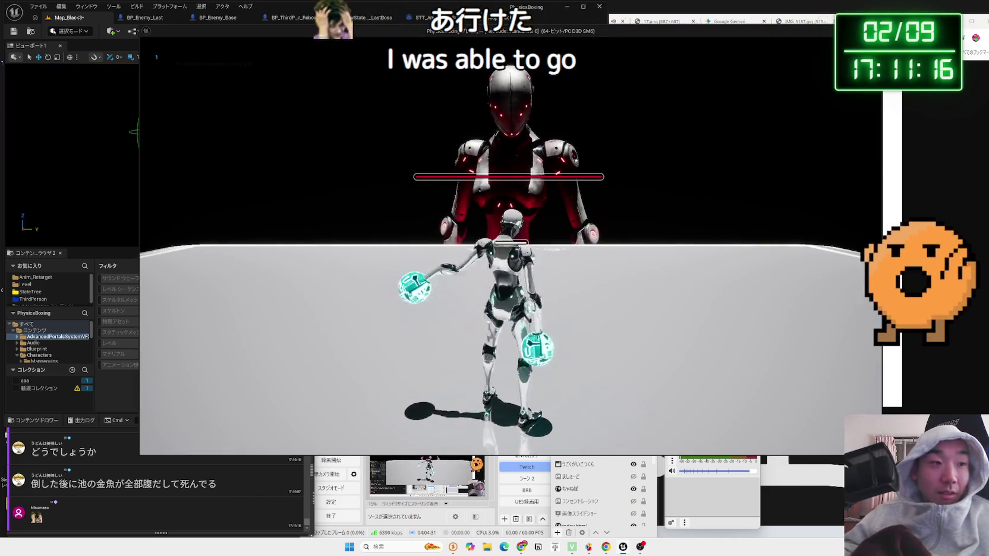
key(Escape)
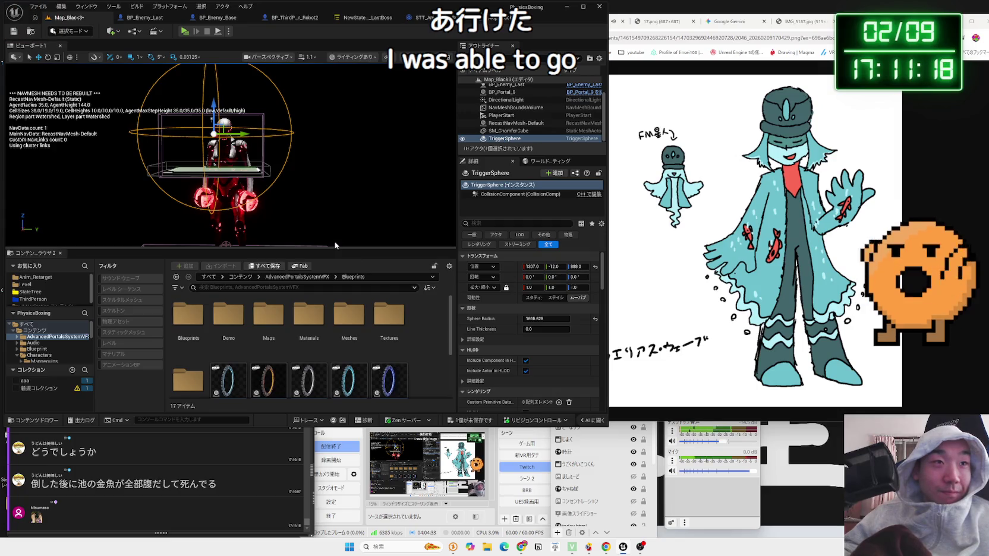
Save Map_Black3, delete the Print String node and recompile the level blueprint.
click(471, 420)
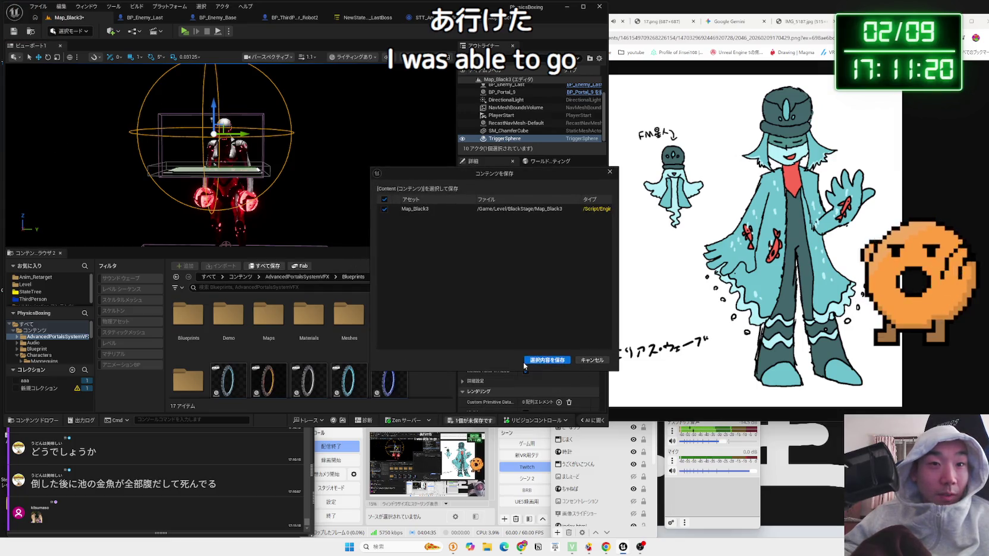
click(544, 358)
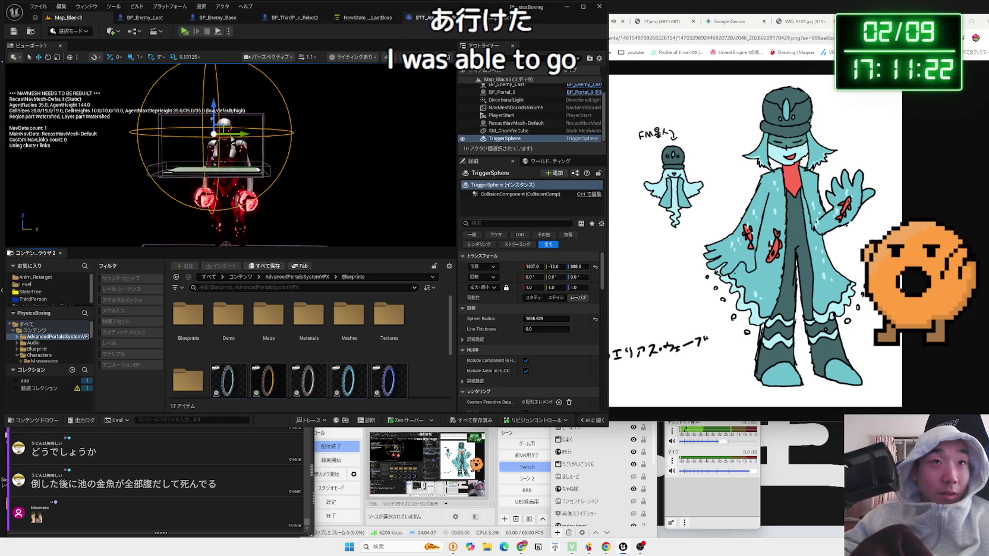
click(535, 18)
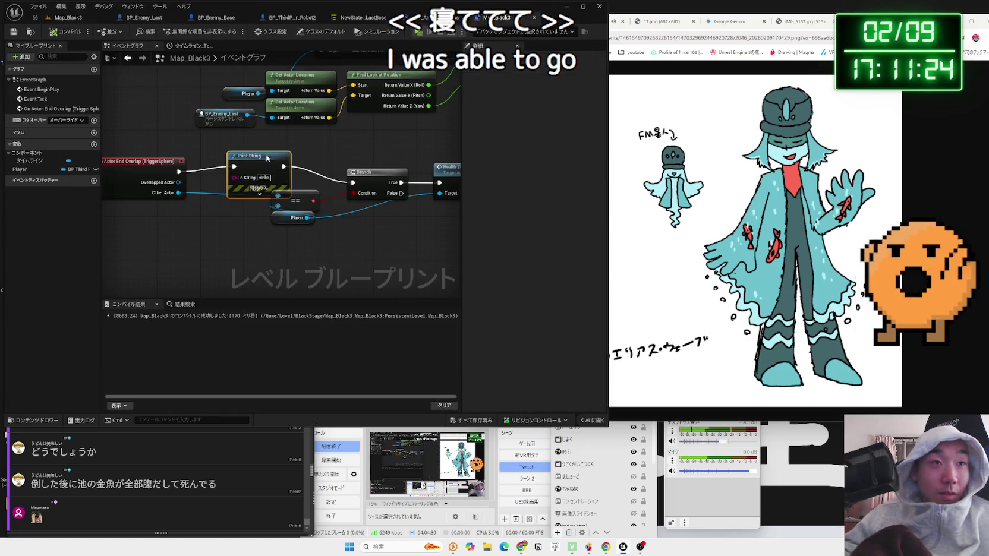
key(Delete)
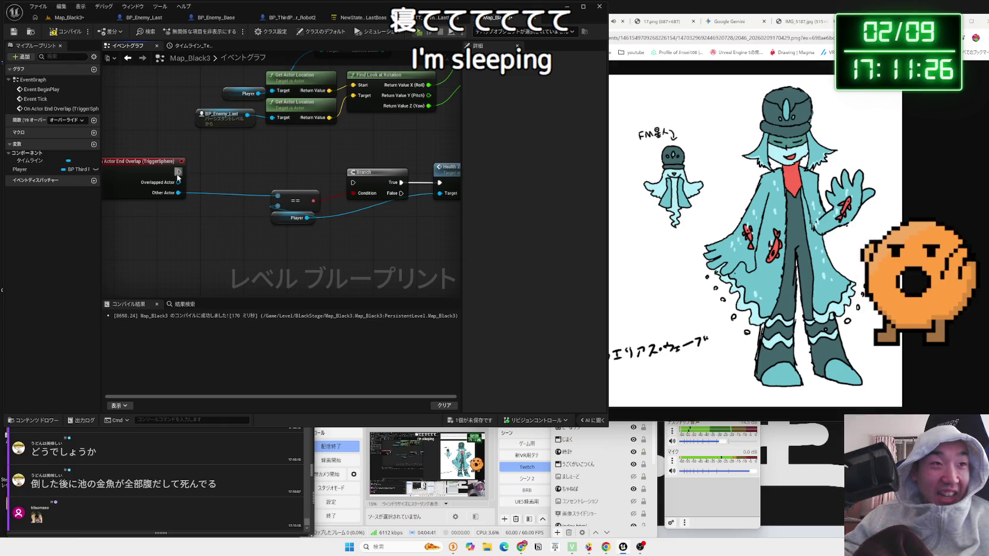
drag(166, 173, 233, 184)
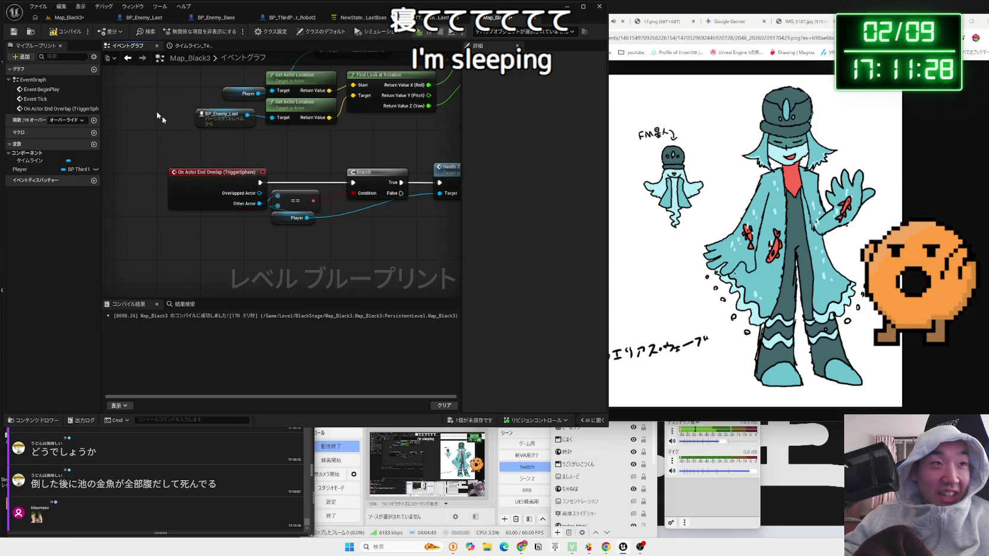
click(65, 31)
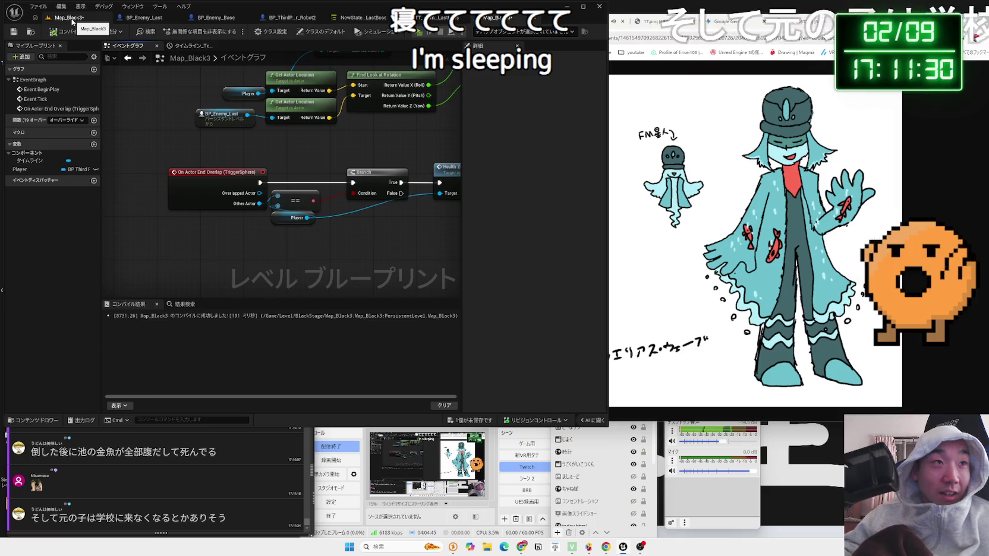
Jump to Event BeginPlay, then switch through BP_Enemy_Last to BP_Enemy_Base's event graph.
double_click(40, 89)
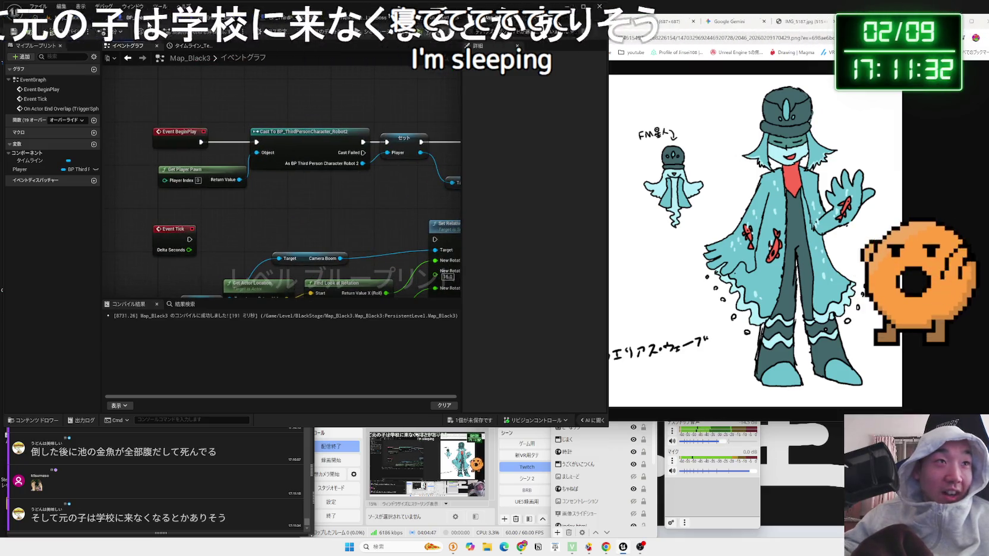
click(142, 17)
click(187, 18)
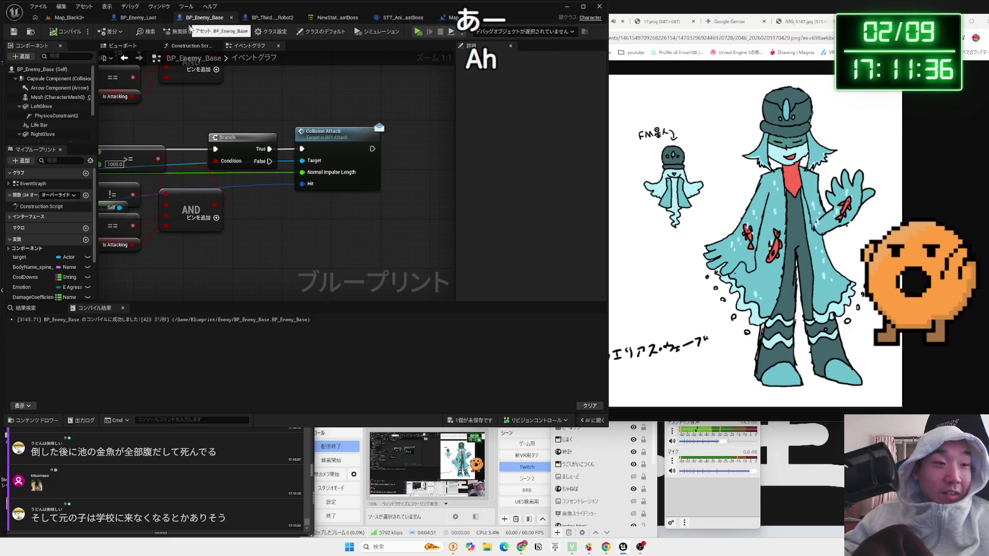
Read through the live stream chat comments.
click(207, 475)
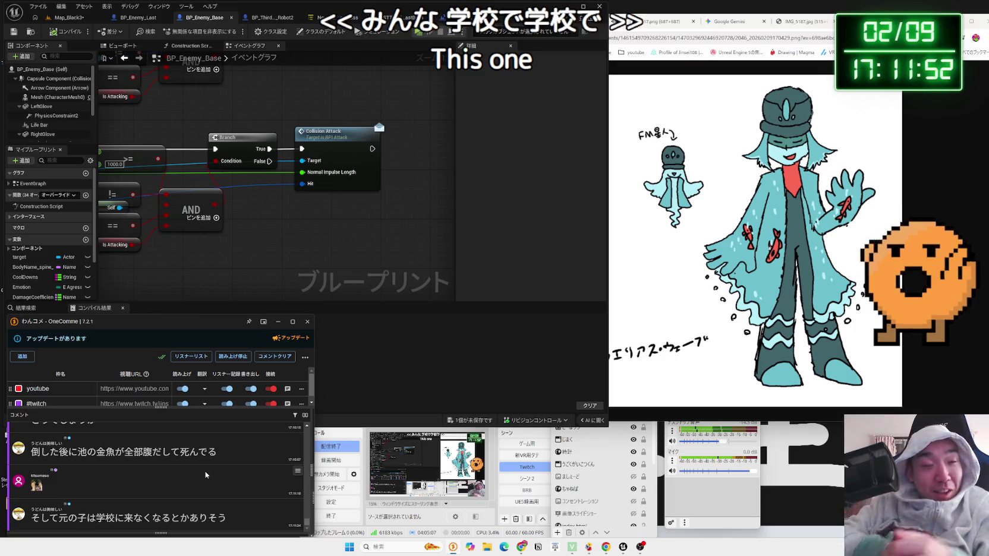
scroll(206, 475, up, 5)
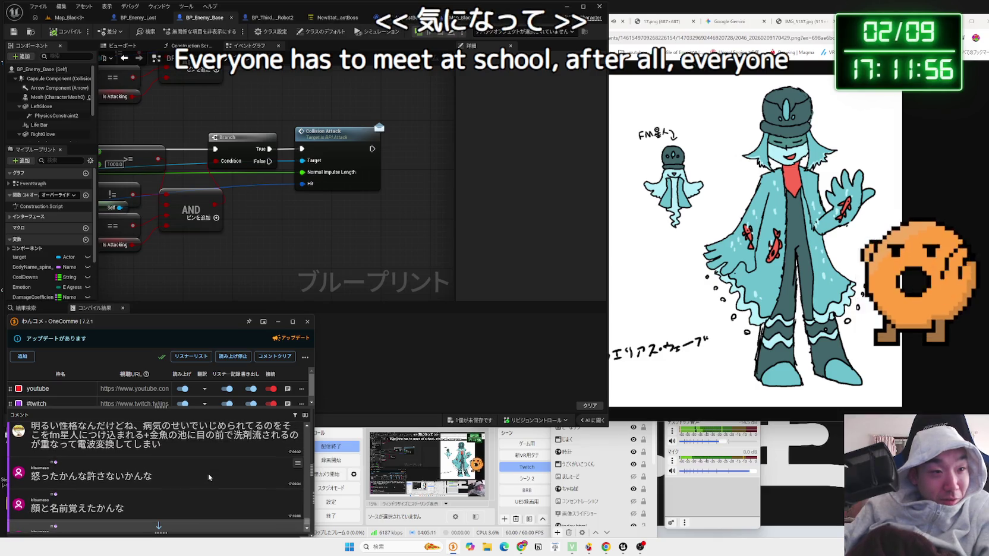
scroll(209, 477, up, 1)
mouse_move(149, 474)
mouse_down()
mouse_move(159, 483)
mouse_move(200, 478)
mouse_move(200, 486)
mouse_up()
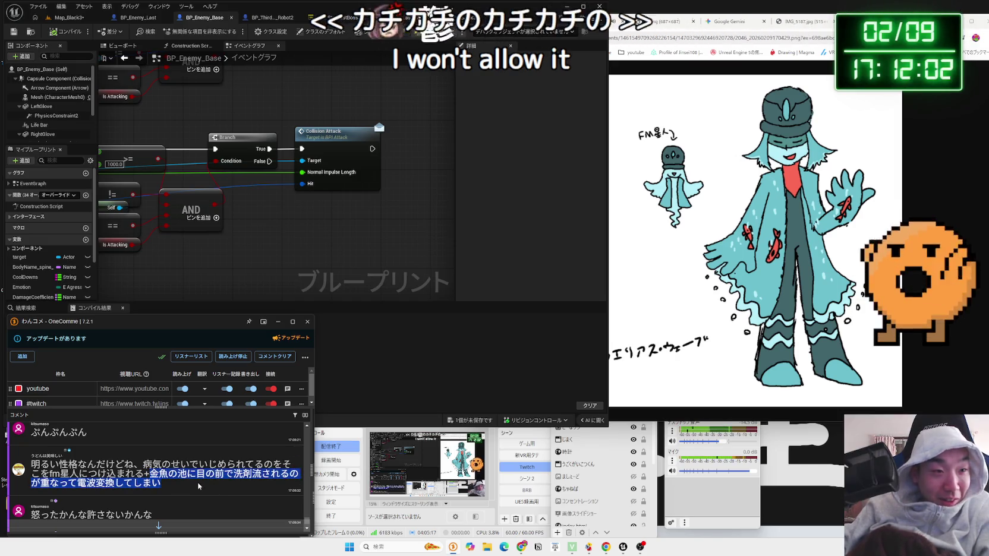
click(193, 484)
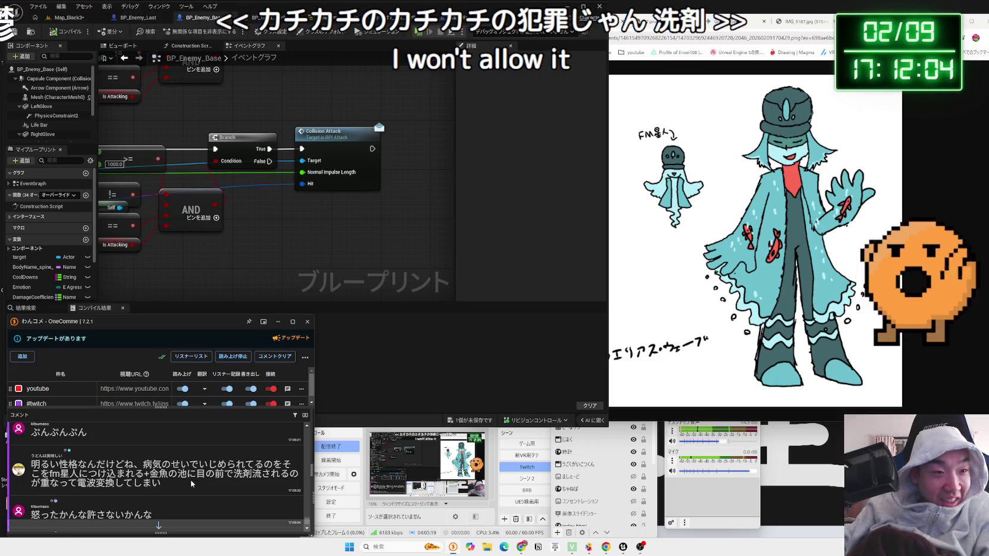
scroll(194, 485, down, 10)
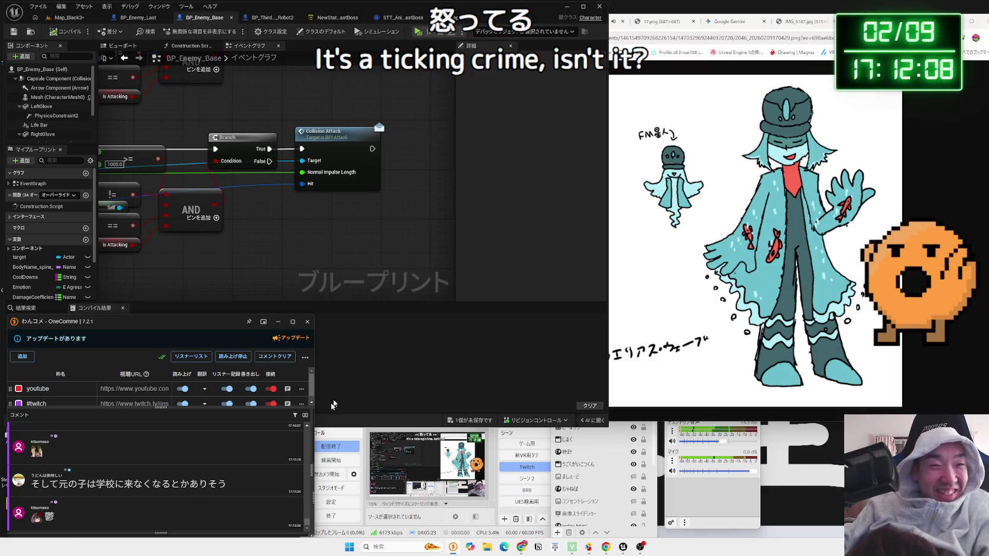
Review BP_Enemy_Last's Life Bar nodes and BP_Enemy_Base, then open BP_ThirdPersonCharacter_Robot2.
click(250, 241)
drag(251, 243, 351, 248)
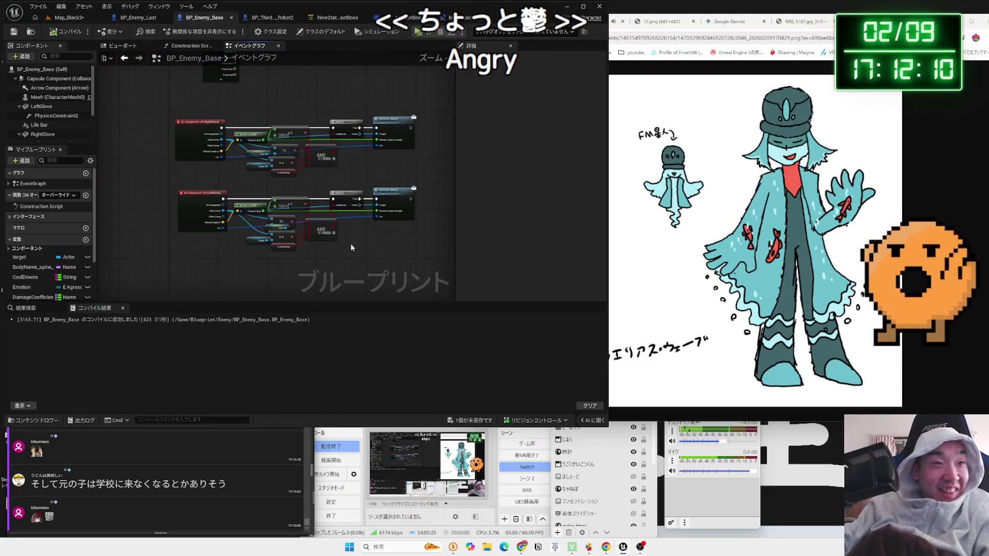
click(141, 18)
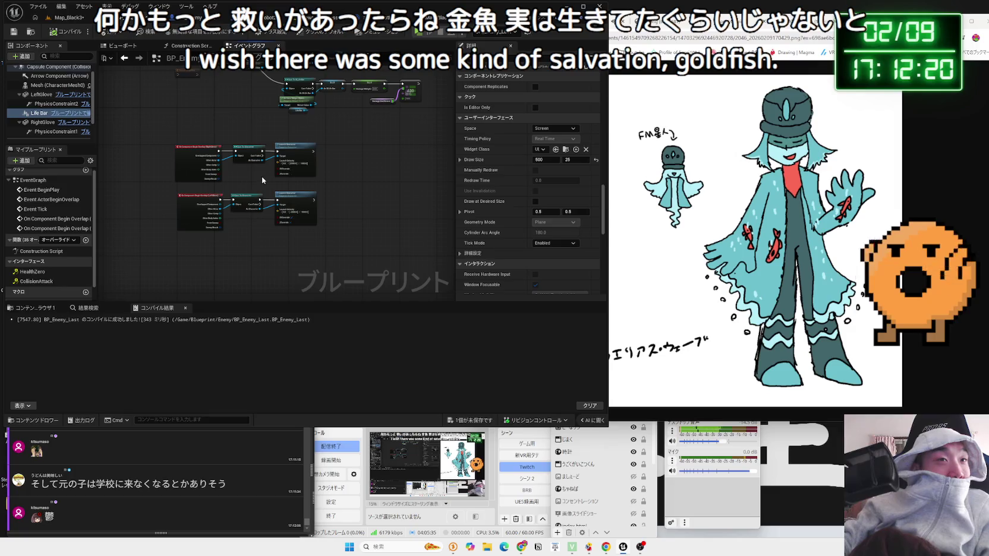
scroll(262, 178, up, 4)
mouse_move(260, 185)
mouse_down()
mouse_move(266, 251)
mouse_move(284, 156)
mouse_up()
scroll(268, 247, up, 2)
scroll(284, 156, down, 1)
click(211, 23)
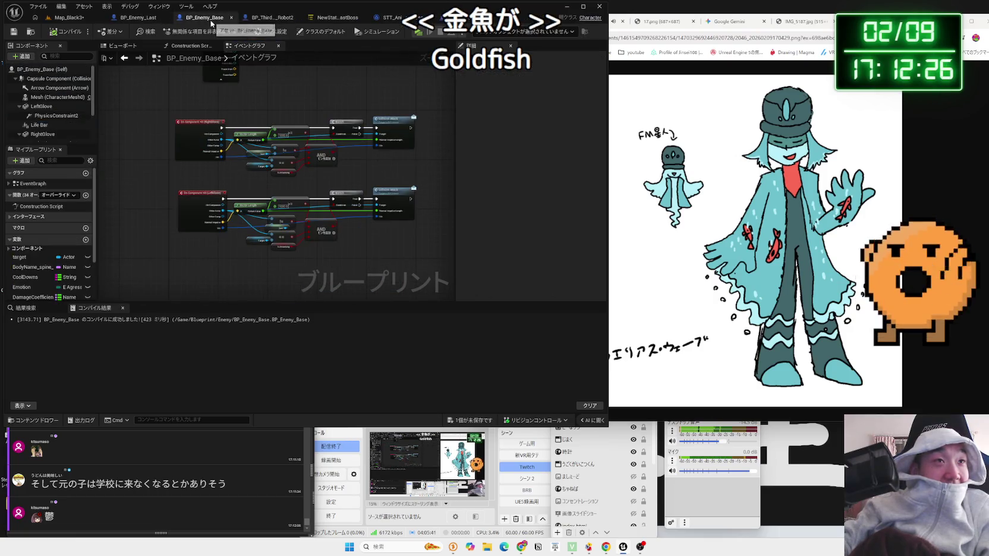
click(265, 22)
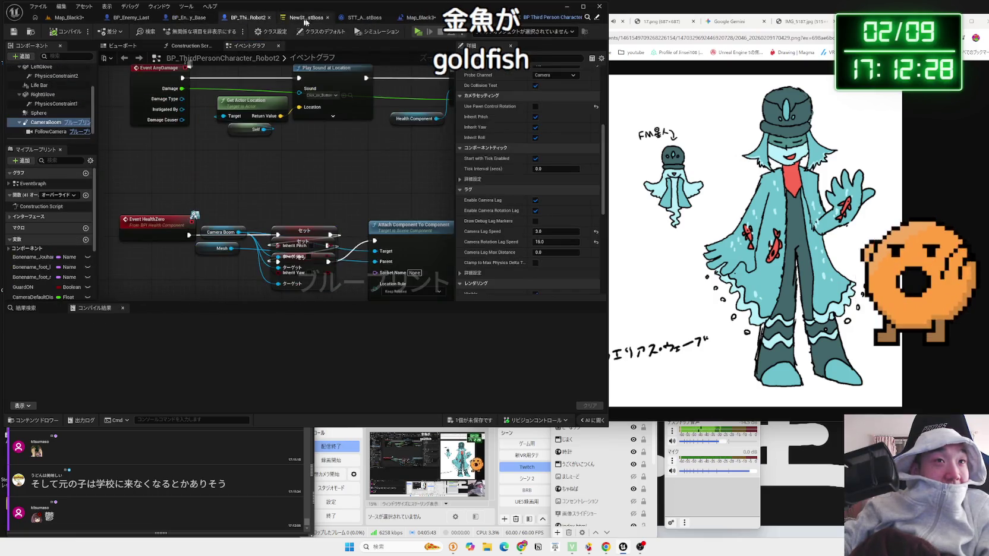
Save Map_Black3 from its level blueprint and view the On Actor End Overlap chain.
click(422, 18)
click(465, 421)
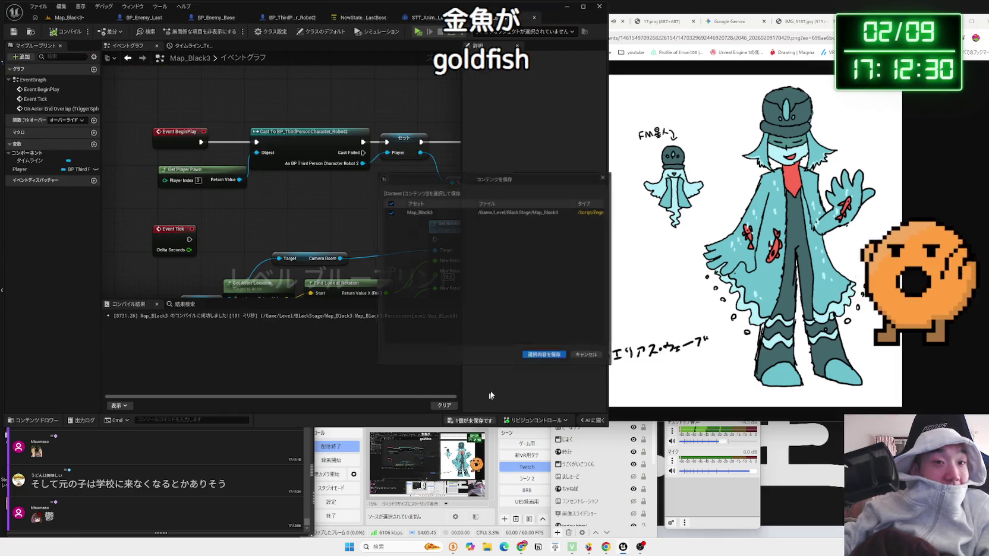
click(522, 352)
scroll(237, 181, down, 2)
mouse_move(237, 181)
mouse_down()
mouse_move(259, 224)
mouse_move(254, 161)
mouse_move(188, 191)
mouse_up()
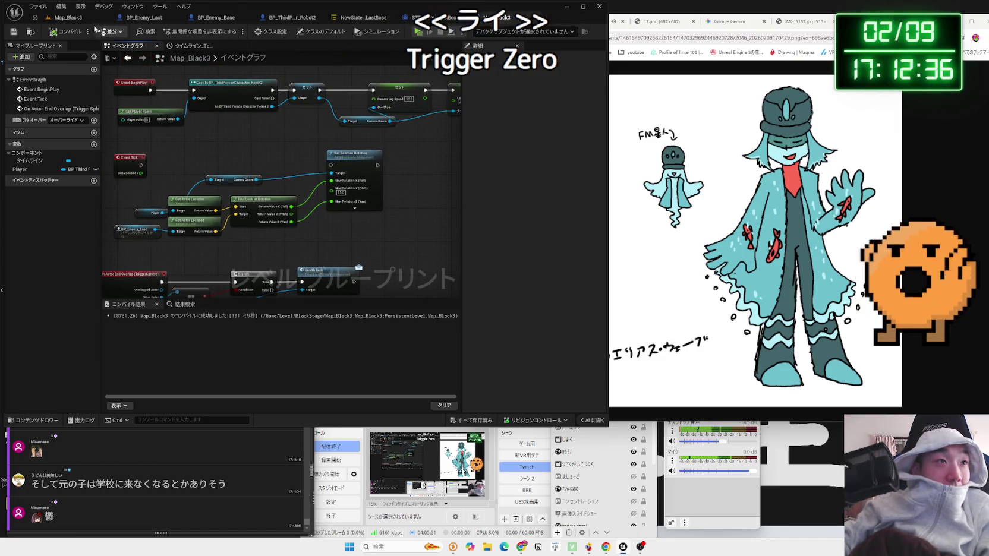
Switch to BP_ThirdPersonCharacter_Robot2 and scroll through its event graph.
click(281, 18)
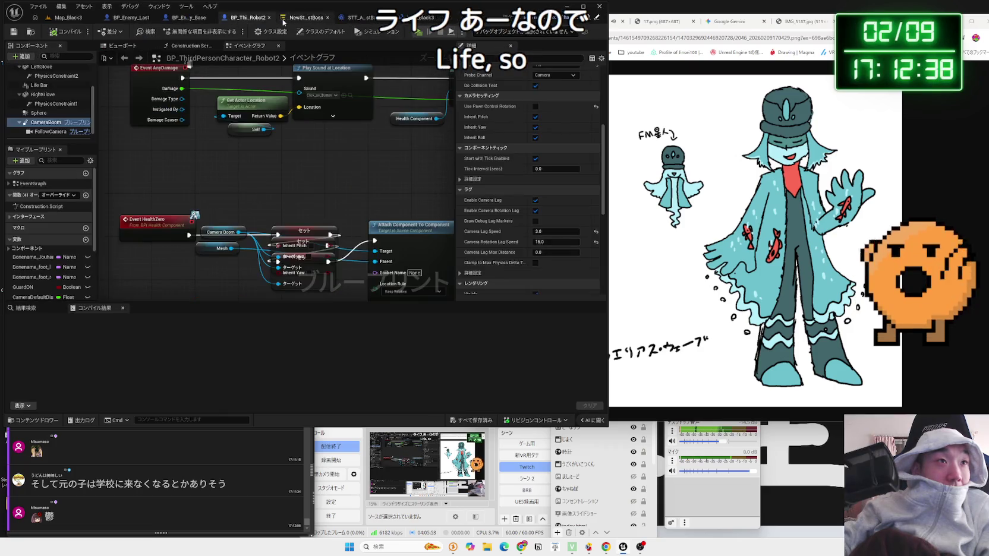
scroll(532, 184, up, 5)
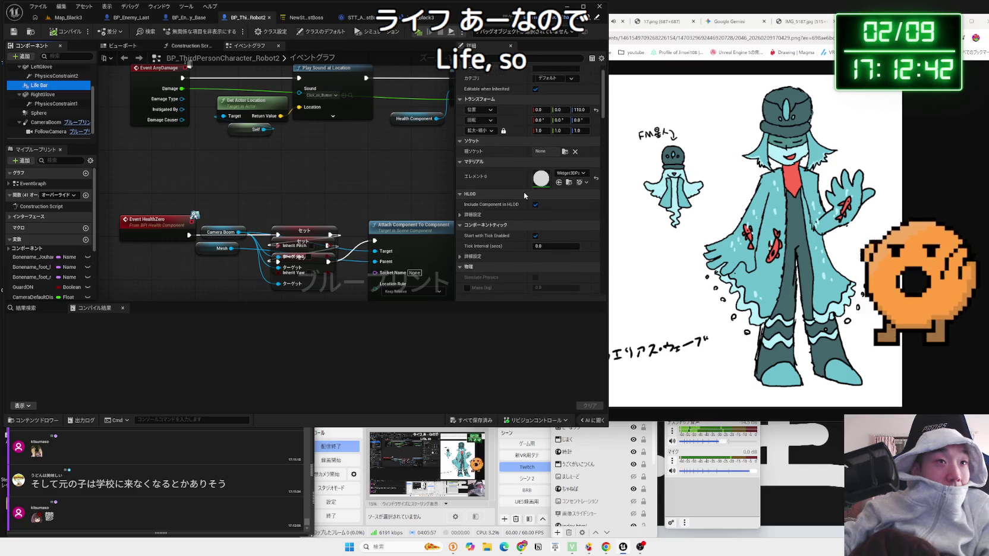
scroll(524, 191, up, 2)
drag(166, 188, 180, 219)
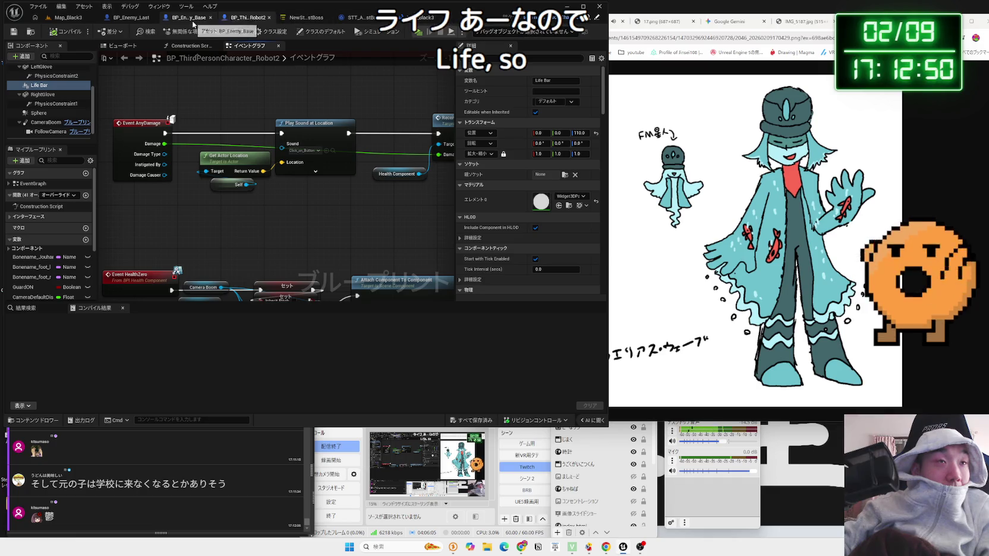
Consult Gemini, inspect the Health Component node, then return to the Map_Black3 level blueprint.
click(755, 29)
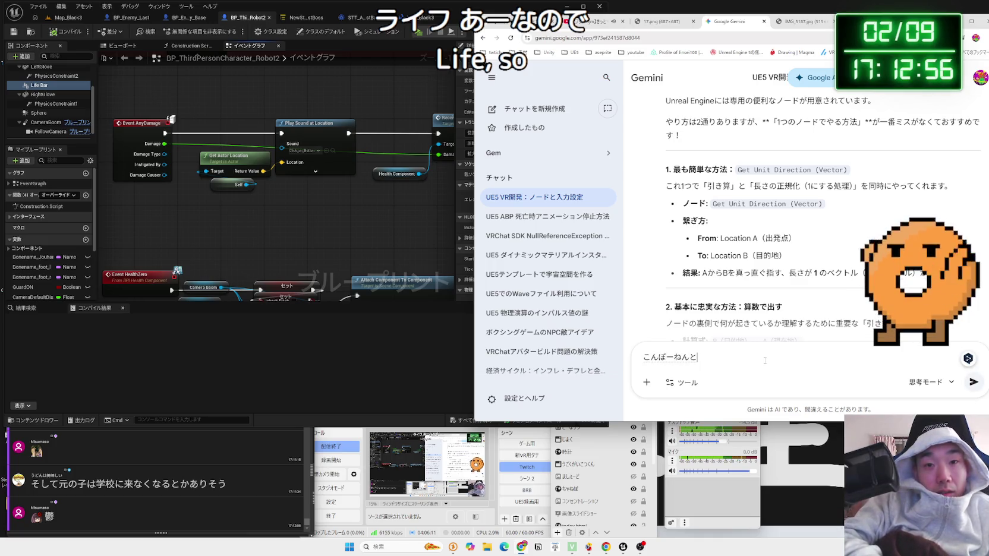
click(330, 276)
scroll(303, 234, down, 5)
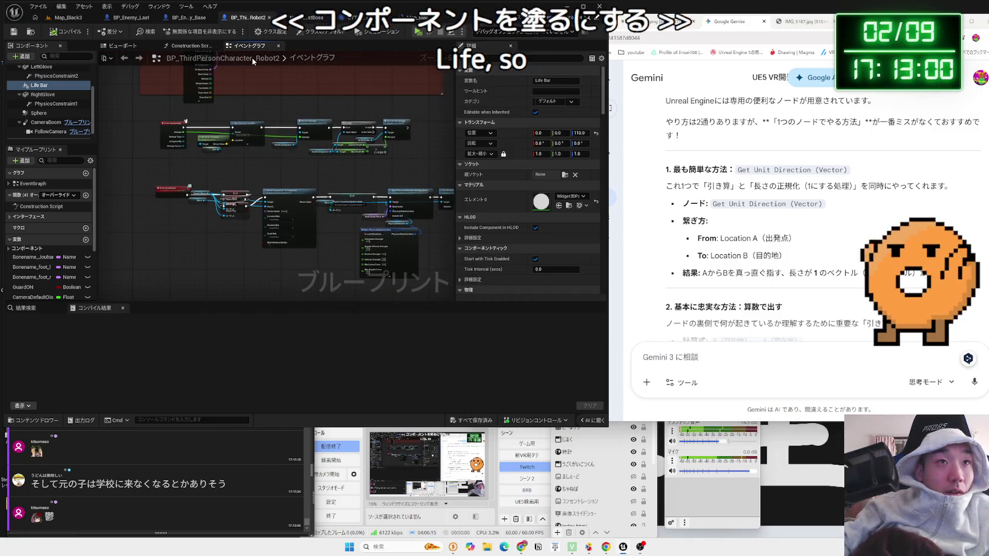
scroll(311, 197, up, 3)
mouse_move(288, 156)
mouse_down()
mouse_move(356, 126)
mouse_move(421, 223)
mouse_move(238, 234)
mouse_up()
click(167, 197)
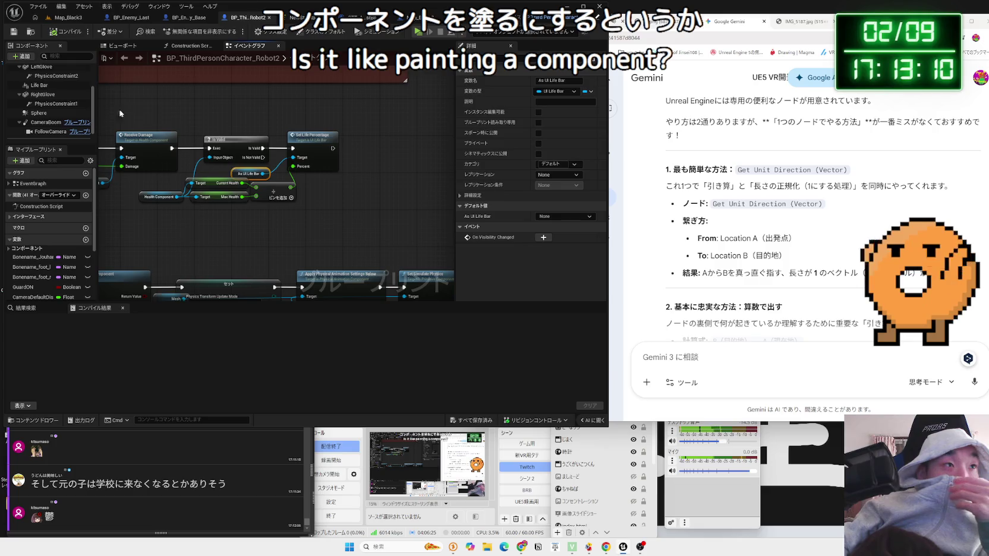
click(366, 19)
click(422, 17)
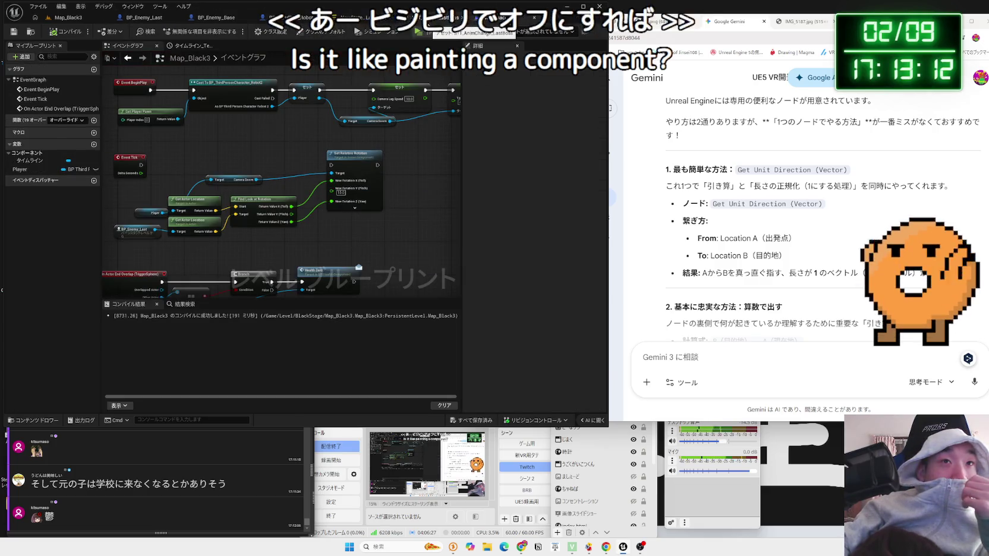
Select the Set and Delay nodes and shift them right to make room.
scroll(305, 189, up, 2)
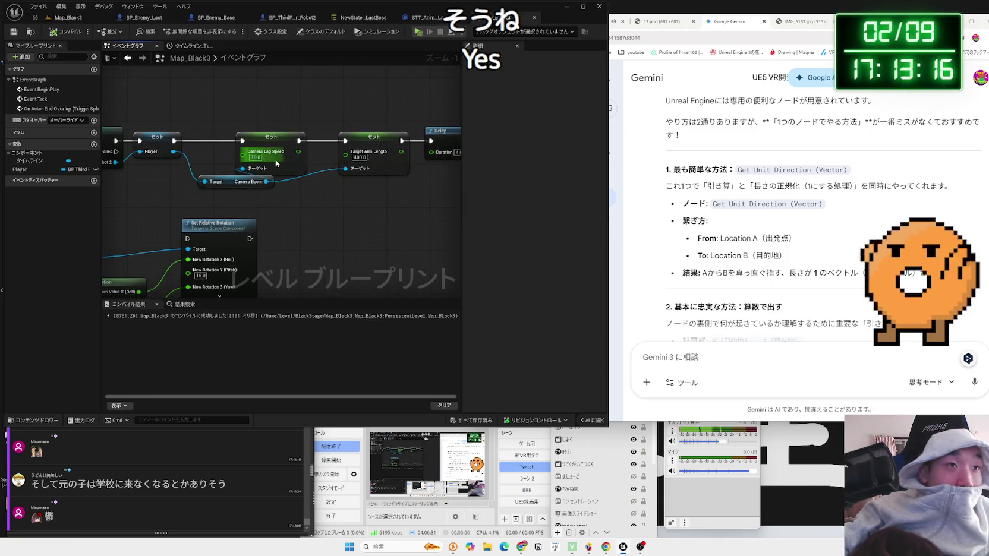
scroll(185, 139, down, 2)
drag(191, 143, 361, 144)
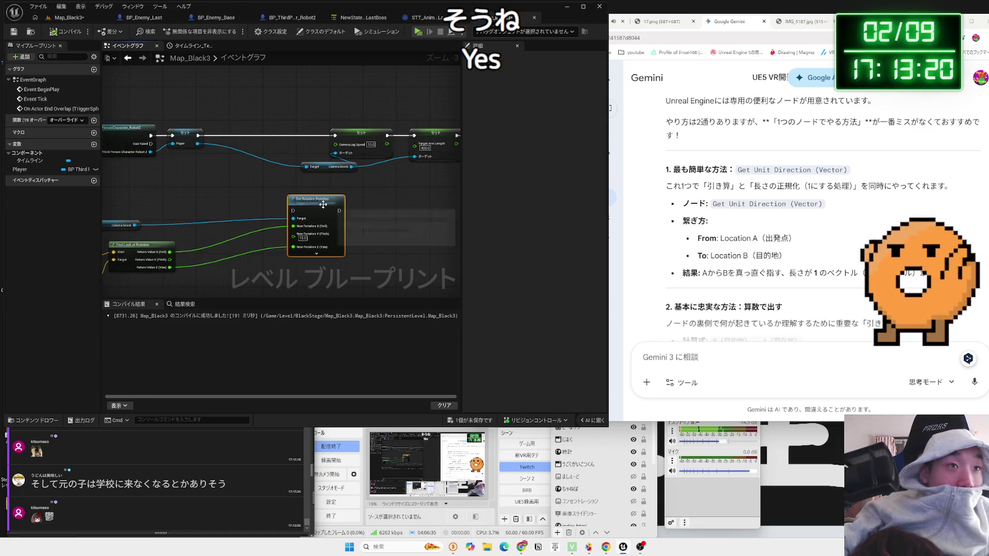
drag(321, 202, 220, 206)
scroll(198, 180, up, 3)
Add Get Life Bar from Player and an unchecked Set Visibility, wired into the BeginPlay chain.
drag(198, 128, 229, 159)
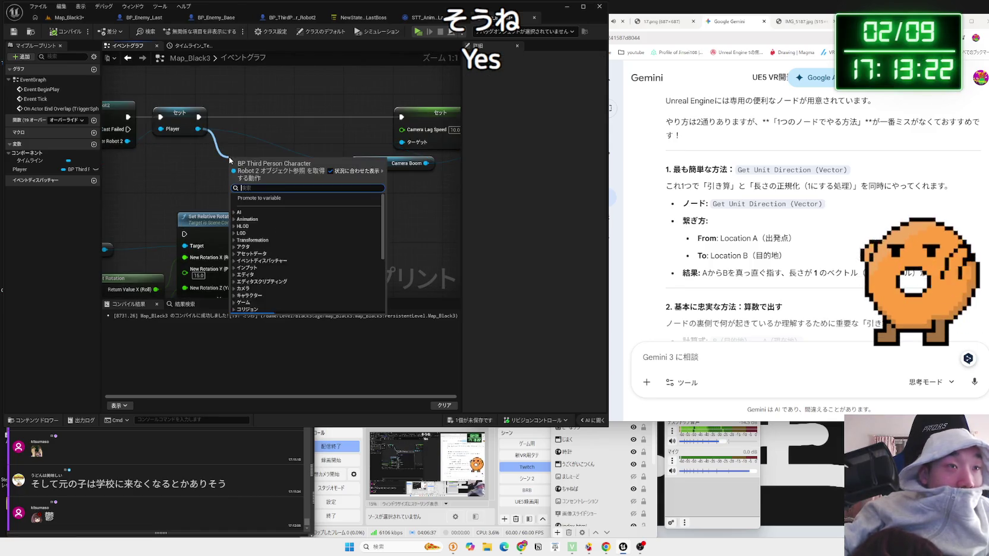
text(life ba)
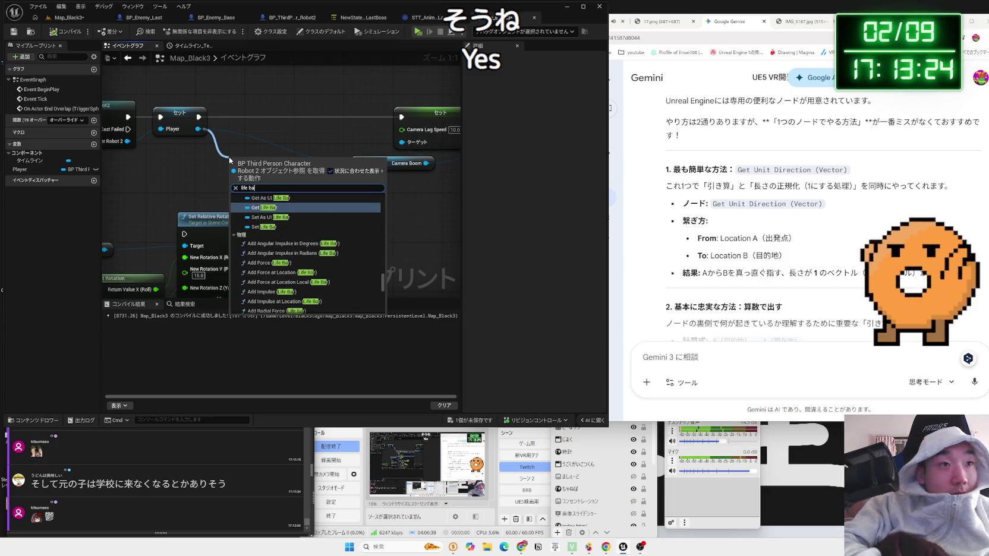
click(264, 207)
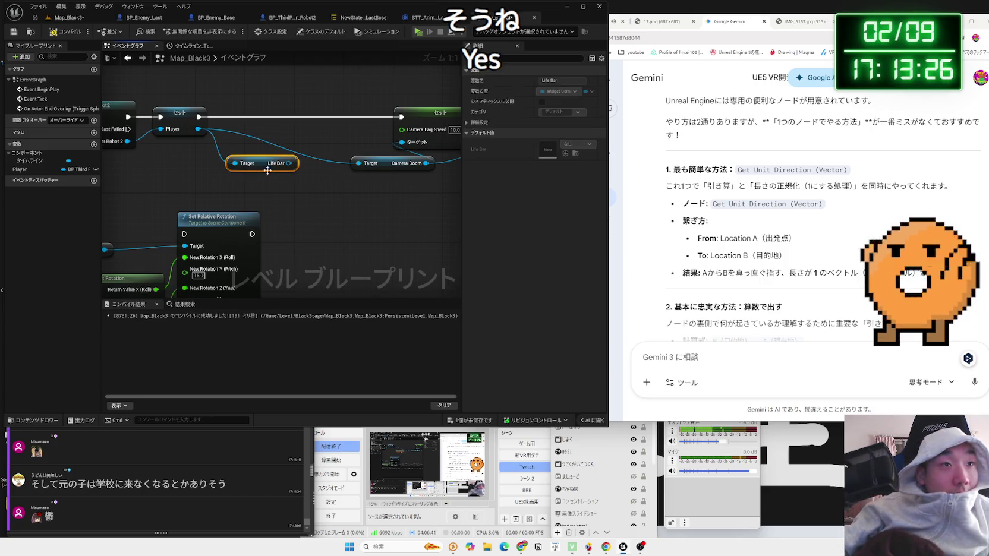
drag(258, 164, 276, 152)
text(visi)
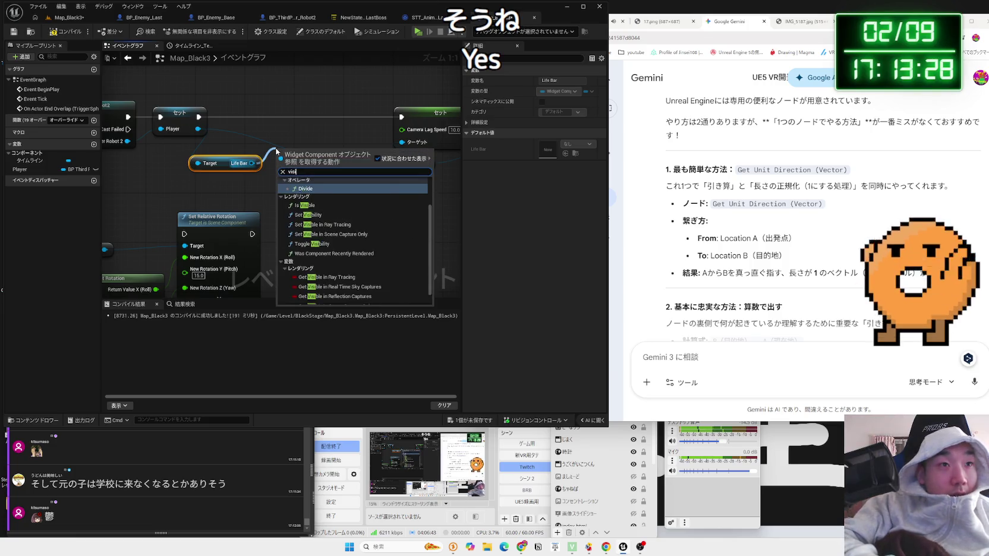
text(bi)
click(308, 208)
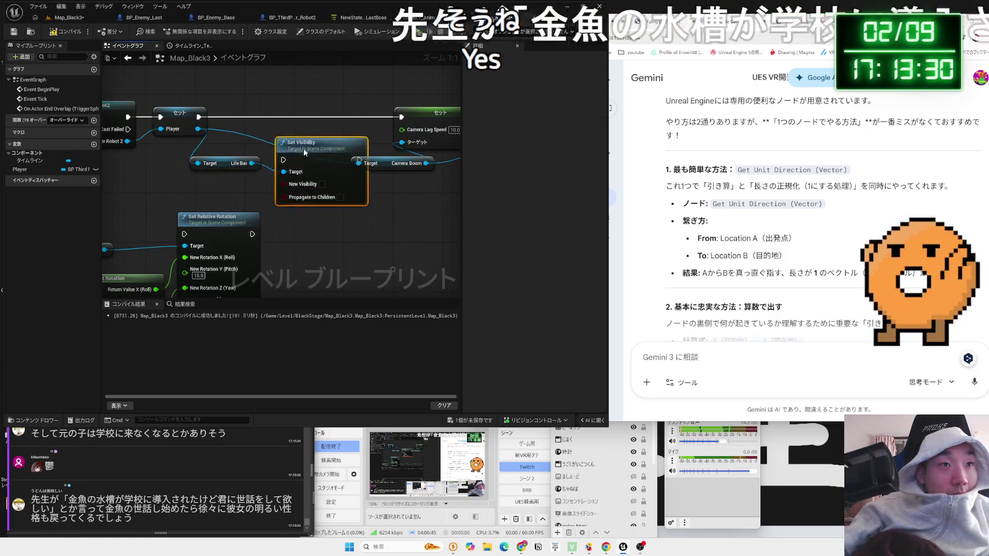
drag(198, 118, 266, 121)
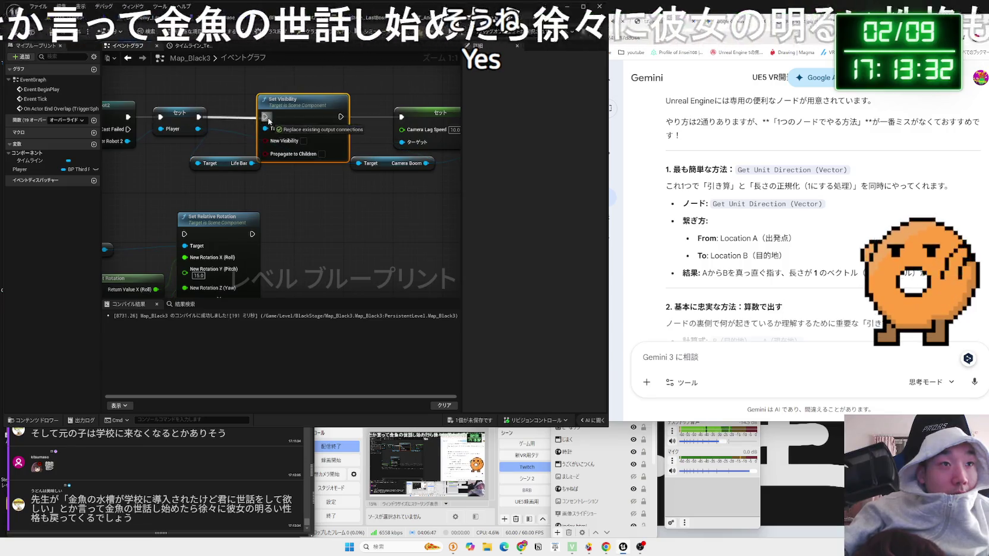
Save the level blueprint change and return to the Map_Black3 level editor.
click(219, 169)
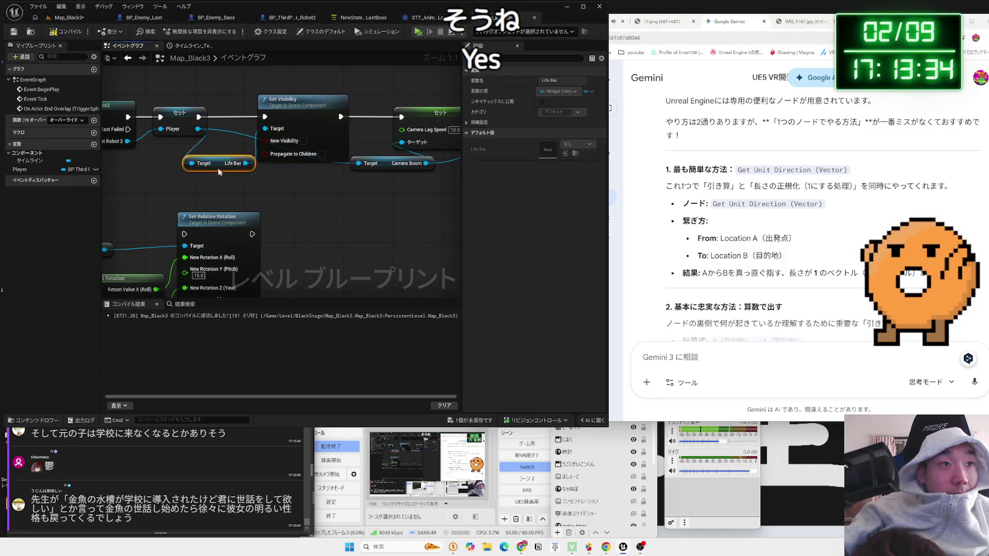
click(274, 220)
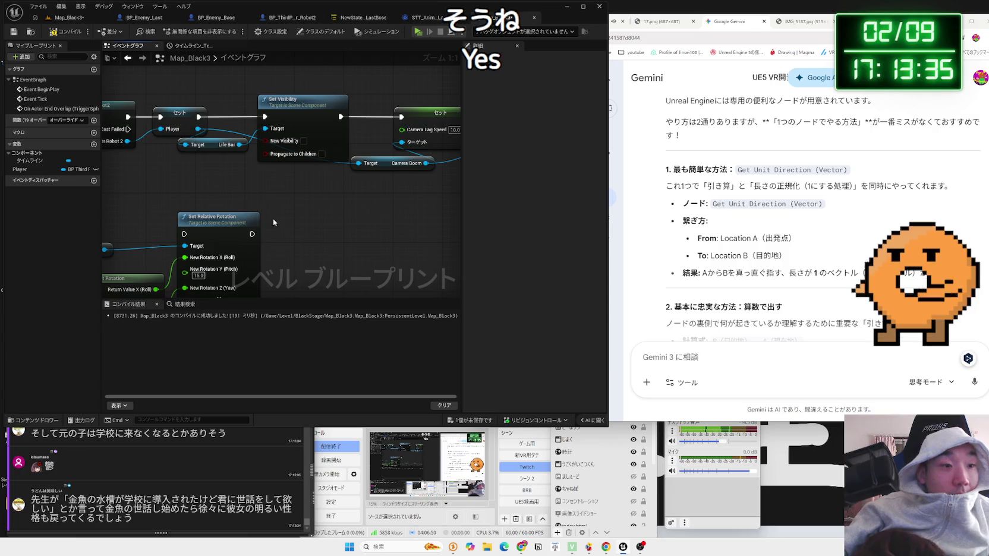
click(483, 421)
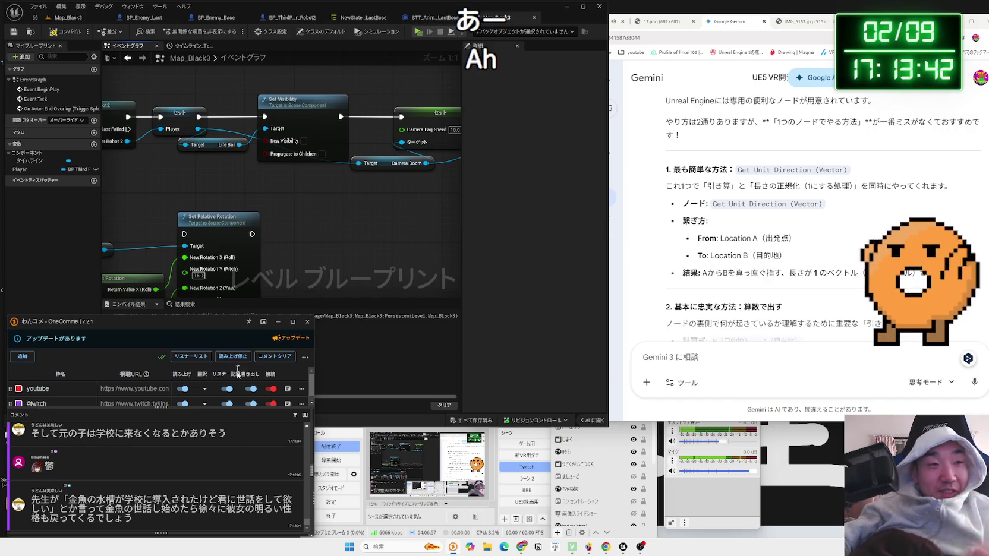
drag(244, 194, 295, 162)
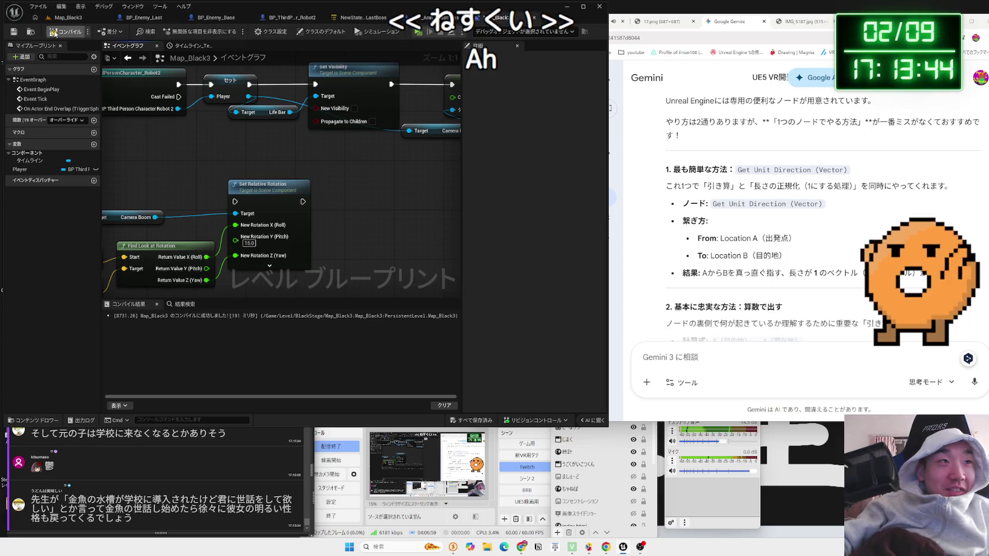
click(66, 17)
Play-test Map_Black3 with Alt+P, stop it, then cycle through BP_Enemy_Base, Robot2 and Map_Black3 tabs.
key(alt+p)
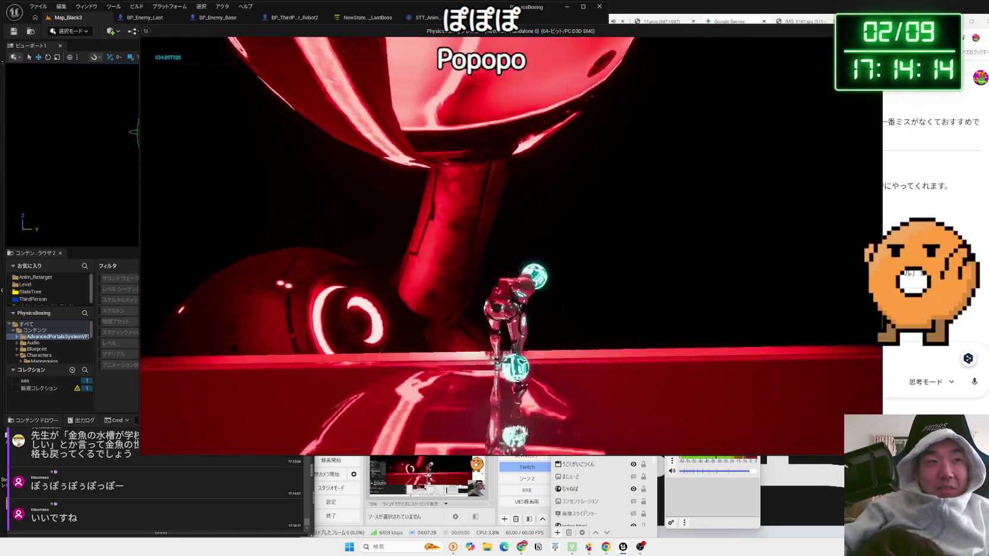
key(Escape)
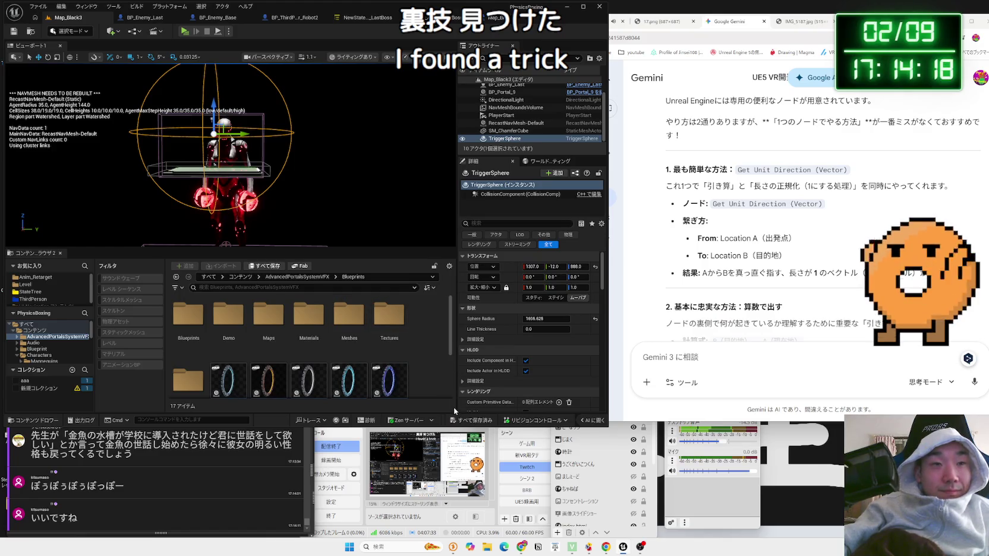
click(235, 19)
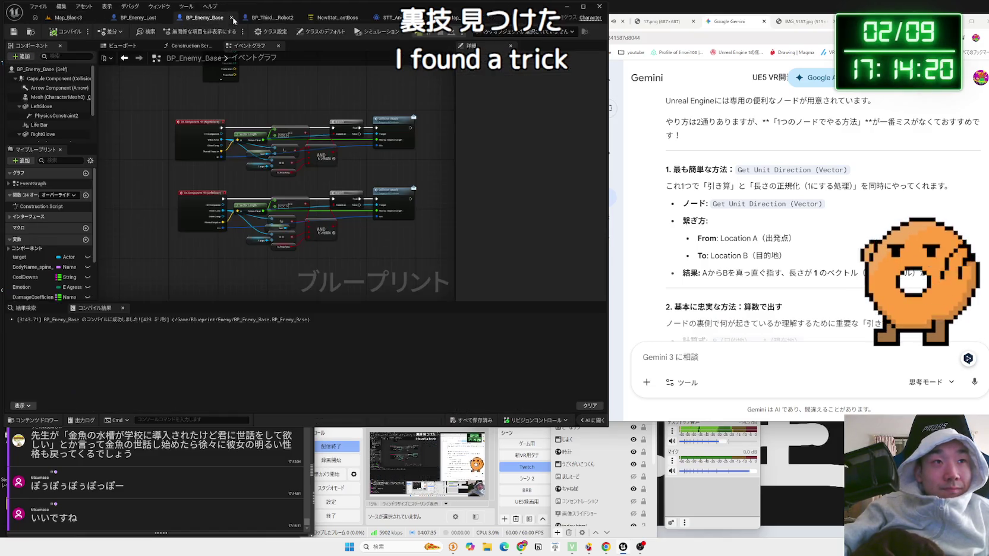
click(246, 22)
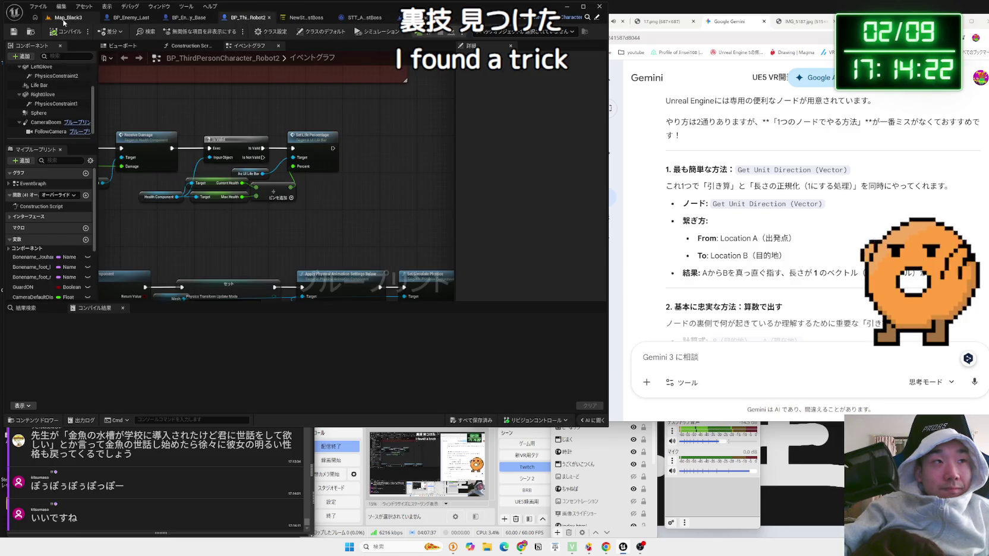
click(64, 21)
Launch a Play-In-Editor session of Map_Black3 to fight the enemy robot.
key(alt+p)
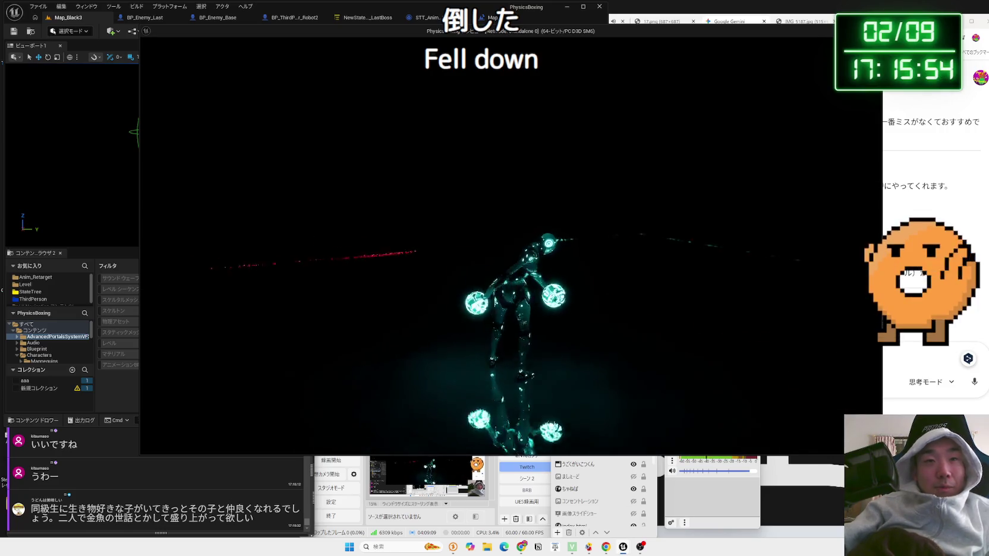
End play, add the tag 'warp' to BP_Portal_9, save Map_Black3, and playtest again.
key(Escape)
scroll(260, 147, up, 8)
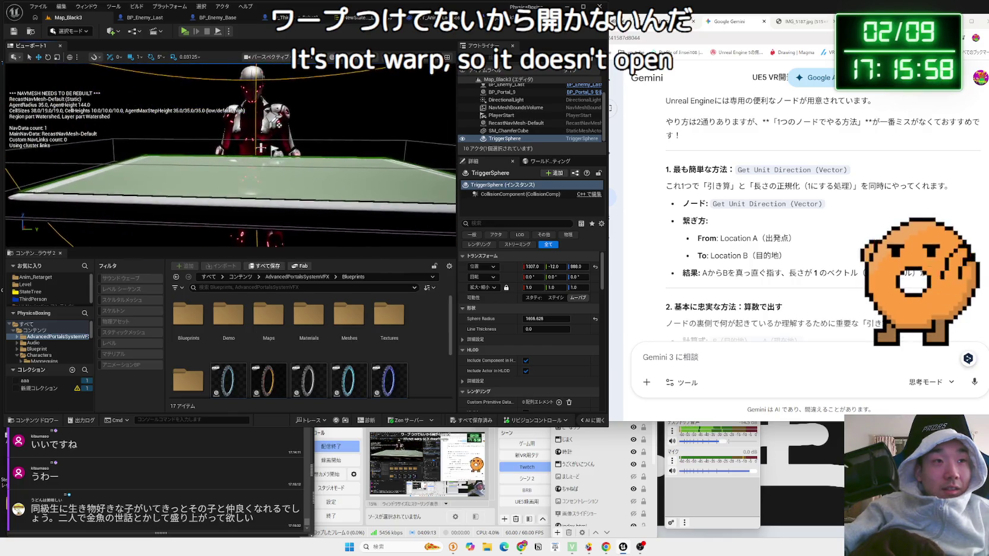
click(276, 121)
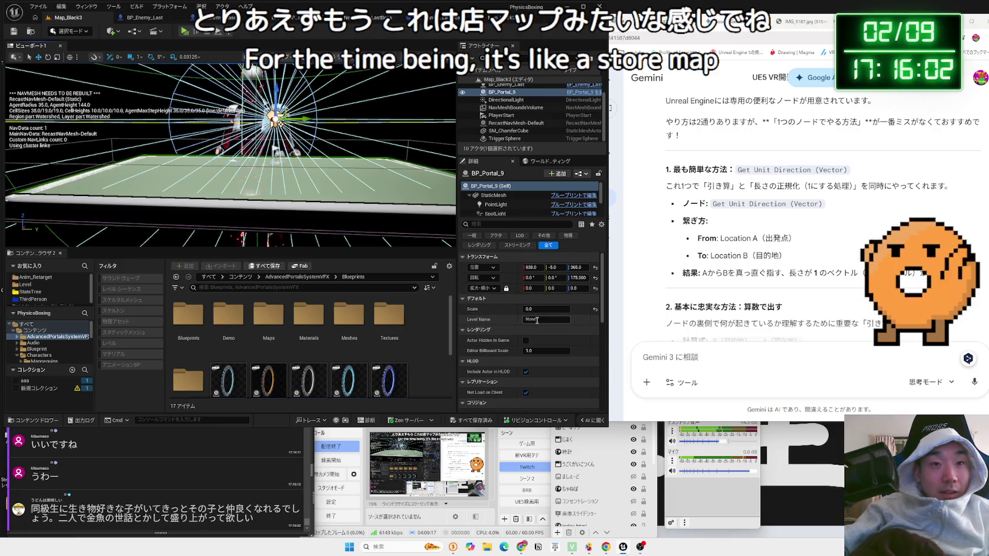
text(war)
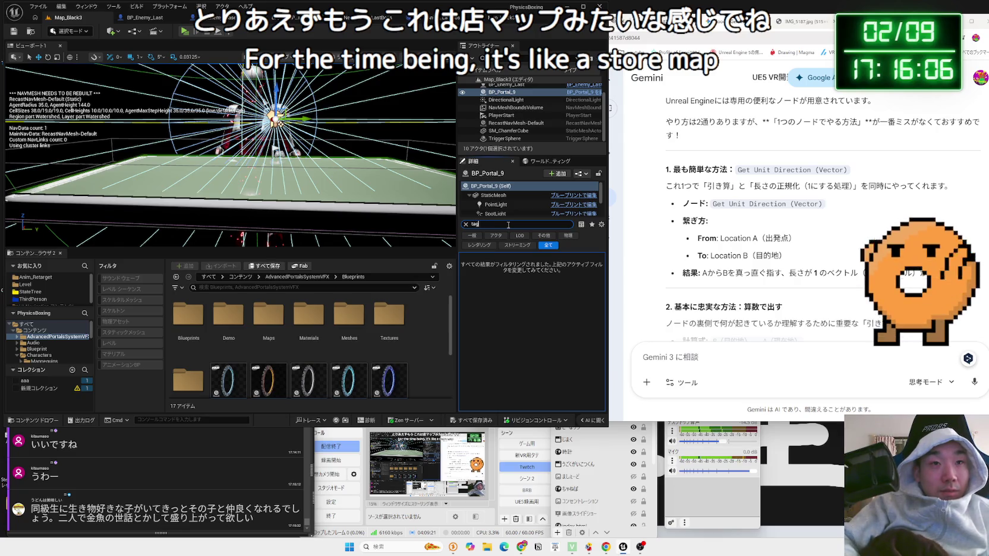
click(576, 278)
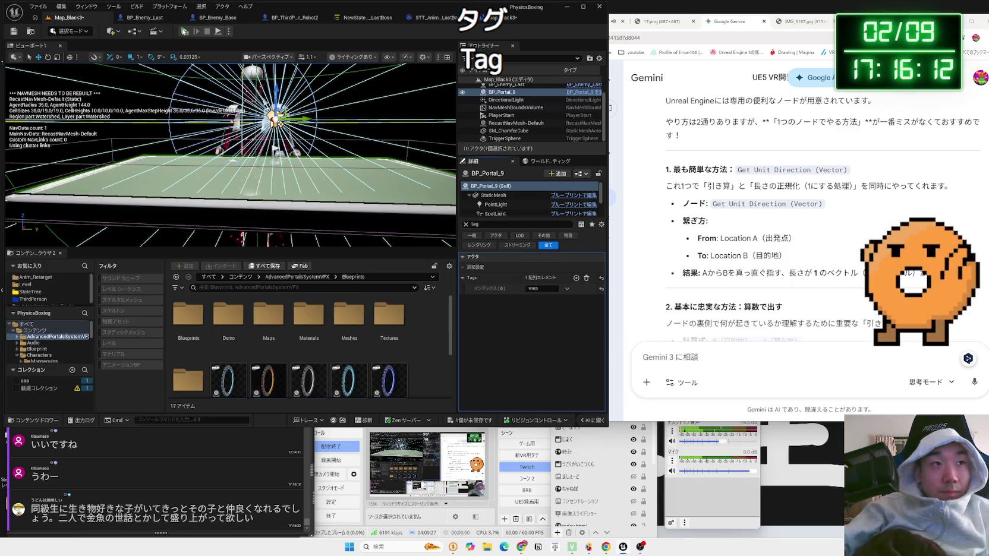
click(15, 34)
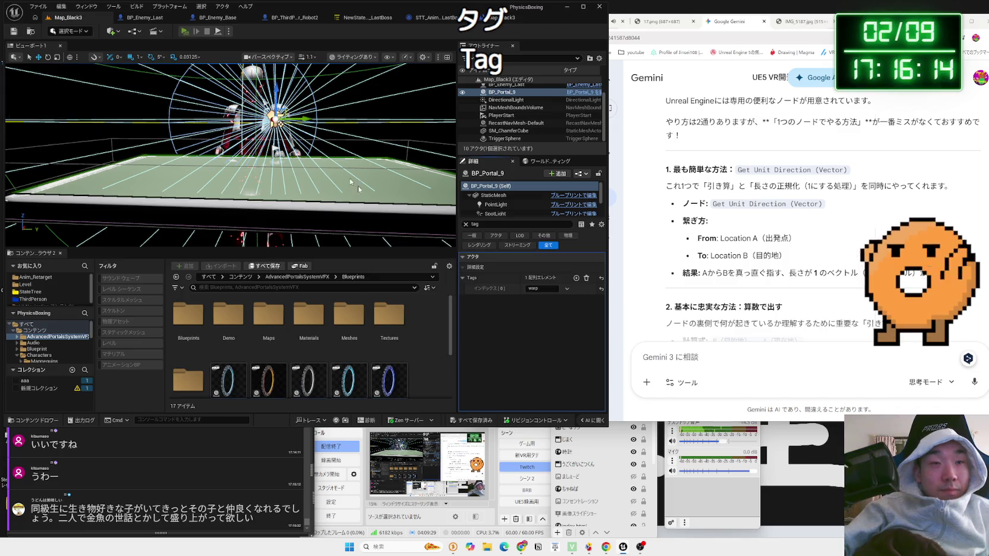
key(alt+p)
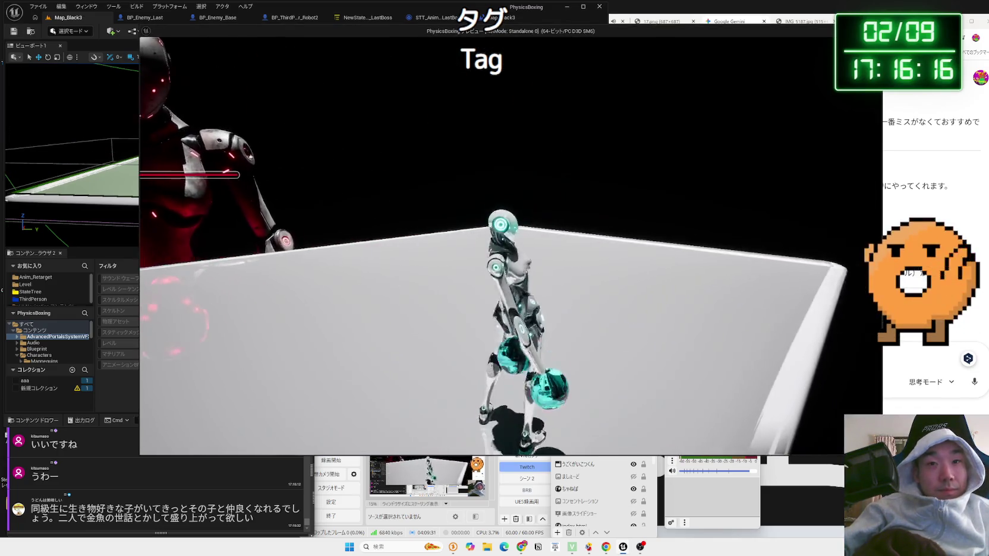